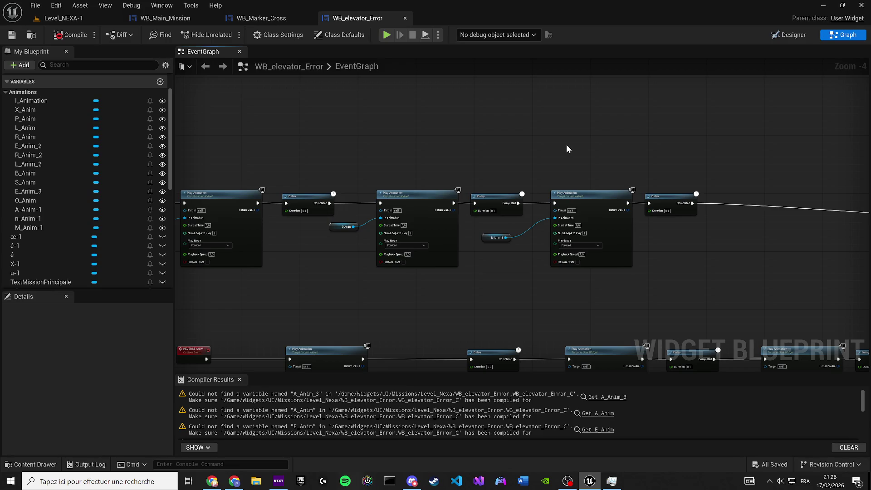
Duplicate the M_Anim-1 animation and name the copy A-Anim-2
{"action": "left_click", "coordinate": [790, 35]}
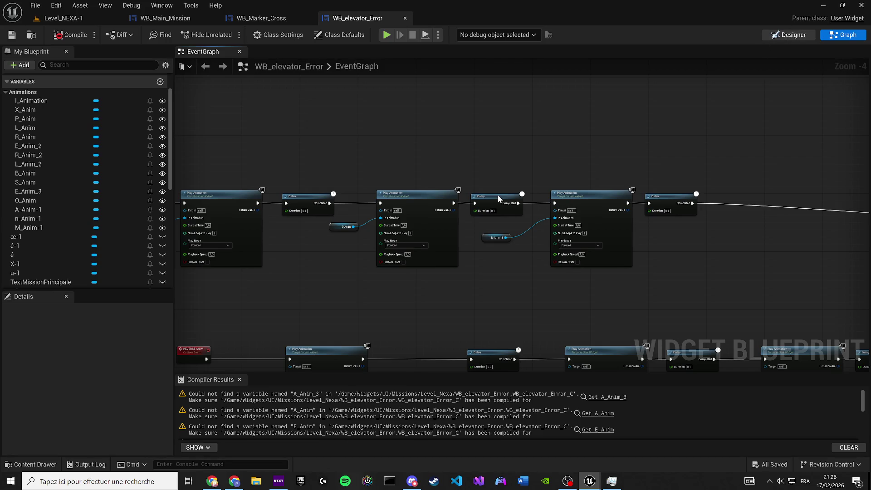
{"action": "scroll", "coordinate": [273, 231], "scroll_direction": "up", "scroll_amount": 10}
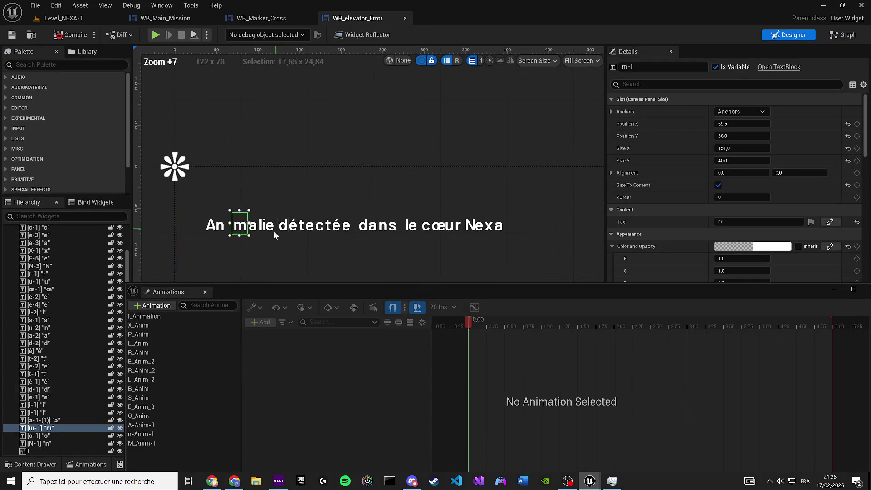
{"action": "left_click", "coordinate": [255, 230]}
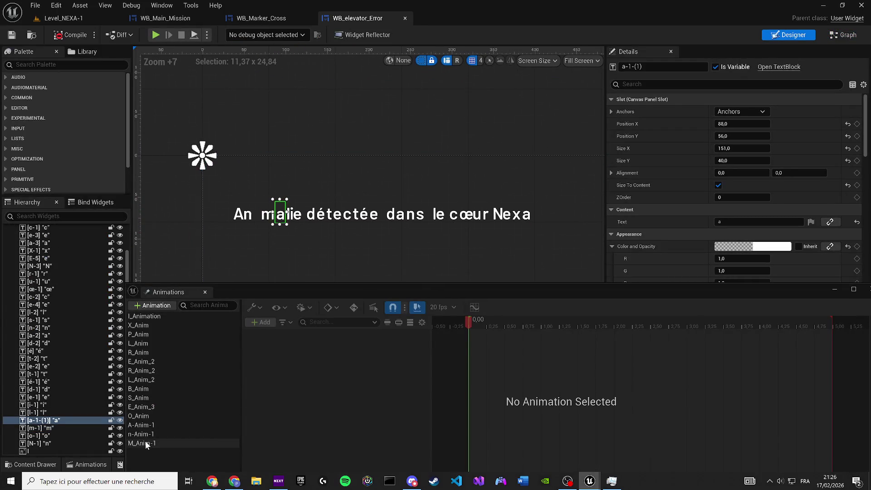
{"action": "left_click", "coordinate": [145, 443]}
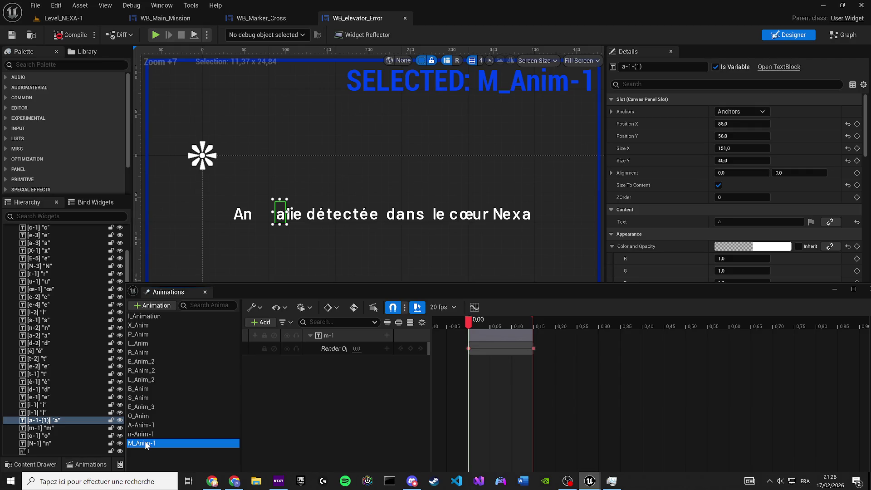
{"action": "key", "text": "ctrl+w"}
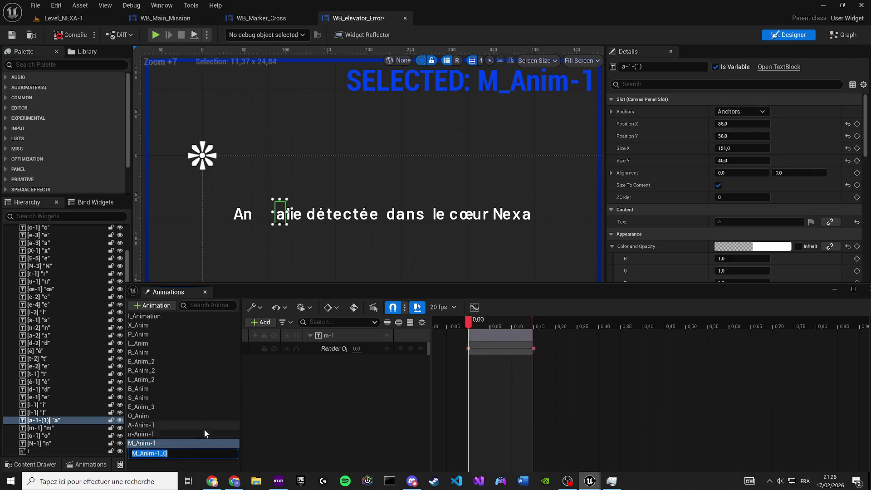
{"action": "type", "text": "A-A"}
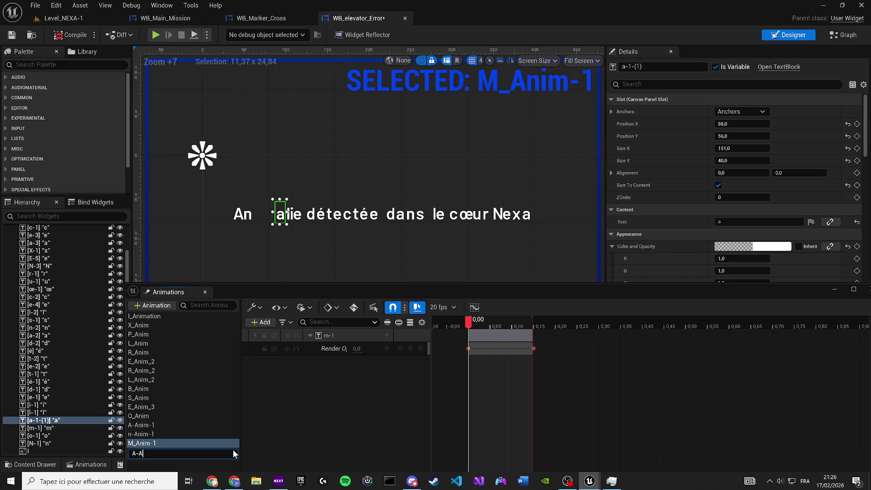
{"action": "type", "text": "nim-"}
{"action": "type", "text": "1"}
{"action": "key", "text": "BackSpace"}
{"action": "type", "text": "2"}
{"action": "key", "text": "Return"}
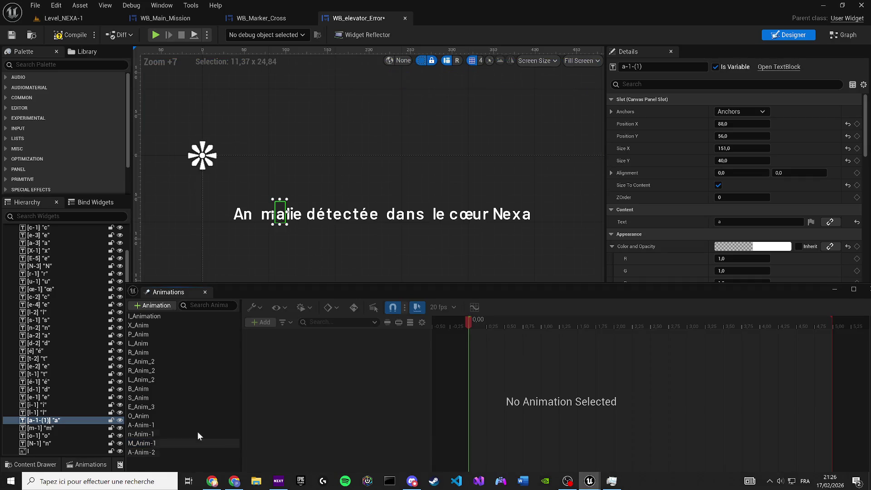
Rebind A-Anim-2's opacity track from m-1 to the a-1-1 letter
{"action": "left_click", "coordinate": [143, 453]}
{"action": "scroll", "coordinate": [151, 261], "scroll_direction": "up", "scroll_amount": 4}
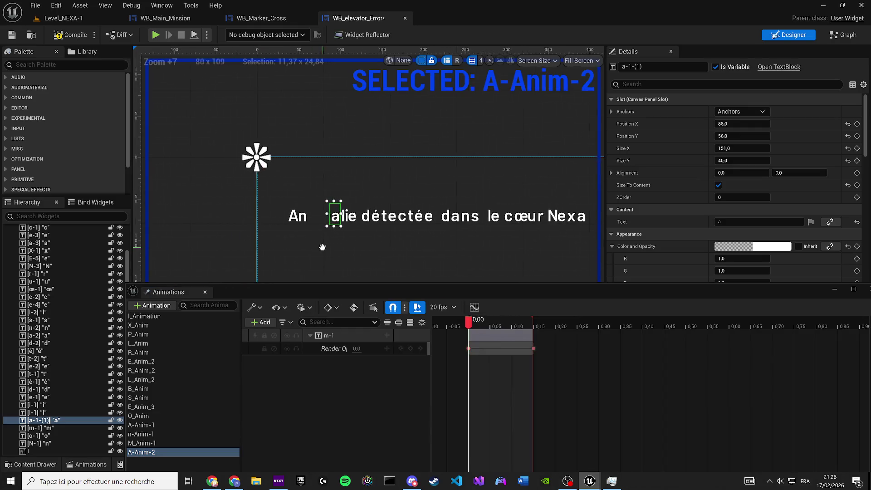
{"action": "right_click", "coordinate": [332, 337]}
{"action": "left_click", "coordinate": [386, 88]}
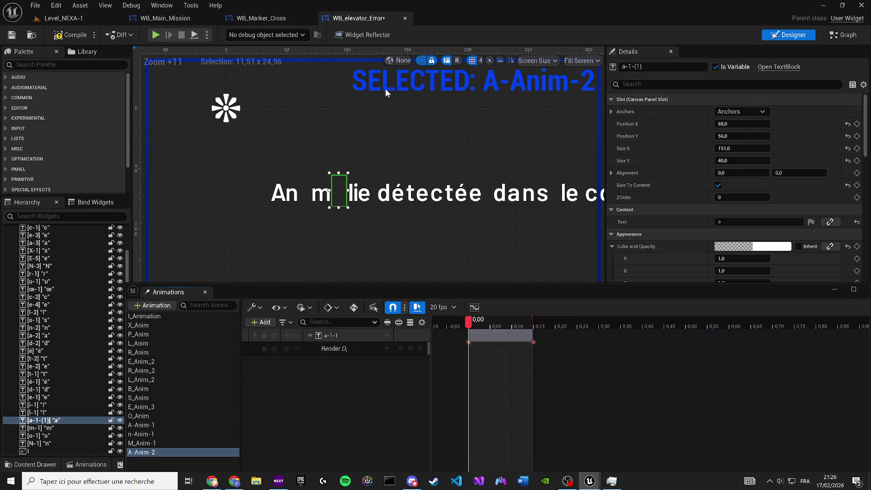
{"action": "key", "text": "space"}
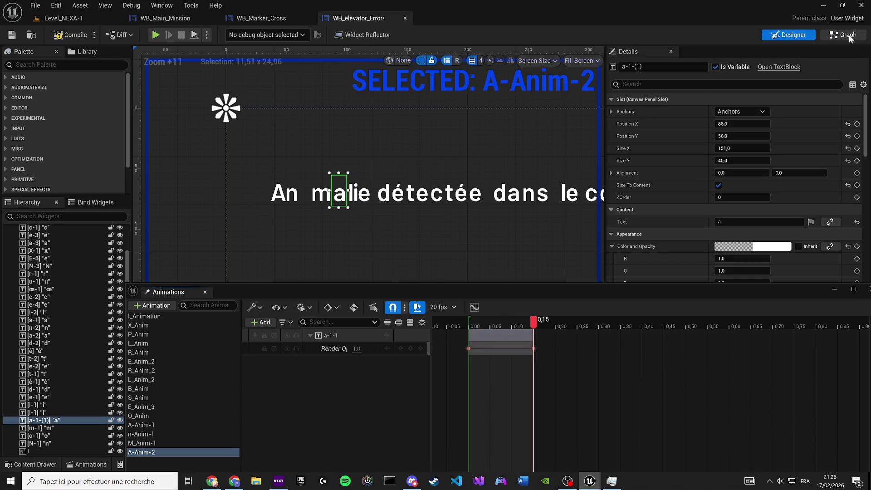
Copy-paste the last Play Animation node and chain it after the final Delay
{"action": "left_click", "coordinate": [843, 34]}
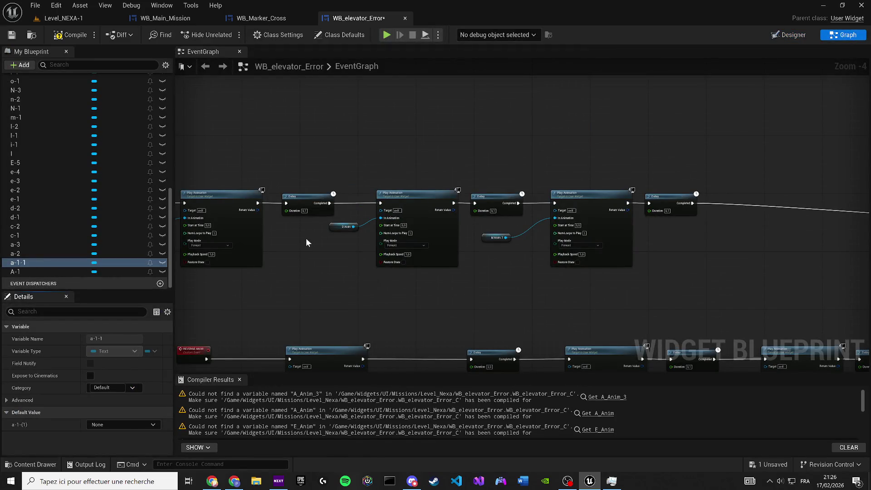
{"action": "left_click_drag", "start_coordinate": [306, 238], "coordinate": [420, 262]}
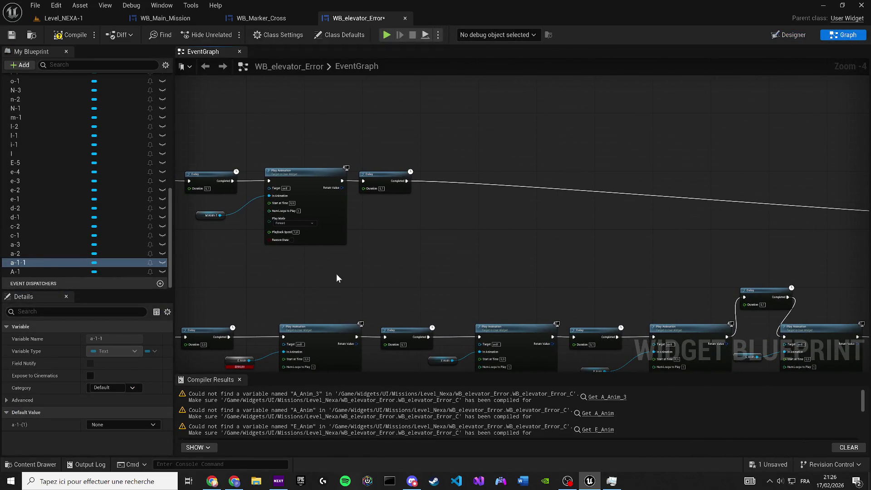
{"action": "left_click_drag", "start_coordinate": [336, 274], "coordinate": [208, 213]}
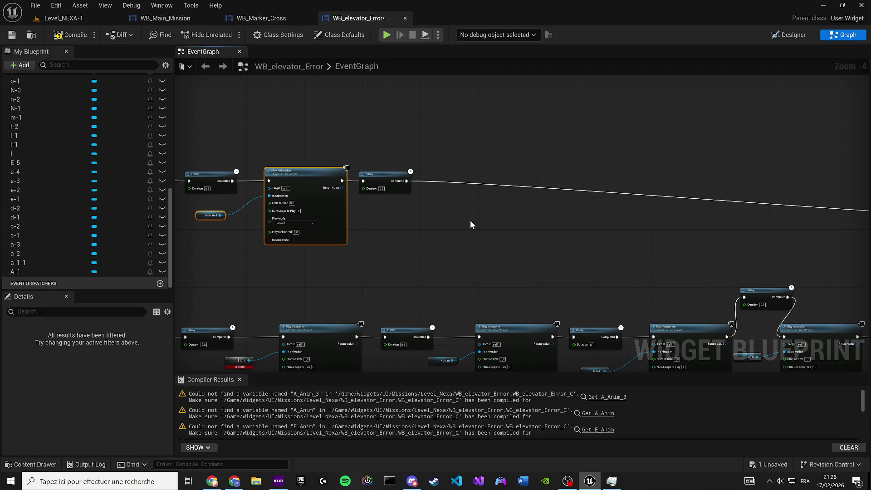
{"action": "key", "text": "ctrl+c"}
{"action": "key", "text": "ctrl+v"}
{"action": "scroll", "coordinate": [426, 182], "scroll_direction": "up", "scroll_amount": 3}
{"action": "mouse_move", "coordinate": [494, 203]}
{"action": "left_mouse_down"}
{"action": "mouse_move", "coordinate": [547, 210]}
{"action": "mouse_move", "coordinate": [522, 168]}
{"action": "mouse_move", "coordinate": [499, 163]}
{"action": "left_mouse_up"}
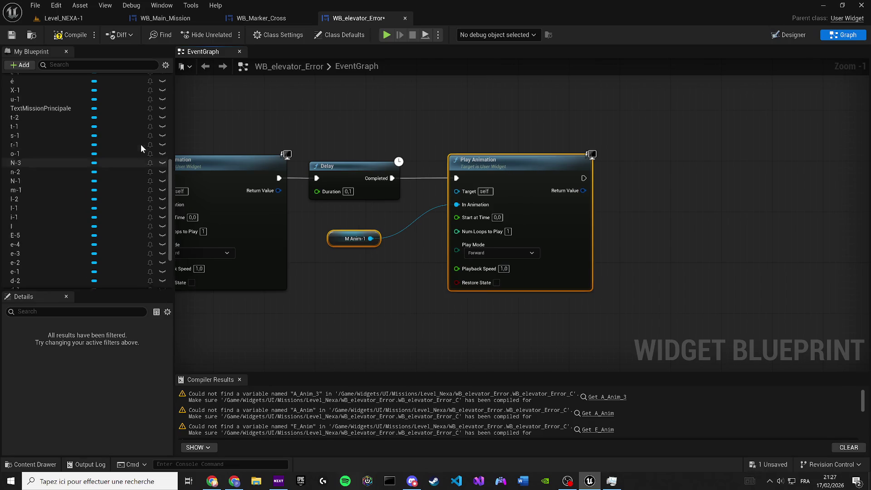
Feed A-Anim-2 into the new Play Animation node's In Animation input
{"action": "scroll", "coordinate": [141, 143], "scroll_direction": "up", "scroll_amount": 10}
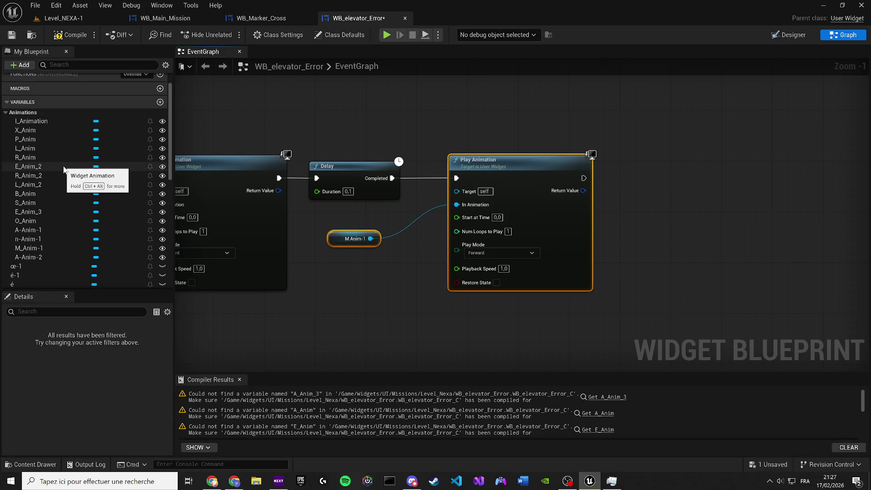
{"action": "left_click", "coordinate": [28, 257]}
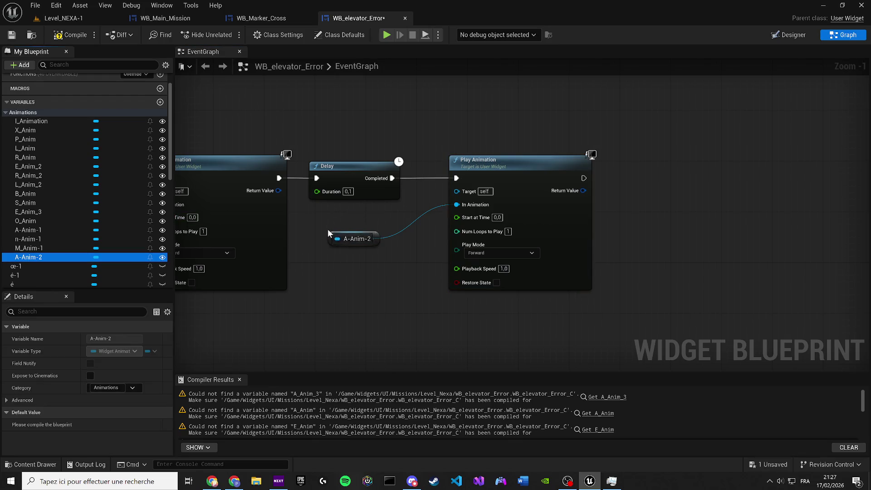
{"action": "scroll", "coordinate": [561, 265], "scroll_direction": "down", "scroll_amount": 4}
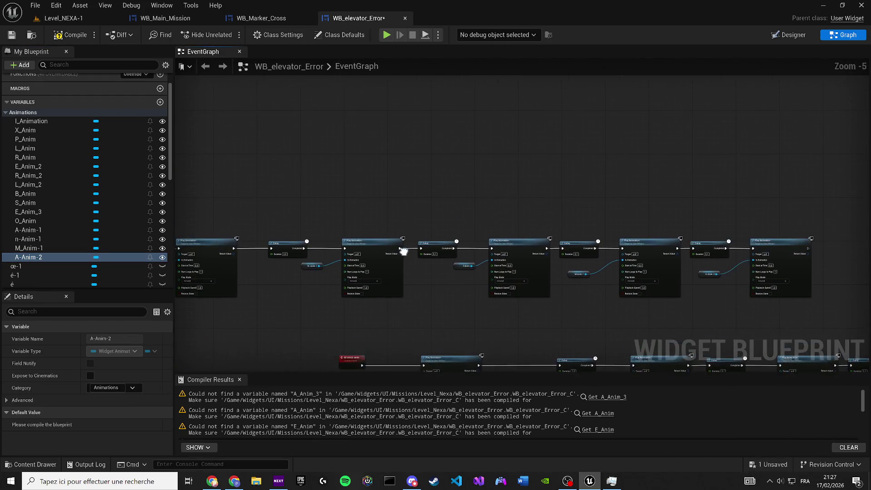
{"action": "mouse_move", "coordinate": [402, 249]}
{"action": "left_mouse_down"}
{"action": "mouse_move", "coordinate": [649, 269]}
{"action": "mouse_move", "coordinate": [425, 270]}
{"action": "left_mouse_up"}
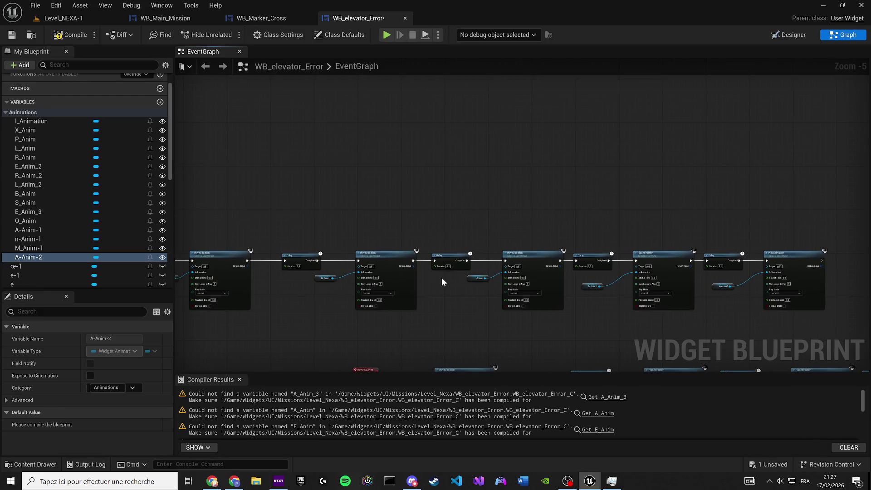
{"action": "scroll", "coordinate": [442, 281], "scroll_direction": "up", "scroll_amount": 3}
{"action": "mouse_move", "coordinate": [313, 284]}
{"action": "left_mouse_down"}
{"action": "mouse_move", "coordinate": [453, 275]}
{"action": "mouse_move", "coordinate": [154, 274]}
{"action": "left_mouse_up"}
{"action": "left_click", "coordinate": [769, 35]}
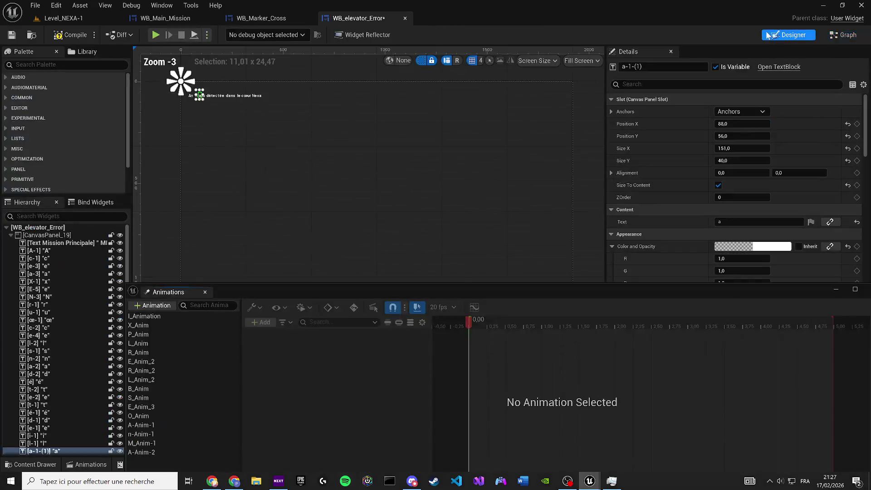
Preview I_Animation and X_Anim, then delete X_Anim
{"action": "scroll", "coordinate": [298, 209], "scroll_direction": "up", "scroll_amount": 6}
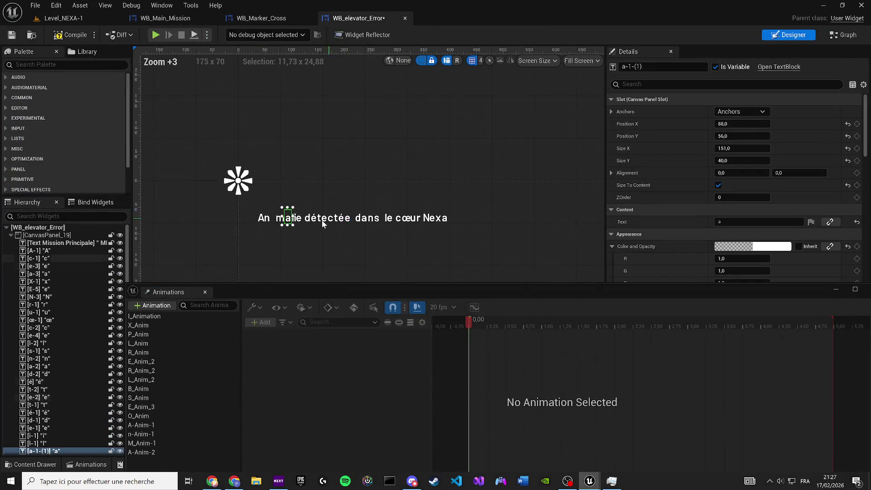
{"action": "scroll", "coordinate": [322, 220], "scroll_direction": "up", "scroll_amount": 4}
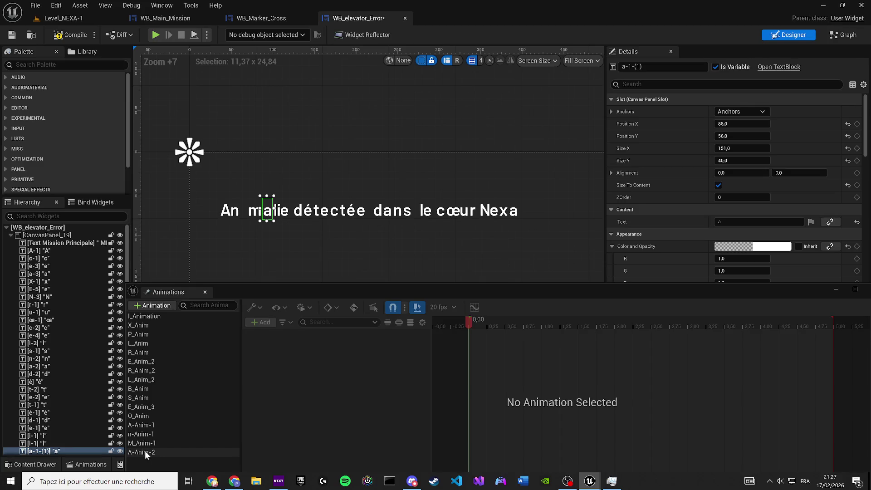
{"action": "left_click", "coordinate": [153, 316]}
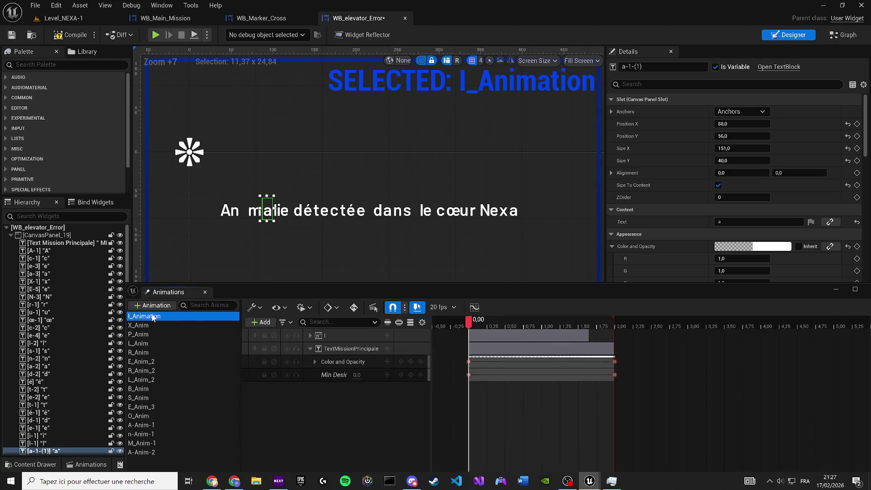
{"action": "mouse_move", "coordinate": [471, 322]}
{"action": "left_mouse_down"}
{"action": "mouse_move", "coordinate": [539, 322]}
{"action": "mouse_move", "coordinate": [505, 323]}
{"action": "left_mouse_up"}
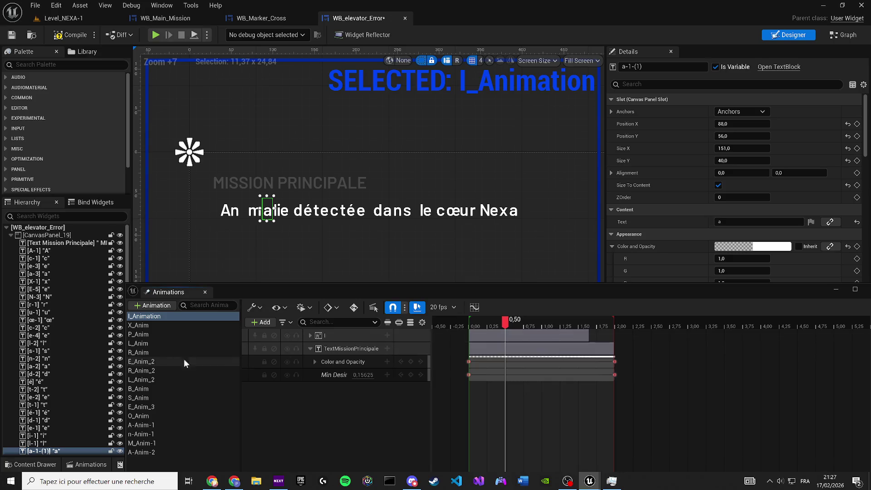
{"action": "left_click", "coordinate": [149, 323]}
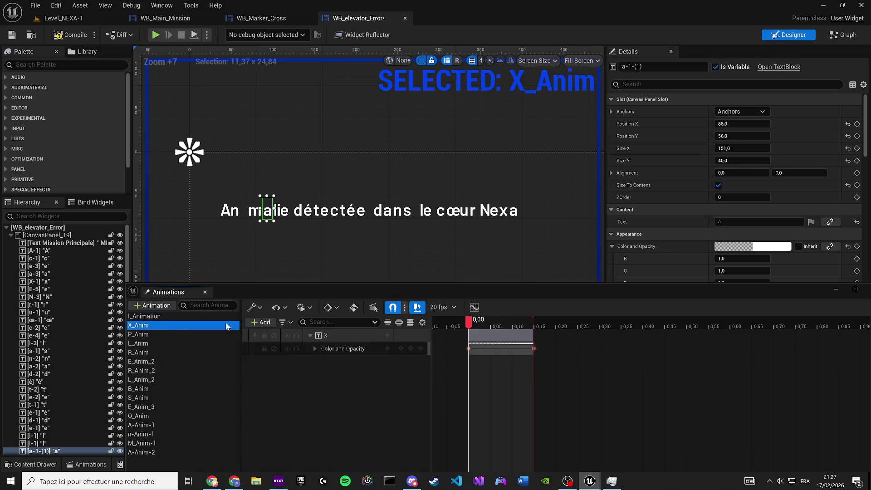
{"action": "mouse_move", "coordinate": [505, 319]}
{"action": "left_mouse_down"}
{"action": "mouse_move", "coordinate": [525, 320]}
{"action": "mouse_move", "coordinate": [478, 324]}
{"action": "mouse_move", "coordinate": [505, 330]}
{"action": "left_mouse_up"}
{"action": "left_click", "coordinate": [145, 326]}
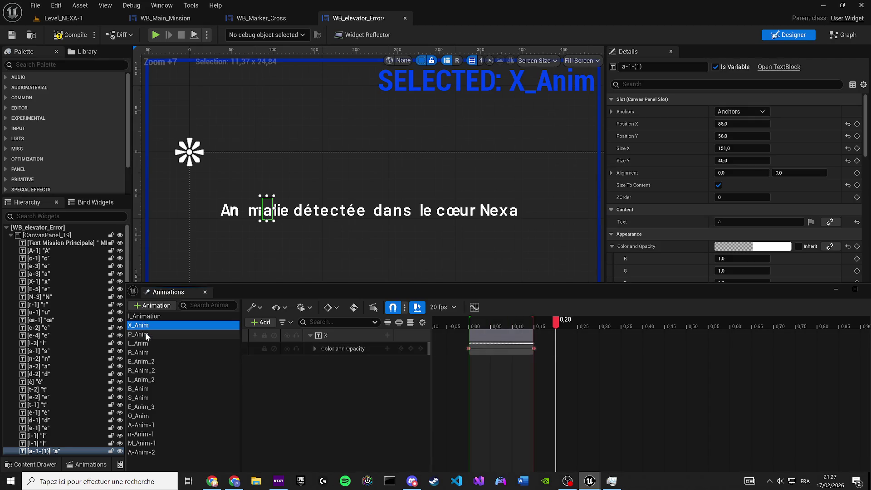
{"action": "key", "text": "Delete"}
Delete the P_Anim, L_Anim and R_Anim animations
{"action": "left_click", "coordinate": [138, 325]}
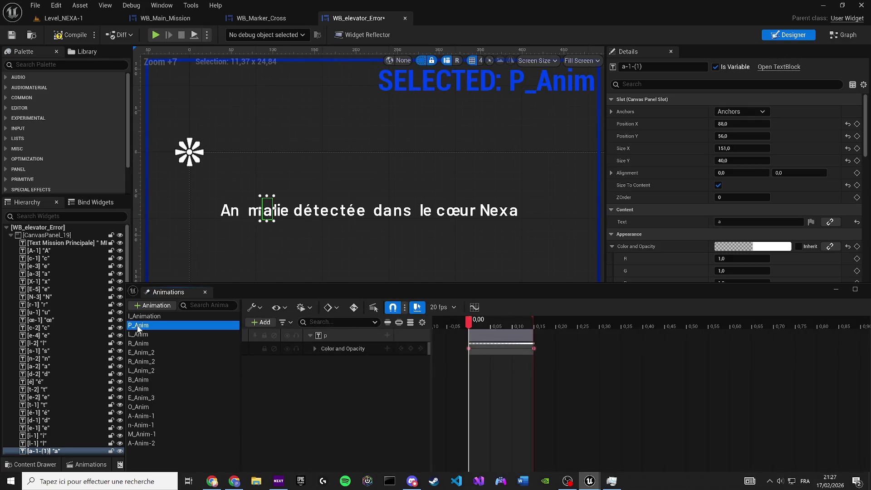
{"action": "key", "text": "Delete"}
{"action": "left_click", "coordinate": [140, 326]}
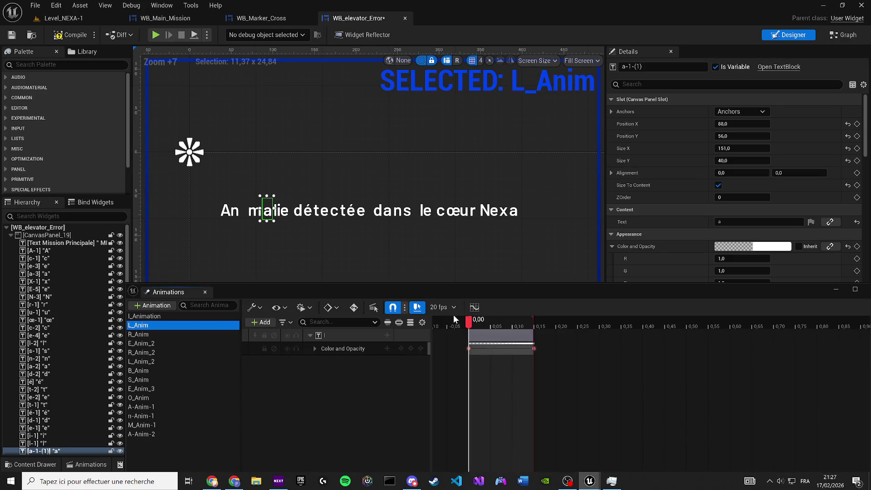
{"action": "mouse_move", "coordinate": [467, 324]}
{"action": "left_mouse_down"}
{"action": "mouse_move", "coordinate": [533, 322]}
{"action": "mouse_move", "coordinate": [504, 323]}
{"action": "mouse_move", "coordinate": [512, 323]}
{"action": "left_mouse_up"}
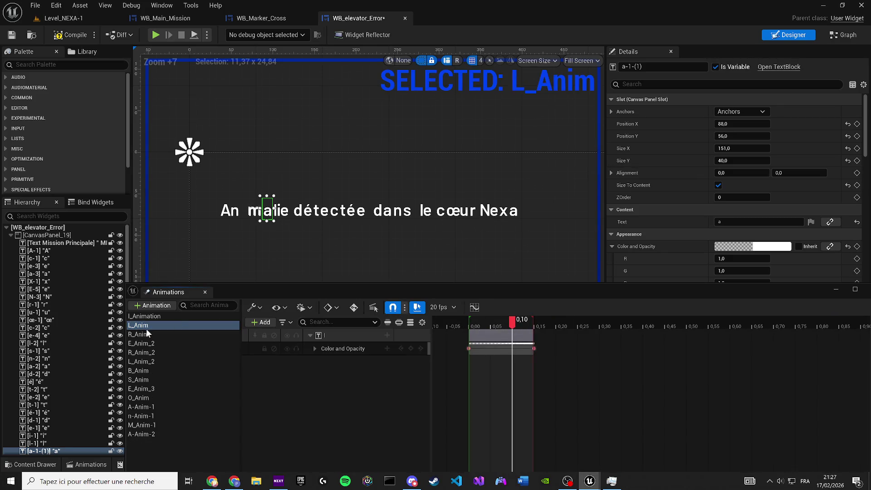
{"action": "key", "text": "Delete"}
{"action": "left_click", "coordinate": [147, 326]}
{"action": "key", "text": "Delete"}
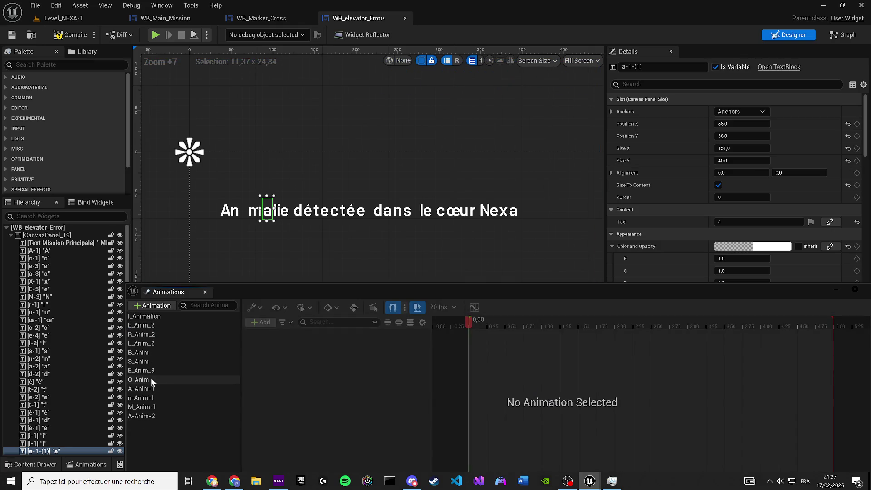
Preview the A-Anim-1, n-Anim-1, M_Anim-1 and O_Anim letter fade-ins
{"action": "left_click", "coordinate": [138, 388]}
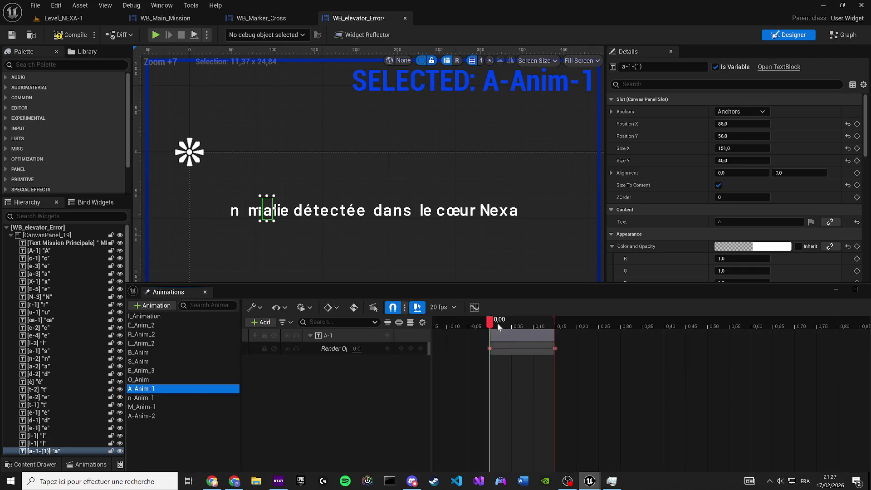
{"action": "left_click_drag", "start_coordinate": [497, 322], "coordinate": [549, 321]}
{"action": "left_click", "coordinate": [197, 395]}
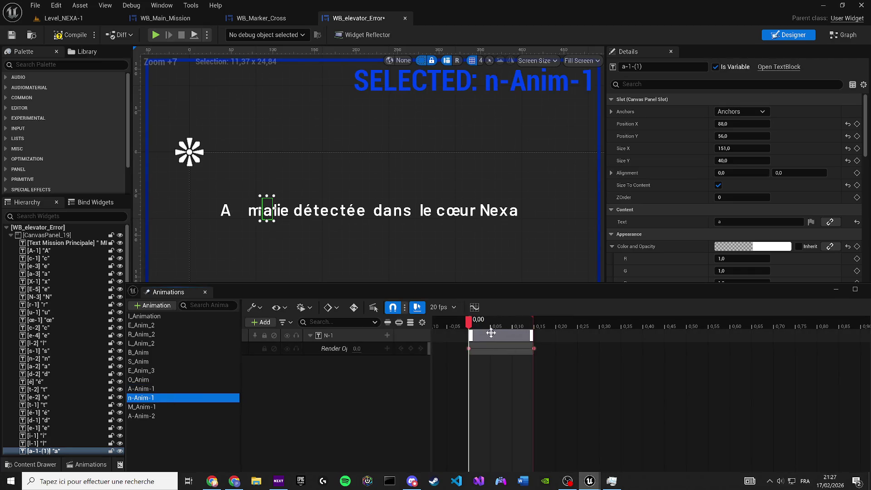
{"action": "left_click_drag", "start_coordinate": [472, 320], "coordinate": [534, 321]}
{"action": "left_click", "coordinate": [165, 407]}
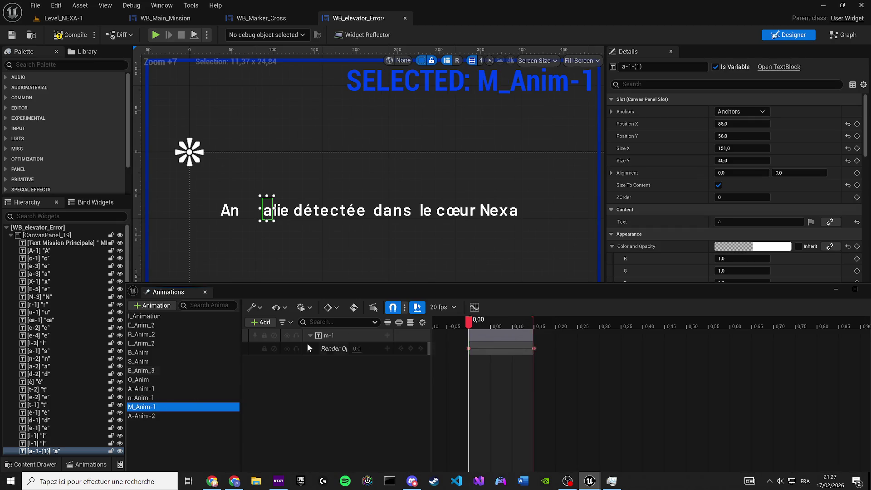
{"action": "left_click", "coordinate": [139, 379]}
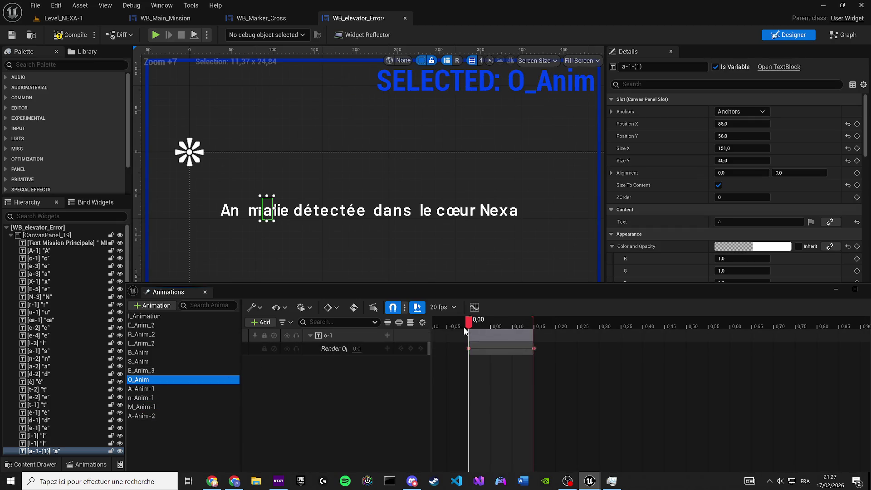
{"action": "left_click_drag", "start_coordinate": [469, 321], "coordinate": [543, 323]}
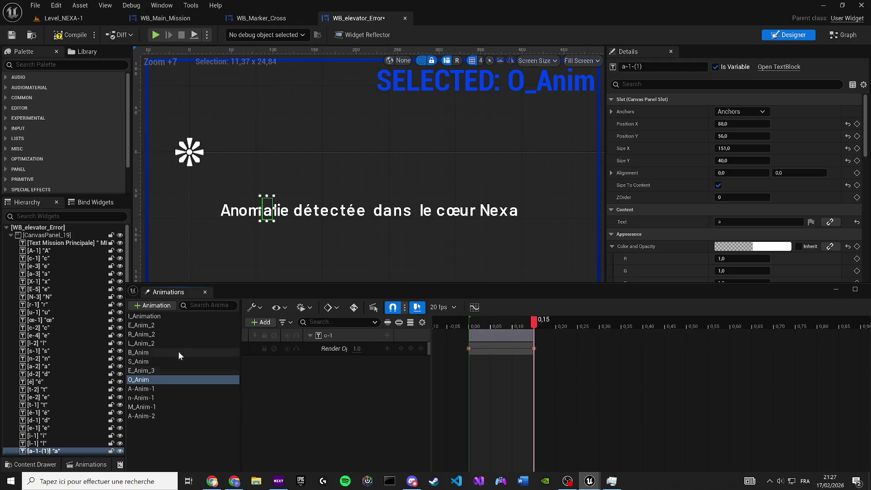
{"action": "left_click", "coordinate": [138, 370]}
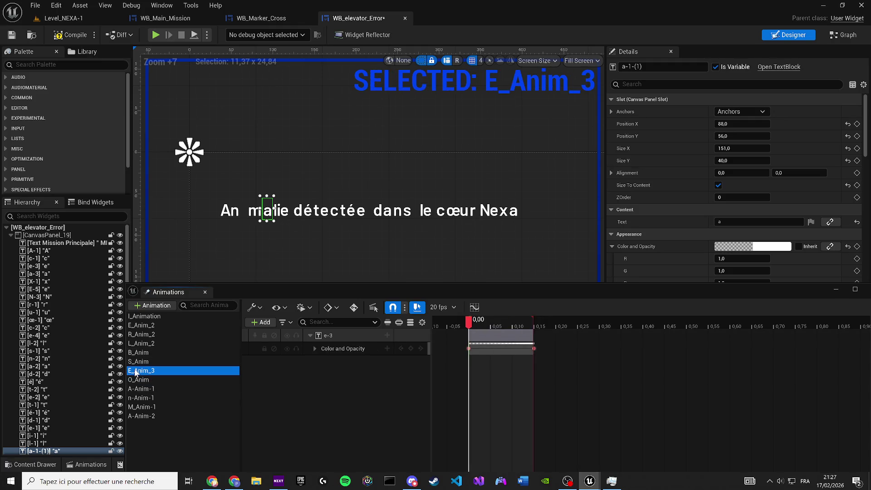
Delete I_Animation, E_Anim_2, R_Anim_2 and L_Anim_2
{"action": "left_click", "coordinate": [148, 316]}
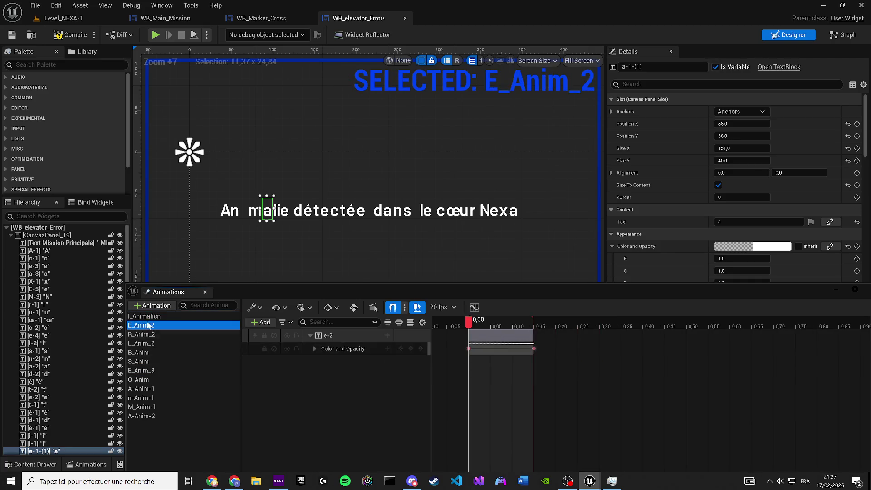
{"action": "key", "text": "Delete"}
{"action": "left_click", "coordinate": [145, 317]}
{"action": "key", "text": "Delete"}
{"action": "left_click", "coordinate": [146, 317]}
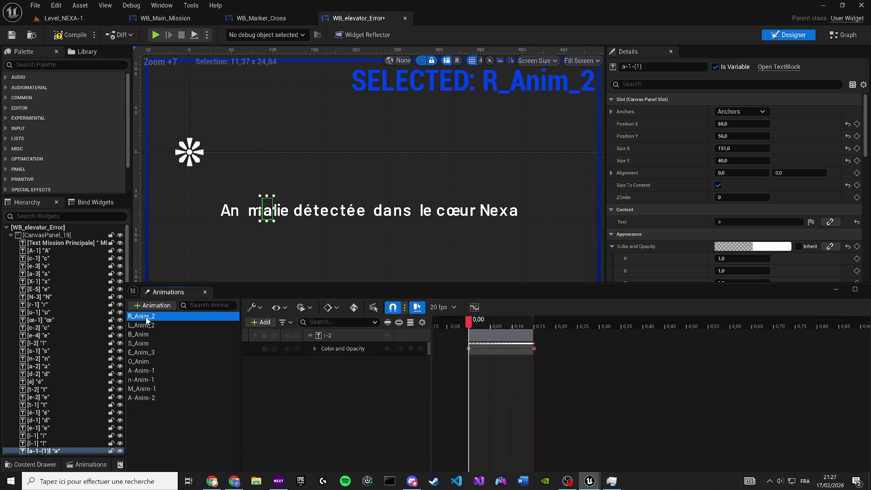
{"action": "key", "text": "Delete"}
{"action": "left_click", "coordinate": [146, 316]}
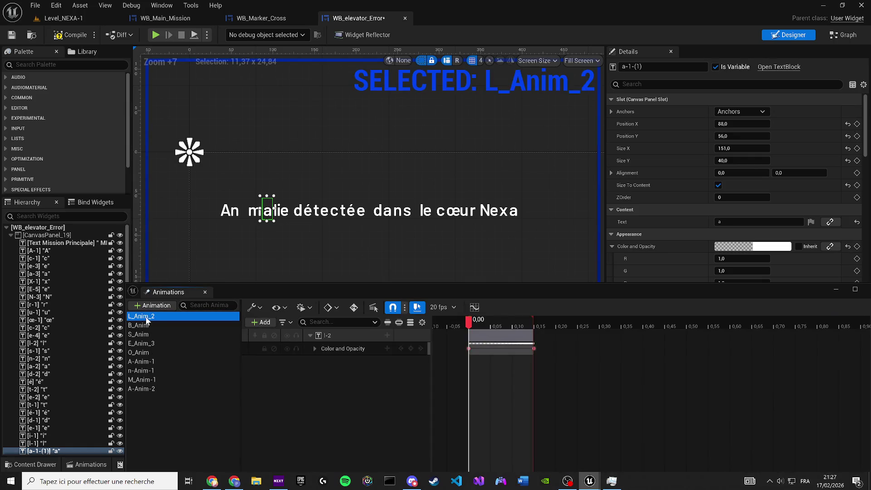
{"action": "left_click_drag", "start_coordinate": [474, 325], "coordinate": [513, 323]}
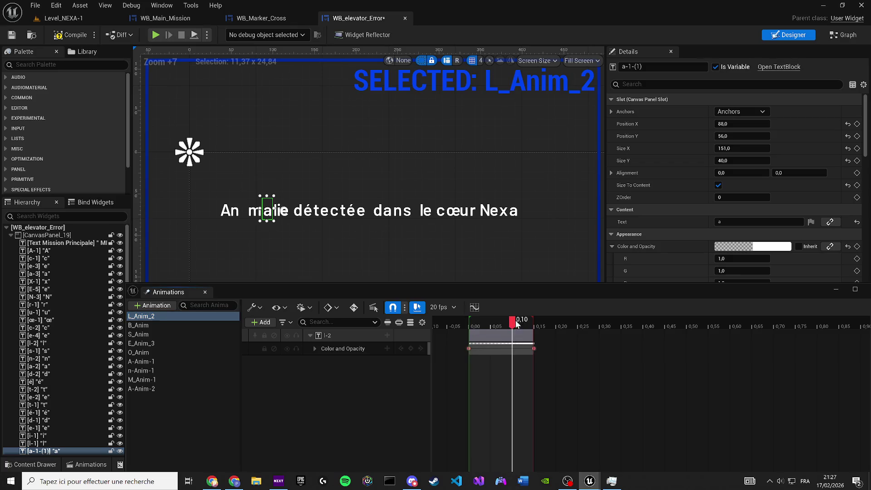
{"action": "key", "text": "Delete"}
Delete B_Anim, S_Anim, E_Anim_3 and O_Anim
{"action": "left_click", "coordinate": [155, 315]}
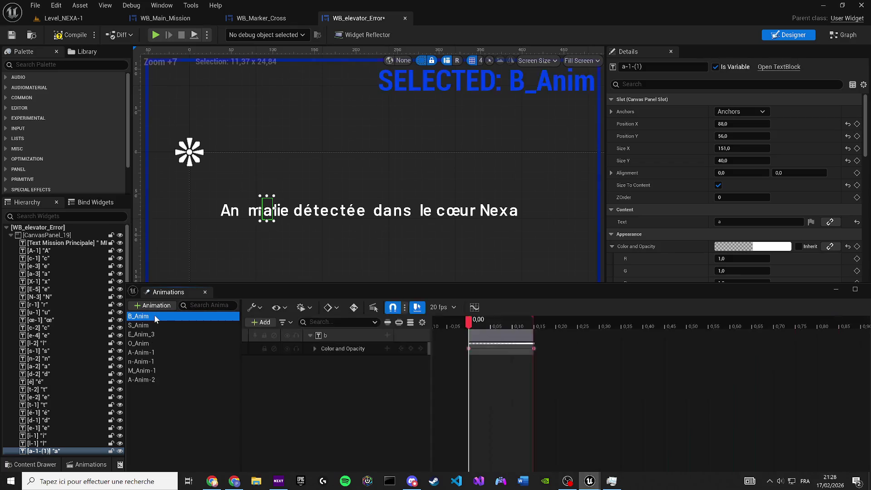
{"action": "key", "text": "Delete"}
{"action": "left_click", "coordinate": [155, 315]}
{"action": "left_click", "coordinate": [154, 315]}
{"action": "key", "text": "Delete"}
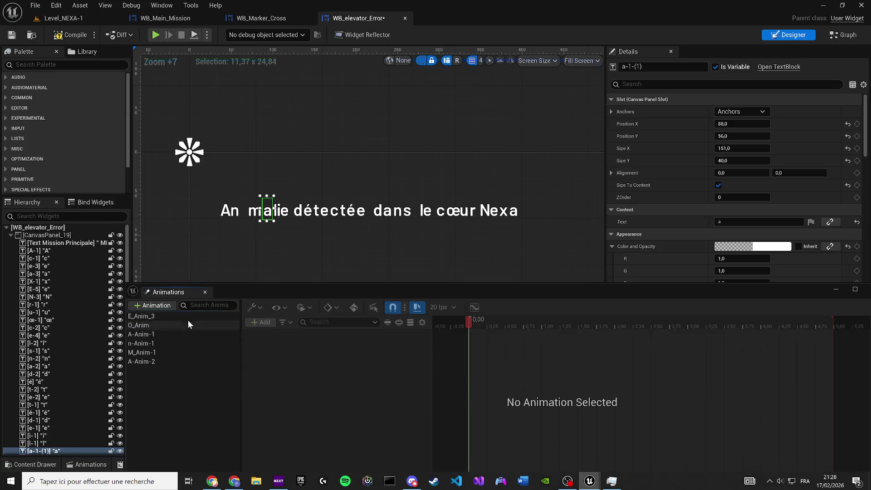
{"action": "left_click", "coordinate": [170, 318]}
{"action": "key", "text": "Delete"}
{"action": "left_click", "coordinate": [160, 315]}
{"action": "key", "text": "Delete"}
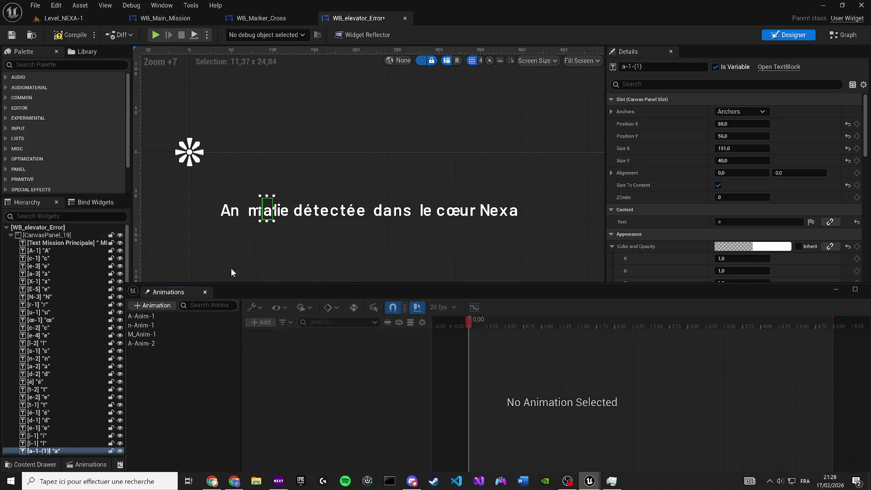
Review the A-Anim-1, n-Anim-1 and M_Anim-1 letter fade-ins
{"action": "scroll", "coordinate": [245, 272], "scroll_direction": "up", "scroll_amount": 2}
{"action": "left_click", "coordinate": [150, 317]}
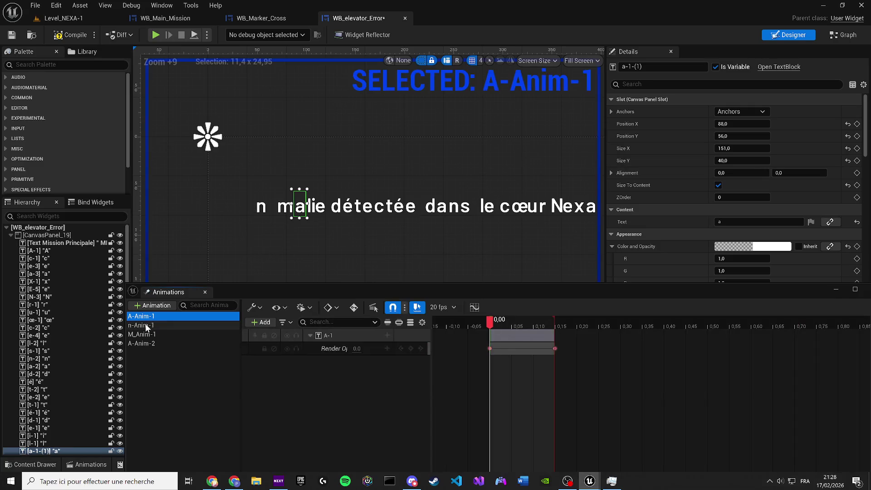
{"action": "left_click", "coordinate": [145, 326]}
{"action": "left_click_drag", "start_coordinate": [469, 318], "coordinate": [543, 320]}
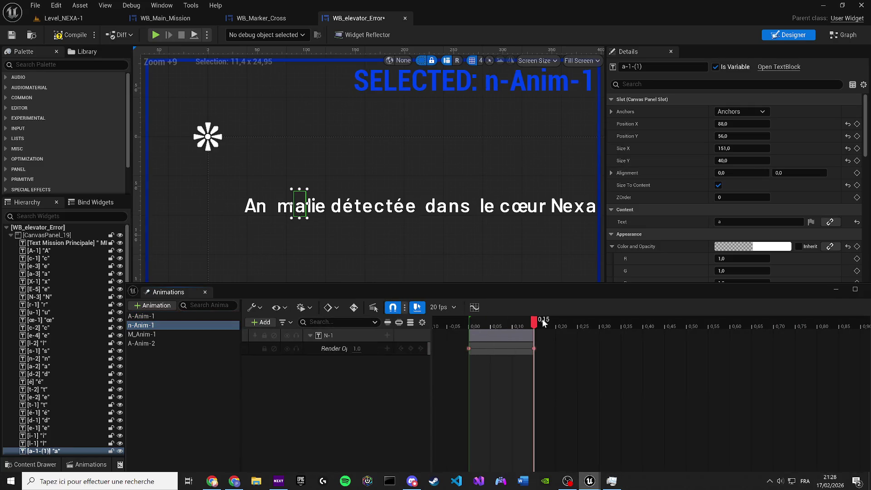
{"action": "left_click", "coordinate": [185, 337]}
{"action": "left_click_drag", "start_coordinate": [489, 326], "coordinate": [534, 321]}
Duplicate n-Anim-1 and name the copy o-Anim-1
{"action": "left_click", "coordinate": [154, 326]}
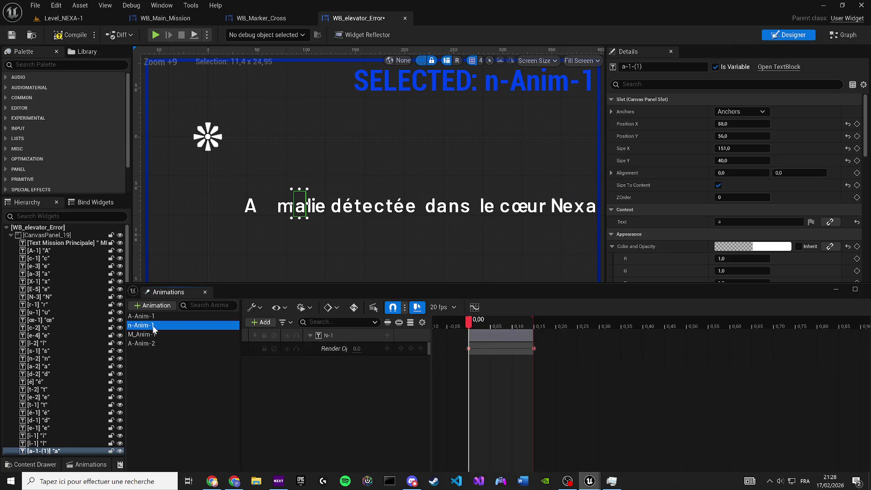
{"action": "left_click", "coordinate": [153, 305]}
{"action": "key", "text": "BackSpace"}
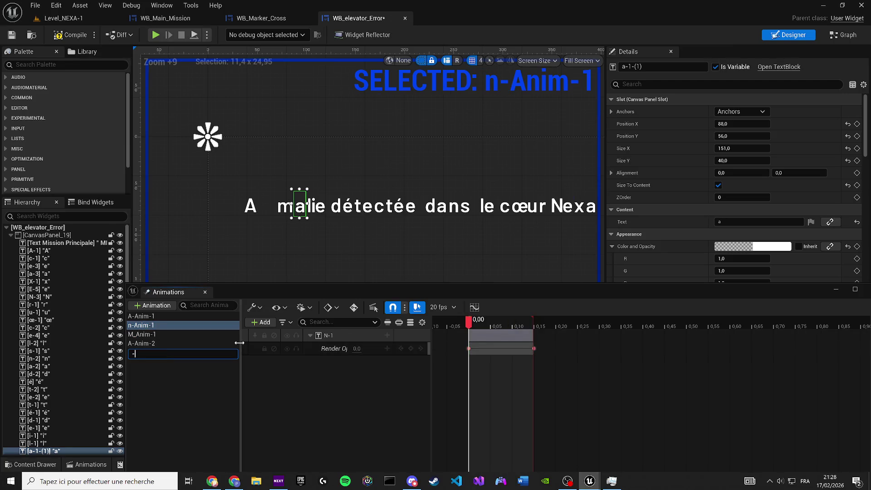
{"action": "type", "text": "o-"}
{"action": "type", "text": "1"}
{"action": "key", "text": "Return"}
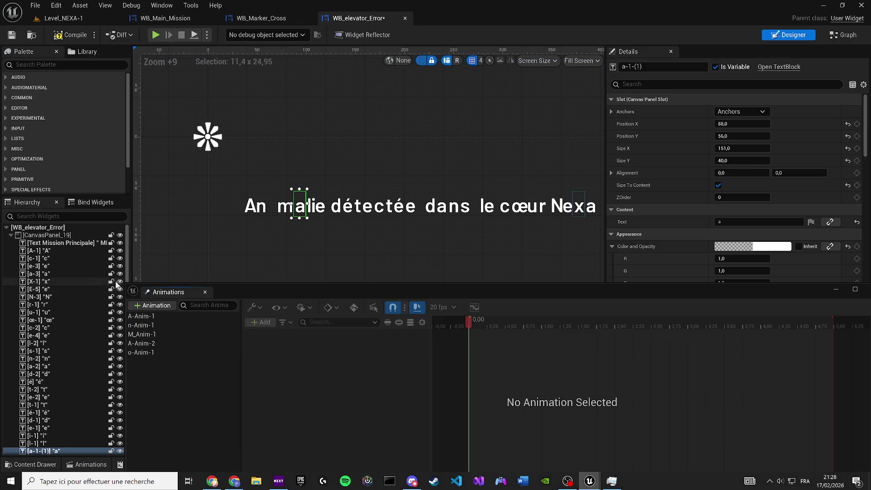
Rebind o-Anim-1's N-1 opacity track to the o-1 letter and preview it
{"action": "left_click", "coordinate": [151, 353]}
{"action": "scroll", "coordinate": [255, 221], "scroll_direction": "up", "scroll_amount": 2}
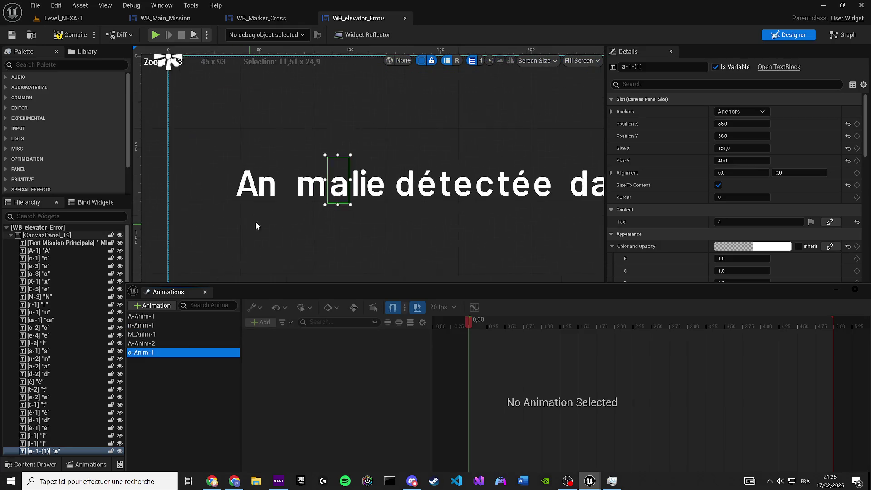
{"action": "left_click", "coordinate": [289, 184]}
{"action": "left_click", "coordinate": [164, 345]}
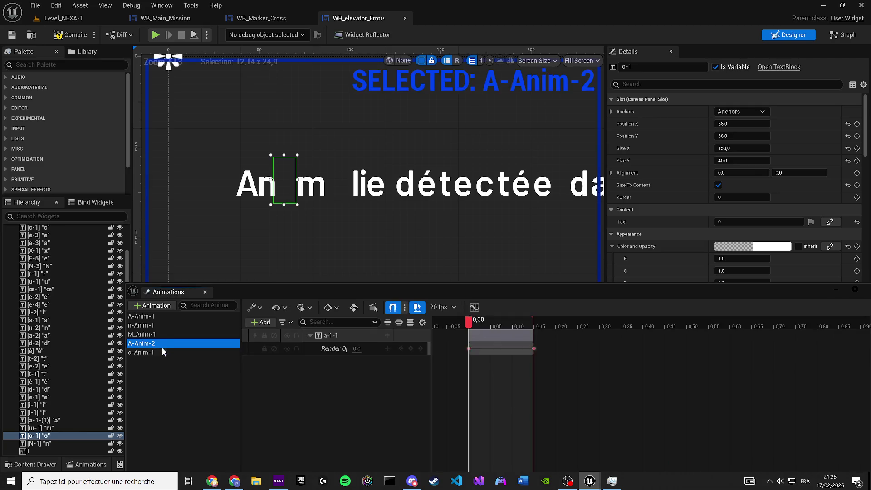
{"action": "left_click", "coordinate": [162, 350]}
{"action": "right_click", "coordinate": [338, 335]}
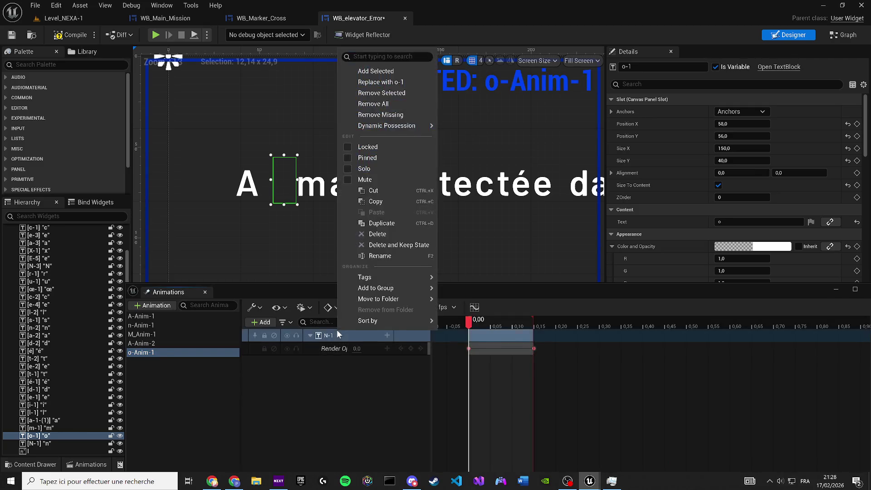
{"action": "left_click", "coordinate": [381, 81]}
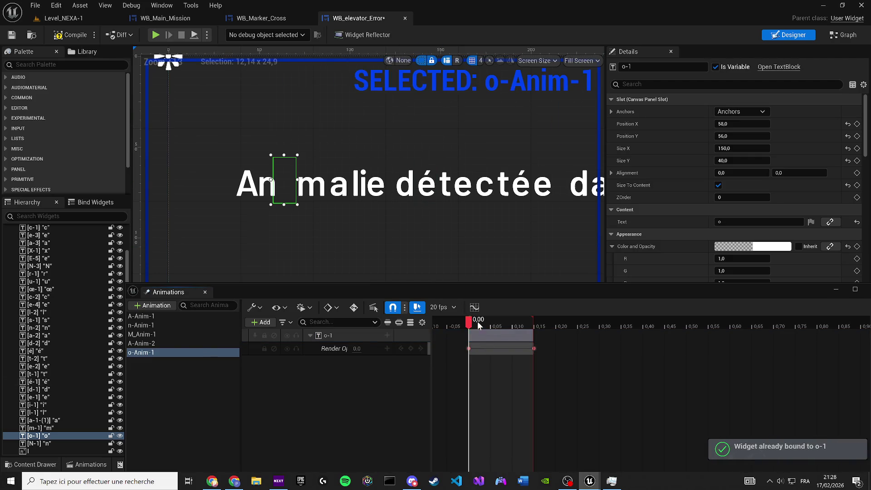
{"action": "left_click_drag", "start_coordinate": [470, 321], "coordinate": [525, 323]}
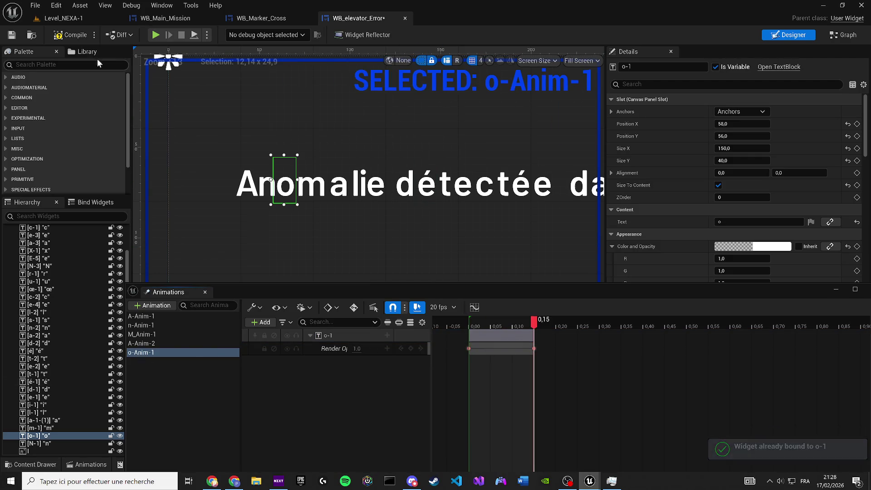
Replace the broken O Anim node in the event graph with o-Anim-1
{"action": "left_click", "coordinate": [844, 35]}
{"action": "left_click_drag", "start_coordinate": [695, 228], "coordinate": [844, 231]}
{"action": "scroll", "coordinate": [356, 288], "scroll_direction": "down", "scroll_amount": 1}
{"action": "scroll", "coordinate": [86, 193], "scroll_direction": "up", "scroll_amount": 3}
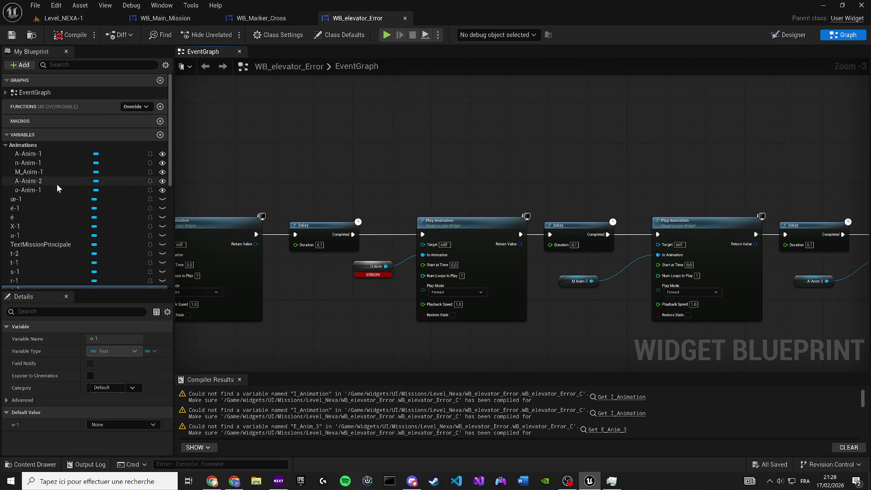
{"action": "left_click_drag", "start_coordinate": [61, 189], "coordinate": [378, 275]}
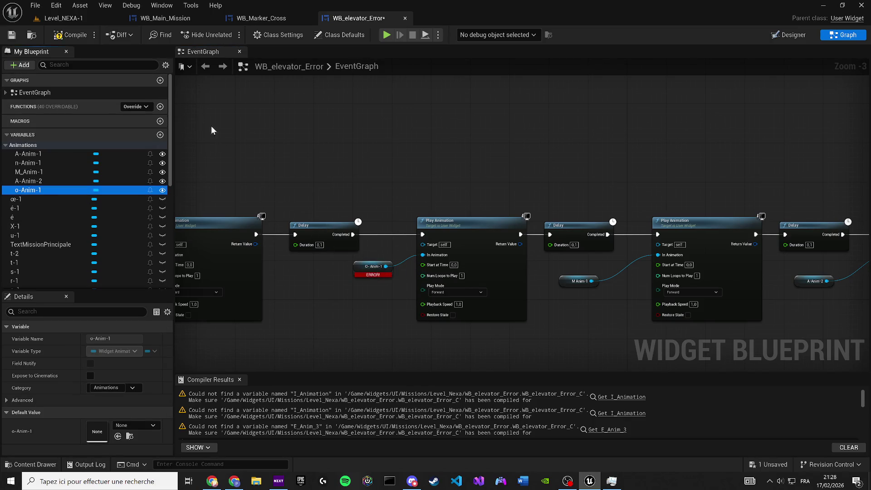
Save the WB_elevator_Error widget blueprint and review the animation chain
{"action": "left_click", "coordinate": [13, 37]}
{"action": "scroll", "coordinate": [369, 249], "scroll_direction": "down", "scroll_amount": 4}
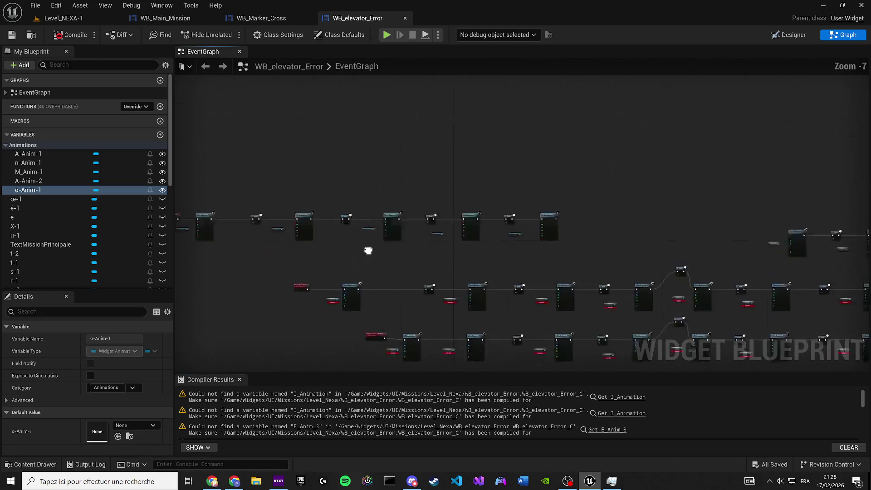
{"action": "left_click_drag", "start_coordinate": [254, 195], "coordinate": [404, 252]}
{"action": "scroll", "coordinate": [407, 238], "scroll_direction": "up", "scroll_amount": 3}
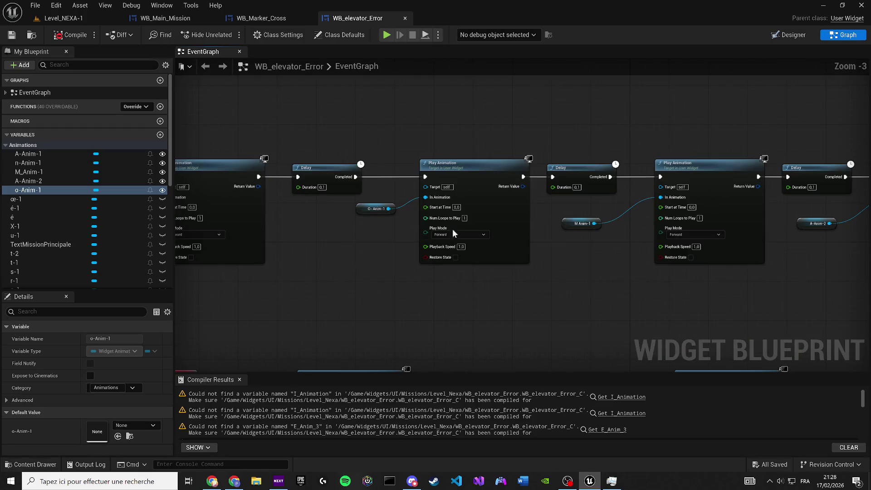
{"action": "scroll", "coordinate": [449, 233], "scroll_direction": "up", "scroll_amount": 1}
{"action": "mouse_move", "coordinate": [311, 278]}
{"action": "left_mouse_down"}
{"action": "mouse_move", "coordinate": [391, 298]}
{"action": "mouse_move", "coordinate": [204, 325]}
{"action": "left_mouse_up"}
{"action": "key", "text": "shift+F4"}
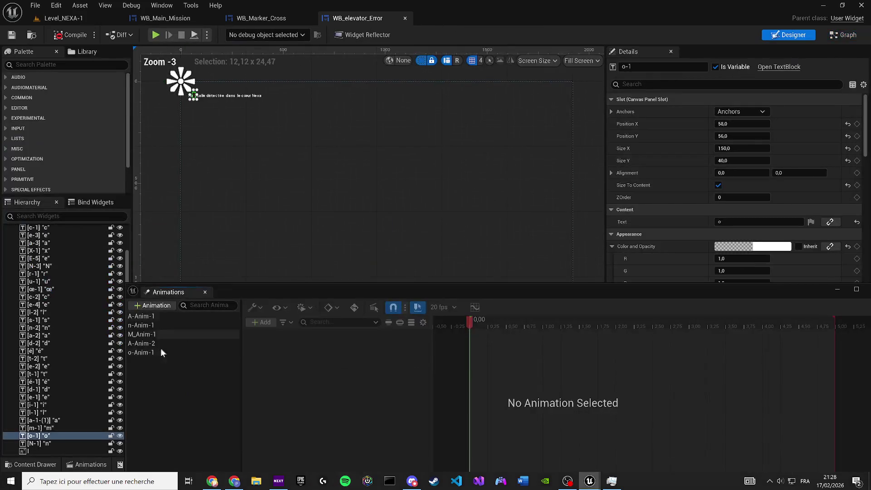
Duplicate o-Anim-1 and rename the copy l-Anim-1
{"action": "left_click", "coordinate": [138, 353]}
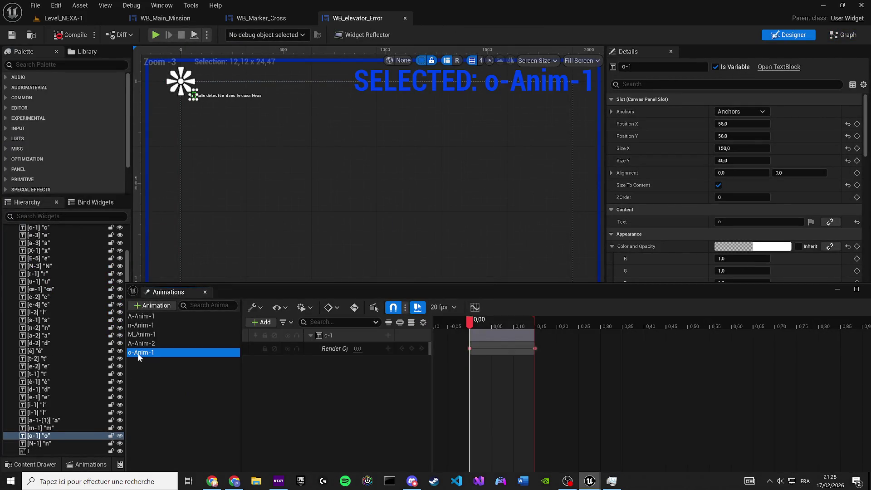
{"action": "key", "text": "ctrl+w"}
{"action": "scroll", "coordinate": [267, 232], "scroll_direction": "up", "scroll_amount": 5}
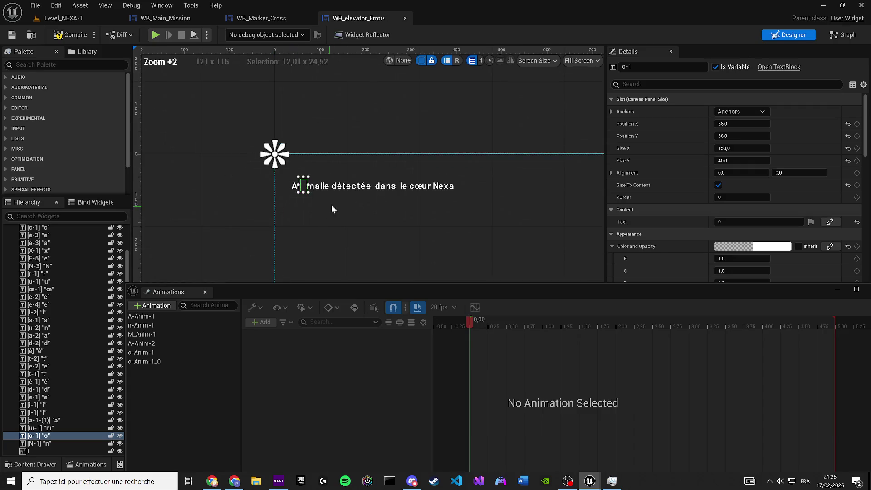
{"action": "scroll", "coordinate": [322, 209], "scroll_direction": "up", "scroll_amount": 9}
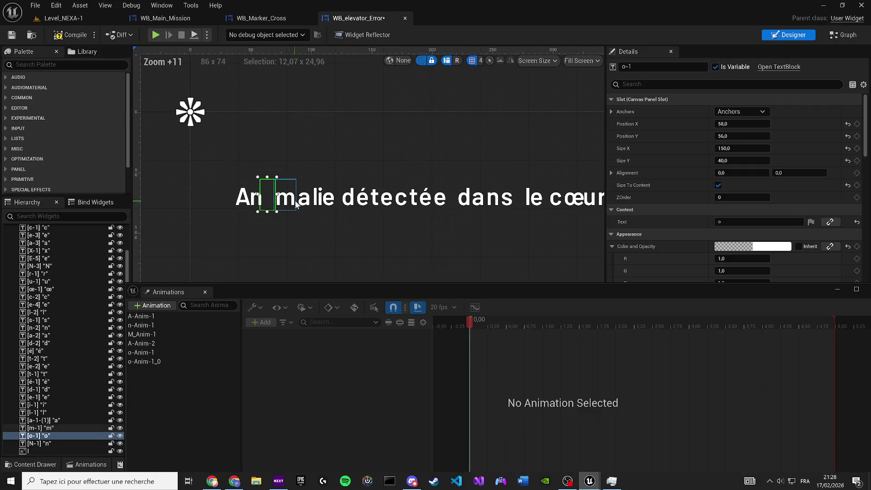
{"action": "double_click", "coordinate": [175, 361]}
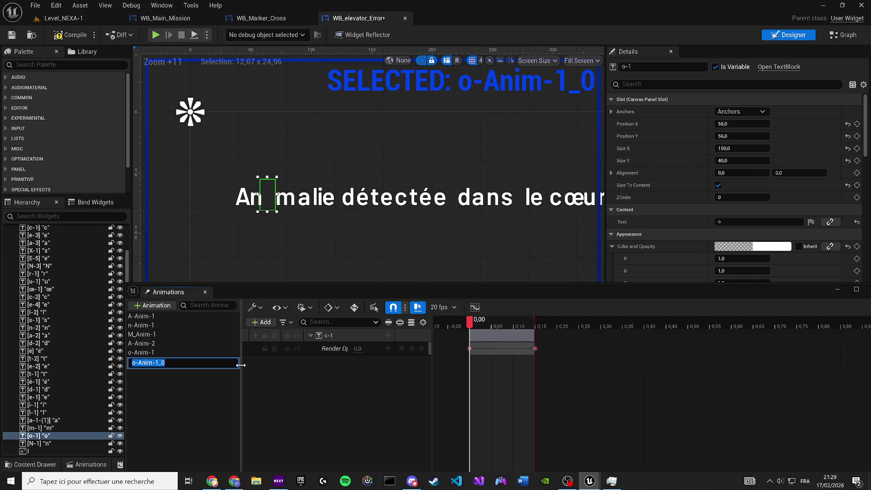
{"action": "key", "text": "BackSpace"}
{"action": "key", "text": "Return"}
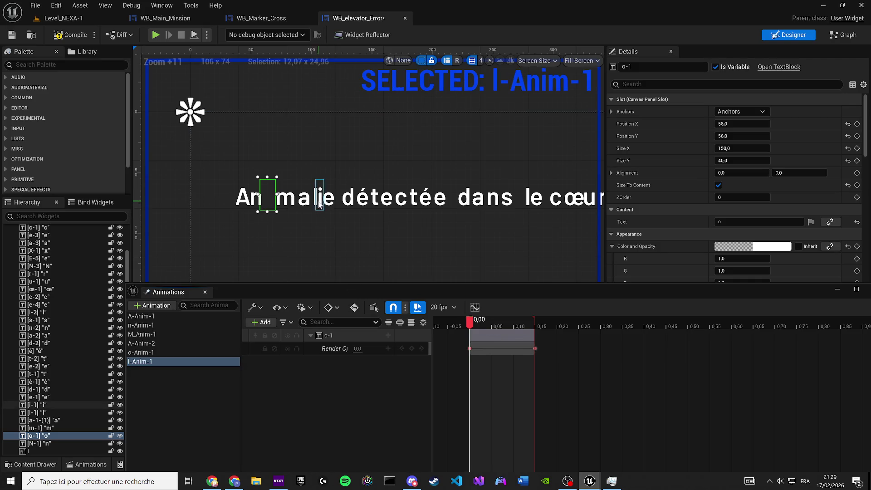
Rebind l-Anim-1's o-1 track to the l-1 letter and check it at 0.15
{"action": "left_click", "coordinate": [315, 202]}
{"action": "right_click", "coordinate": [341, 333]}
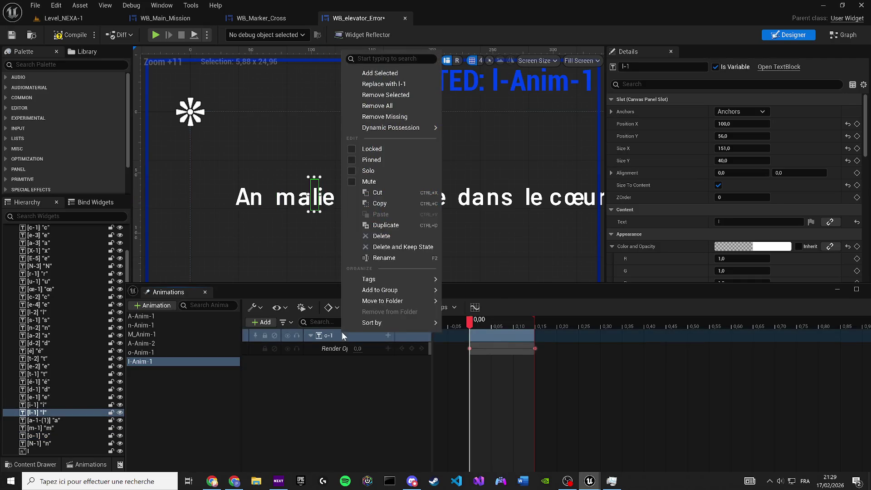
{"action": "left_click", "coordinate": [406, 84]}
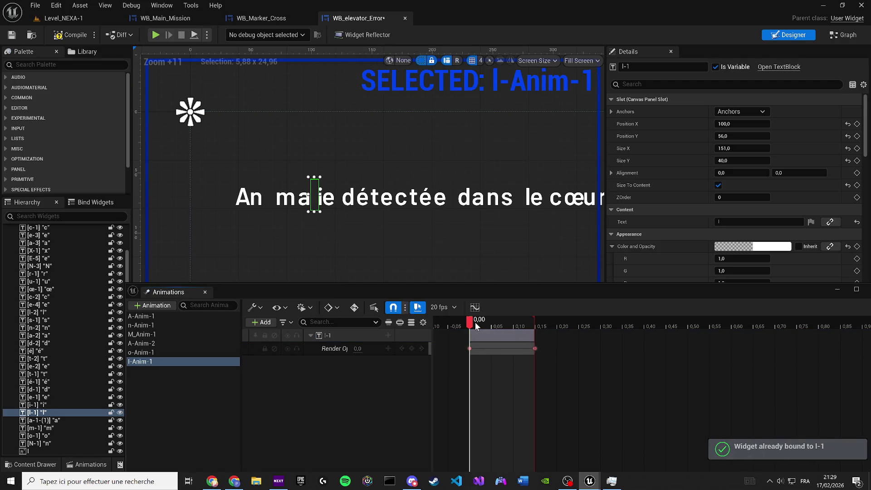
{"action": "left_click_drag", "start_coordinate": [470, 320], "coordinate": [533, 322]}
{"action": "scroll", "coordinate": [308, 200], "scroll_direction": "up", "scroll_amount": 4}
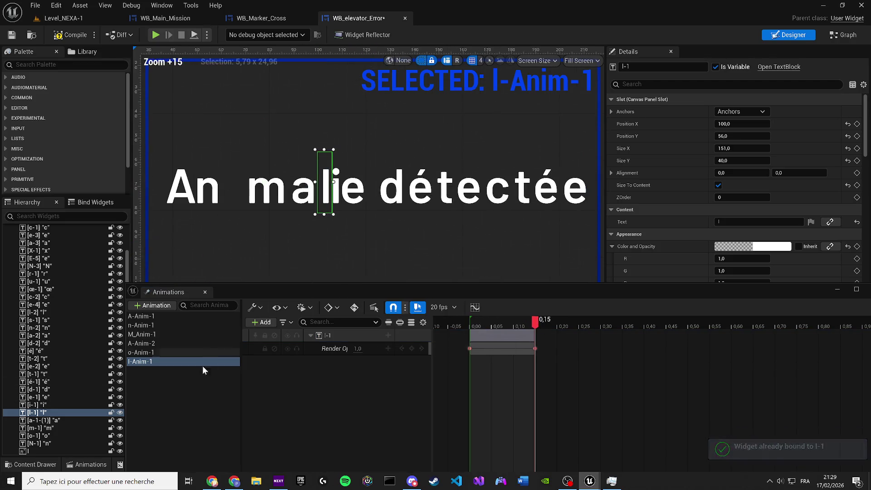
{"action": "left_click", "coordinate": [843, 35]}
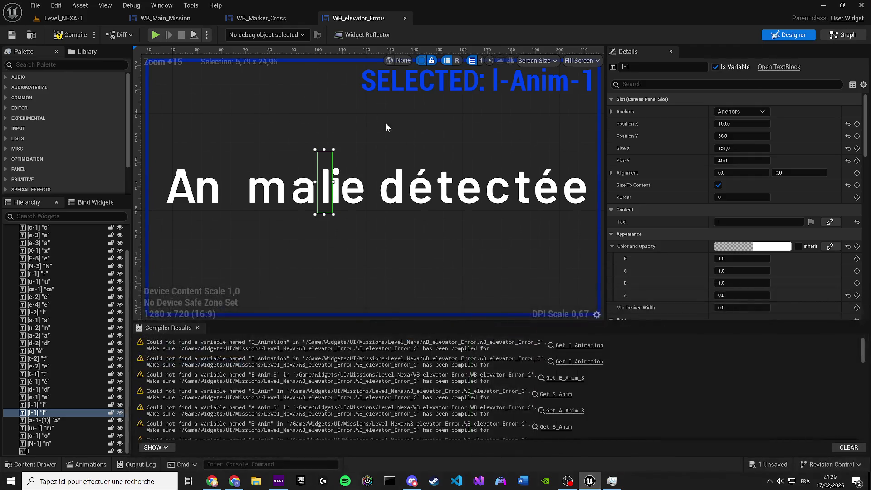
Paste a Play Animation and a 0,1 Delay, wiring Play Animation → Delay → Play Animation
{"action": "mouse_move", "coordinate": [433, 336]}
{"action": "left_mouse_down"}
{"action": "mouse_move", "coordinate": [396, 311]}
{"action": "mouse_move", "coordinate": [318, 284]}
{"action": "left_mouse_up"}
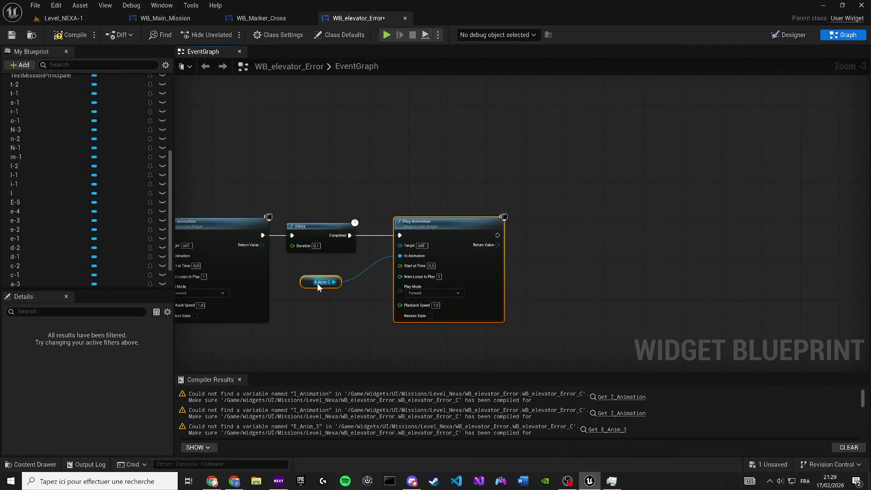
{"action": "key", "text": "ctrl+v"}
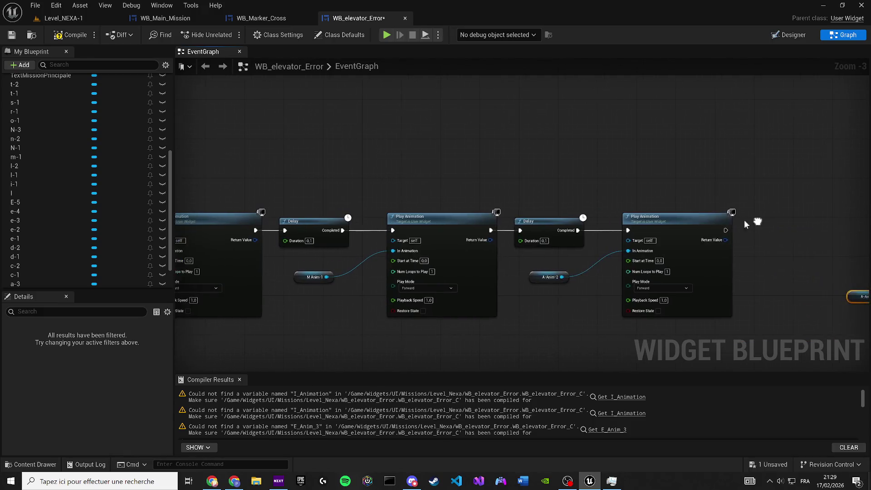
{"action": "left_click", "coordinate": [526, 234]}
{"action": "key", "text": "ctrl+v"}
{"action": "scroll", "coordinate": [331, 232], "scroll_direction": "up", "scroll_amount": 1}
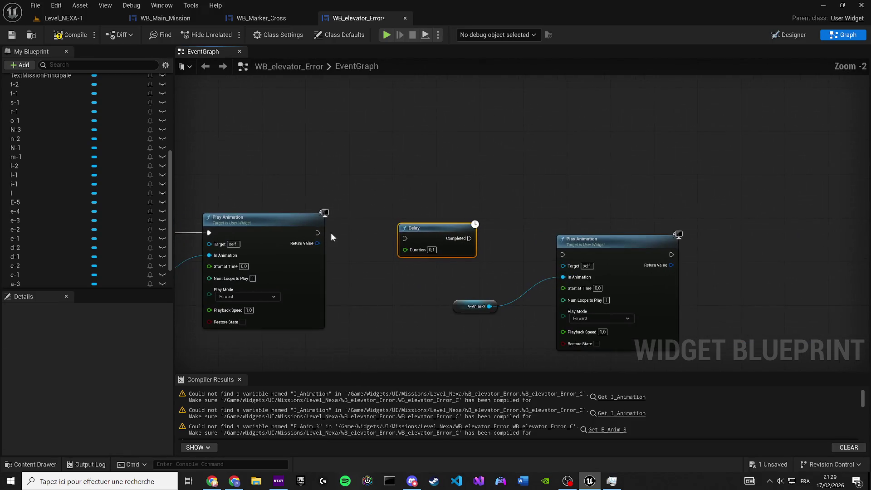
{"action": "mouse_move", "coordinate": [317, 233]}
{"action": "left_mouse_down"}
{"action": "mouse_move", "coordinate": [406, 238]}
{"action": "mouse_move", "coordinate": [398, 230]}
{"action": "left_mouse_up"}
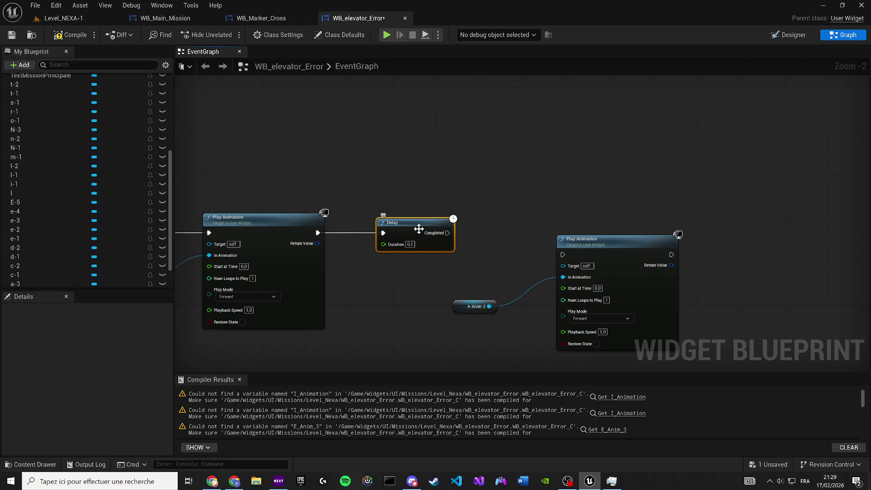
{"action": "left_click_drag", "start_coordinate": [563, 254], "coordinate": [448, 233]}
Swap the new node's A-Anim-2 getter for l-Anim-1
{"action": "left_click_drag", "start_coordinate": [672, 309], "coordinate": [486, 297]}
{"action": "mouse_move", "coordinate": [616, 259]}
{"action": "left_mouse_down"}
{"action": "mouse_move", "coordinate": [556, 231]}
{"action": "mouse_move", "coordinate": [534, 237]}
{"action": "left_mouse_up"}
{"action": "scroll", "coordinate": [73, 150], "scroll_direction": "up", "scroll_amount": 5}
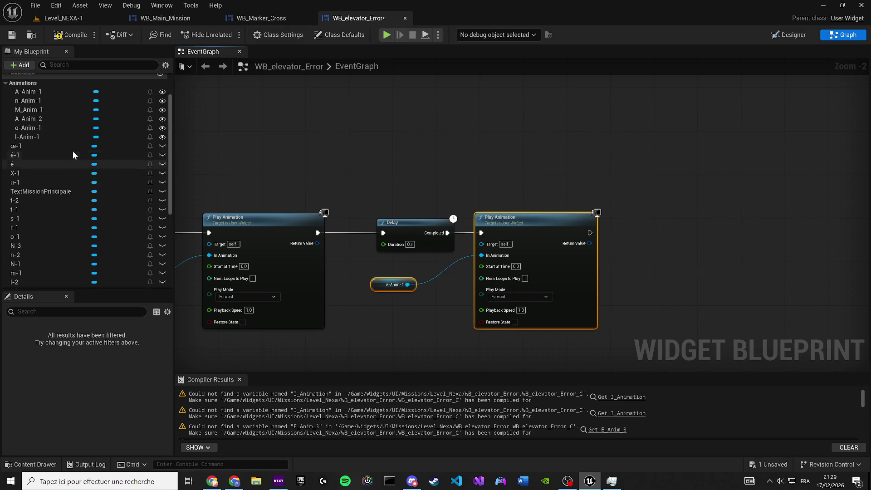
{"action": "mouse_move", "coordinate": [34, 197]}
{"action": "left_mouse_down"}
{"action": "mouse_move", "coordinate": [319, 274]}
{"action": "mouse_move", "coordinate": [384, 281]}
{"action": "mouse_move", "coordinate": [374, 284]}
{"action": "mouse_move", "coordinate": [536, 253]}
{"action": "mouse_move", "coordinate": [177, 244]}
{"action": "left_mouse_up"}
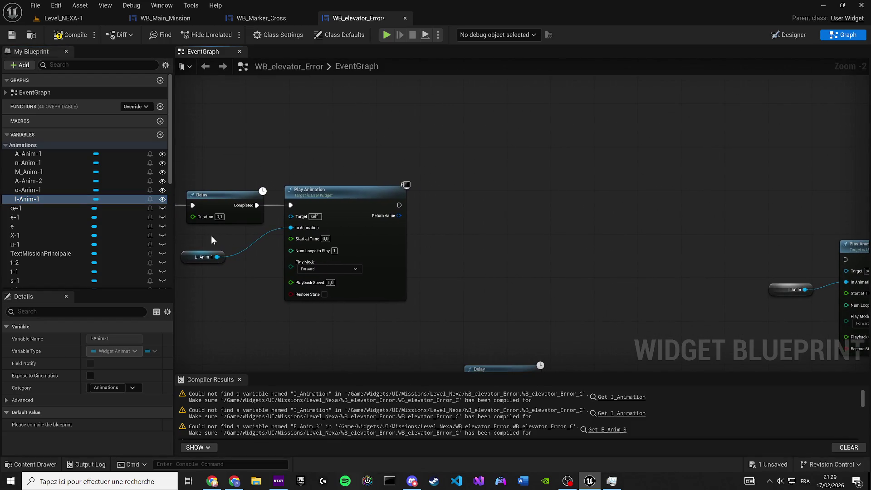
{"action": "scroll", "coordinate": [256, 194], "scroll_direction": "down", "scroll_amount": 3}
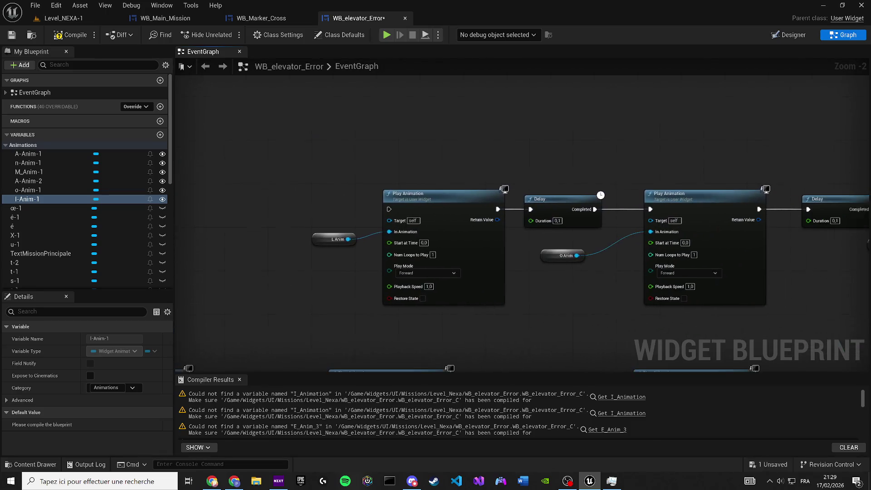
{"action": "scroll", "coordinate": [291, 188], "scroll_direction": "down", "scroll_amount": 6}
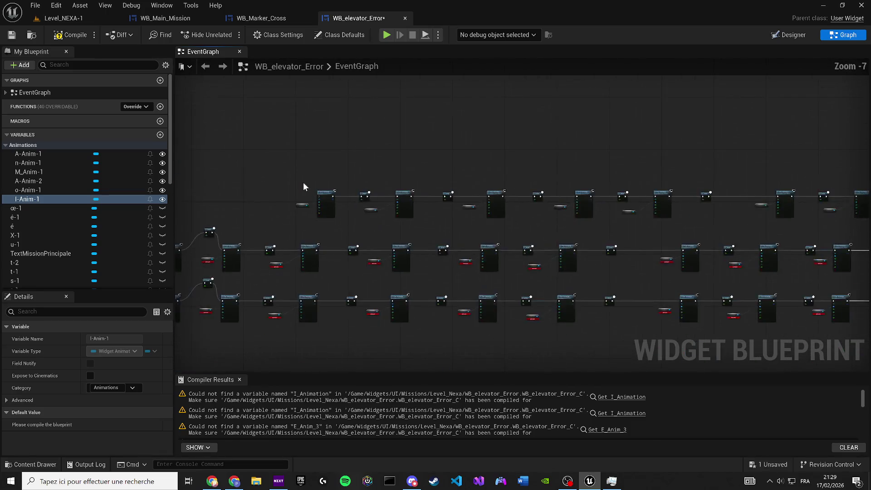
{"action": "left_click_drag", "start_coordinate": [327, 177], "coordinate": [837, 208]}
{"action": "left_click_drag", "start_coordinate": [399, 216], "coordinate": [528, 263]}
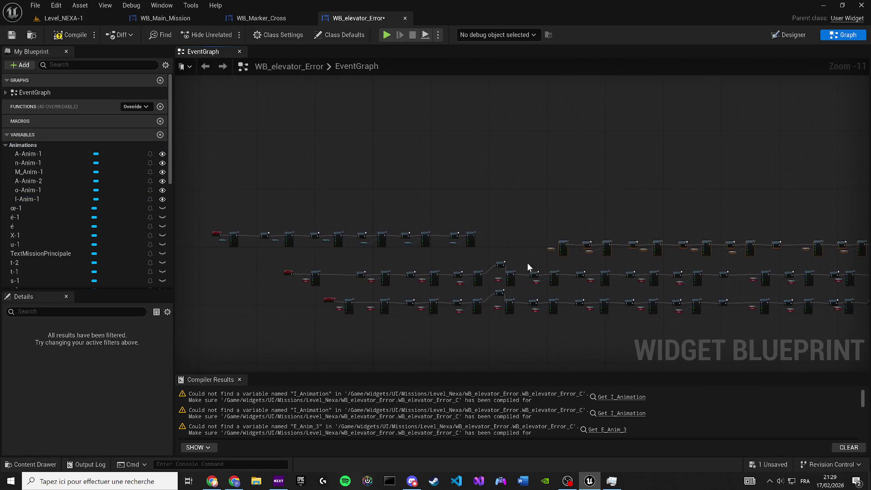
{"action": "scroll", "coordinate": [541, 244], "scroll_direction": "up", "scroll_amount": 2}
{"action": "scroll", "coordinate": [481, 228], "scroll_direction": "up", "scroll_amount": 2}
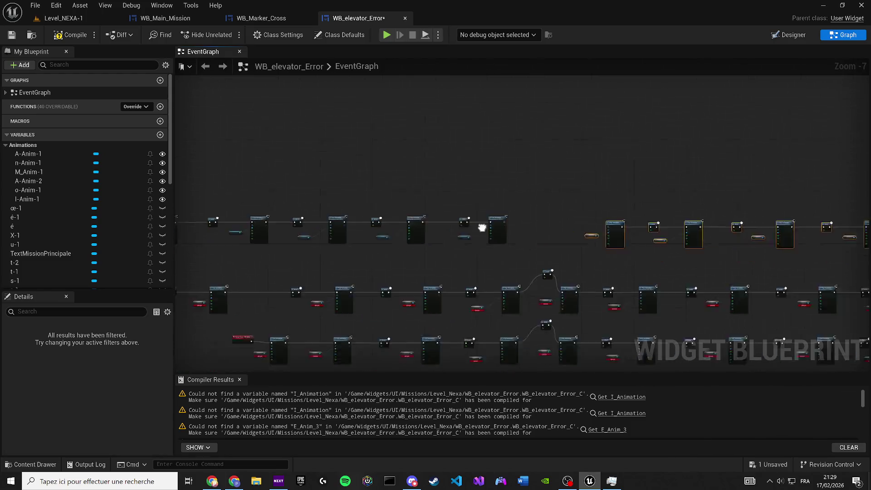
{"action": "scroll", "coordinate": [390, 252], "scroll_direction": "up", "scroll_amount": 2}
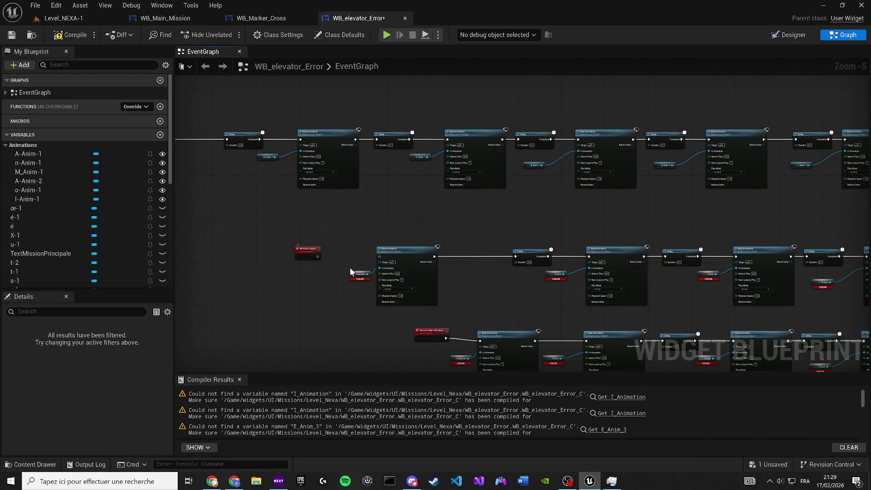
{"action": "mouse_move", "coordinate": [472, 353]}
{"action": "left_mouse_down"}
{"action": "mouse_move", "coordinate": [381, 283]}
{"action": "mouse_move", "coordinate": [170, 76]}
{"action": "left_mouse_up"}
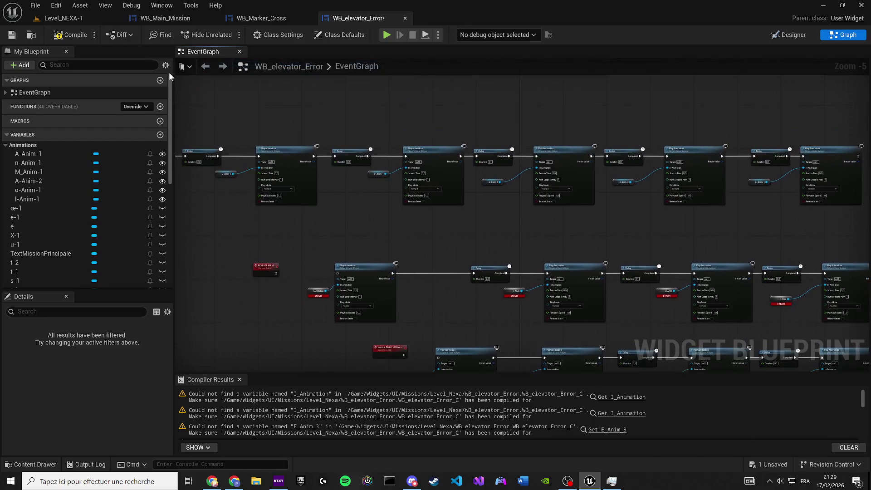
Compile and save WB_elevator_Error, then pan the graph to view the animation chains
{"action": "left_click", "coordinate": [72, 36]}
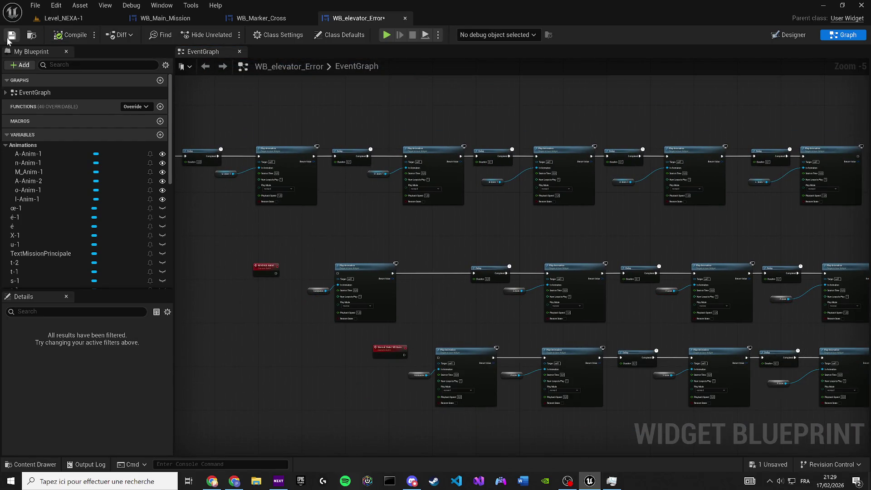
{"action": "mouse_move", "coordinate": [312, 180]}
{"action": "left_mouse_down"}
{"action": "mouse_move", "coordinate": [370, 296]}
{"action": "mouse_move", "coordinate": [615, 336]}
{"action": "mouse_move", "coordinate": [739, 297]}
{"action": "mouse_move", "coordinate": [333, 257]}
{"action": "mouse_move", "coordinate": [362, 241]}
{"action": "mouse_move", "coordinate": [519, 250]}
{"action": "left_mouse_up"}
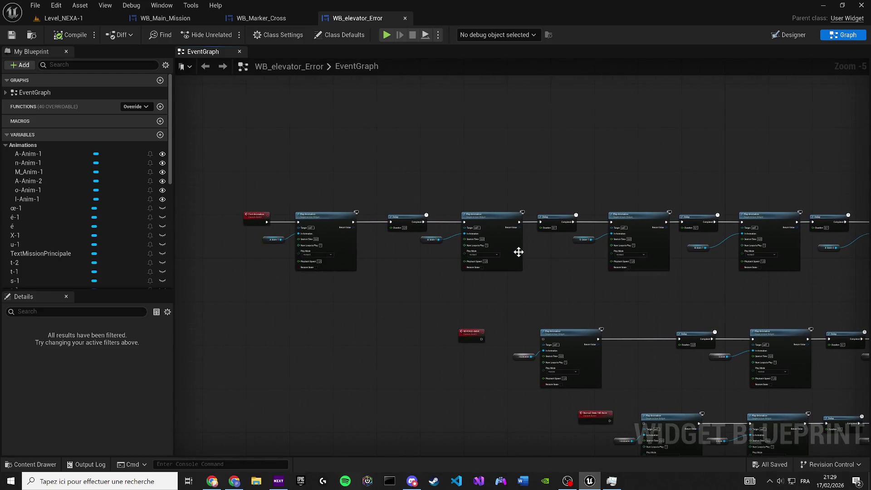
{"action": "scroll", "coordinate": [312, 189], "scroll_direction": "down", "scroll_amount": 5}
Box-select the top row of nodes and move it upward
{"action": "mouse_move", "coordinate": [311, 189]}
{"action": "left_mouse_down"}
{"action": "mouse_move", "coordinate": [422, 219]}
{"action": "mouse_move", "coordinate": [869, 241]}
{"action": "mouse_move", "coordinate": [851, 246]}
{"action": "mouse_move", "coordinate": [865, 235]}
{"action": "left_mouse_up"}
{"action": "scroll", "coordinate": [797, 236], "scroll_direction": "down", "scroll_amount": 2}
{"action": "left_click_drag", "start_coordinate": [614, 234], "coordinate": [834, 289]}
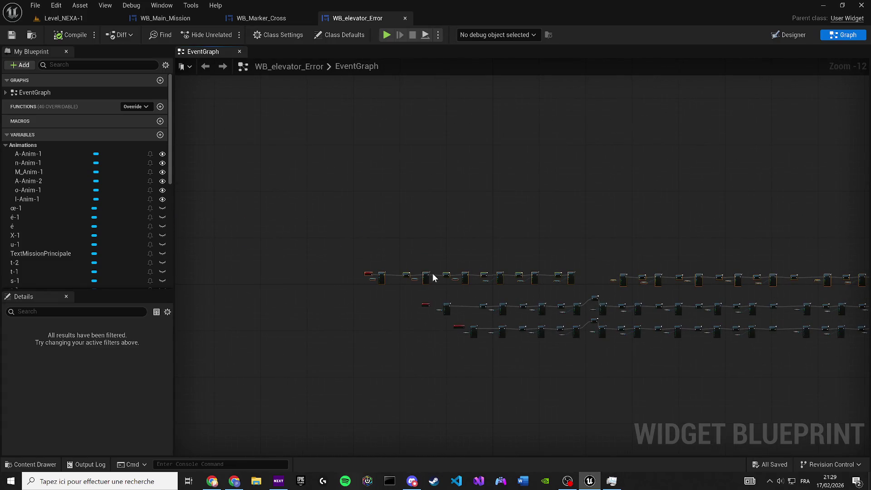
{"action": "scroll", "coordinate": [376, 278], "scroll_direction": "up", "scroll_amount": 3}
{"action": "left_click_drag", "start_coordinate": [360, 271], "coordinate": [382, 207]}
{"action": "mouse_move", "coordinate": [591, 260]}
{"action": "left_mouse_down"}
{"action": "mouse_move", "coordinate": [266, 225]}
{"action": "mouse_move", "coordinate": [560, 315]}
{"action": "mouse_move", "coordinate": [389, 288]}
{"action": "mouse_move", "coordinate": [372, 258]}
{"action": "mouse_move", "coordinate": [370, 214]}
{"action": "left_mouse_up"}
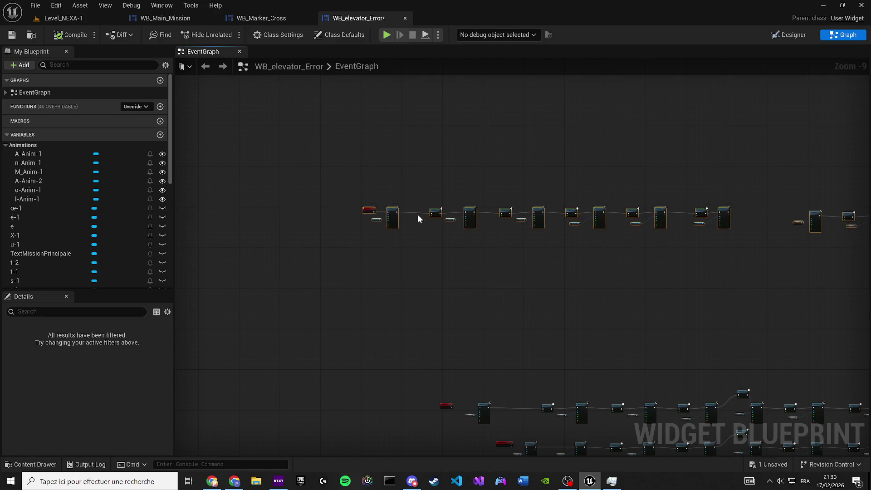
{"action": "scroll", "coordinate": [690, 215], "scroll_direction": "up", "scroll_amount": 6}
Deselect, pan to the l-Anim-1 section and select the 0,1 Delay node
{"action": "left_click", "coordinate": [571, 305]}
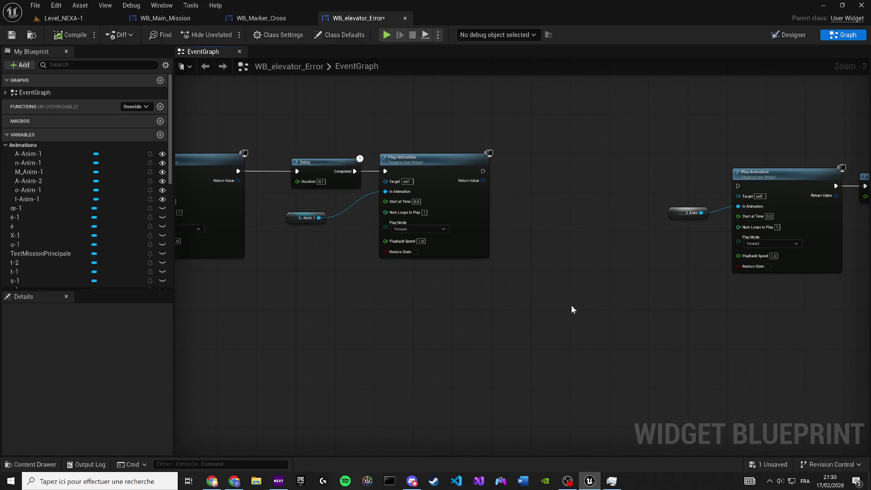
{"action": "left_click_drag", "start_coordinate": [571, 305], "coordinate": [545, 313]}
{"action": "left_click", "coordinate": [770, 205]}
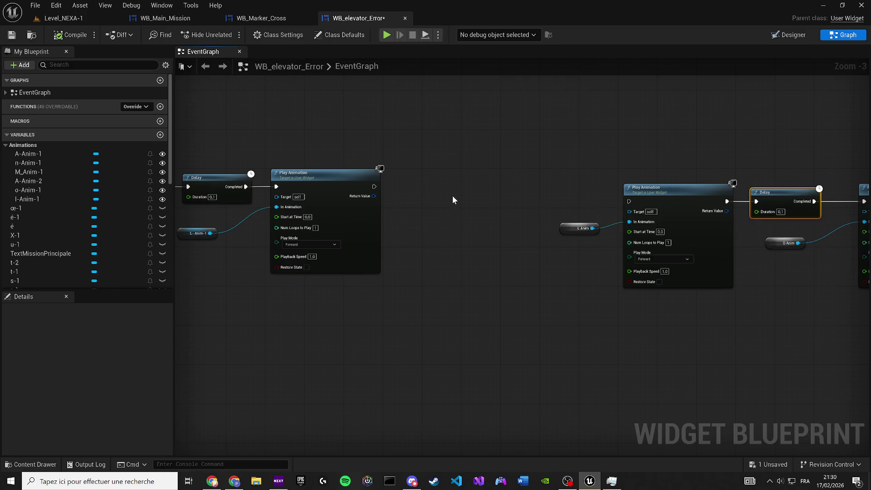
Duplicate the 0,1 Delay and wire l-Anim-1's Play Animation through it into the L Anim Play Animation
{"action": "key", "text": "ctrl+c"}
{"action": "key", "text": "ctrl+v"}
{"action": "scroll", "coordinate": [428, 195], "scroll_direction": "up", "scroll_amount": 1}
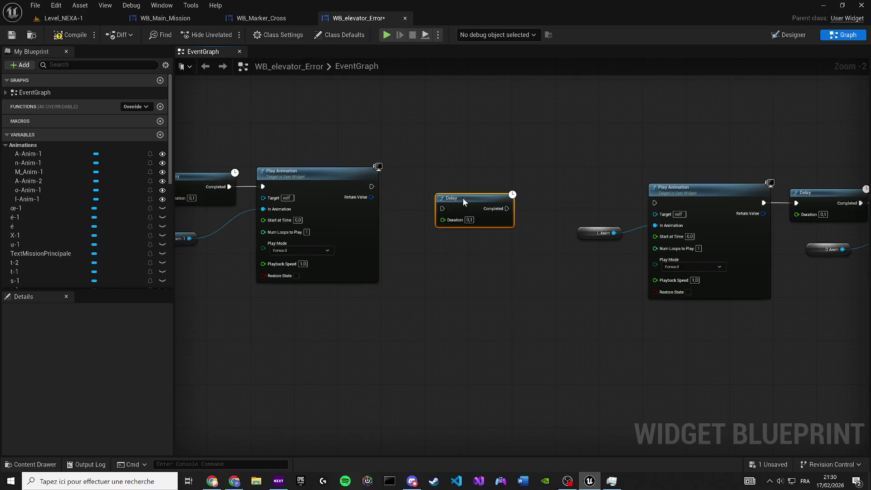
{"action": "left_click_drag", "start_coordinate": [463, 198], "coordinate": [427, 182]}
{"action": "mouse_move", "coordinate": [372, 187]}
{"action": "left_mouse_down"}
{"action": "mouse_move", "coordinate": [480, 181]}
{"action": "mouse_move", "coordinate": [579, 240]}
{"action": "mouse_move", "coordinate": [435, 200]}
{"action": "left_mouse_up"}
{"action": "left_click_drag", "start_coordinate": [492, 181], "coordinate": [646, 303]}
{"action": "left_click_drag", "start_coordinate": [653, 211], "coordinate": [577, 195]}
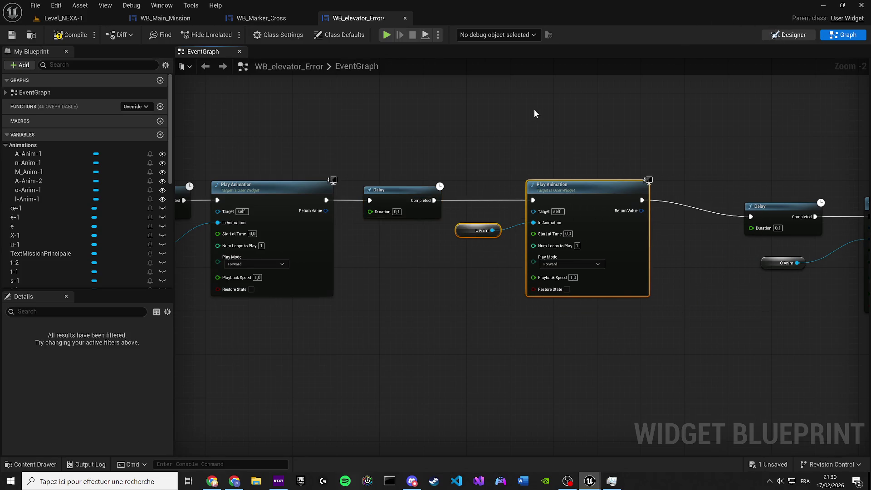
Switch back to the Designer layout with Ctrl+Shift+D
{"action": "key", "text": "ctrl+shift+d"}
{"action": "scroll", "coordinate": [377, 249], "scroll_direction": "up", "scroll_amount": 3}
{"action": "scroll", "coordinate": [291, 177], "scroll_direction": "up", "scroll_amount": 7}
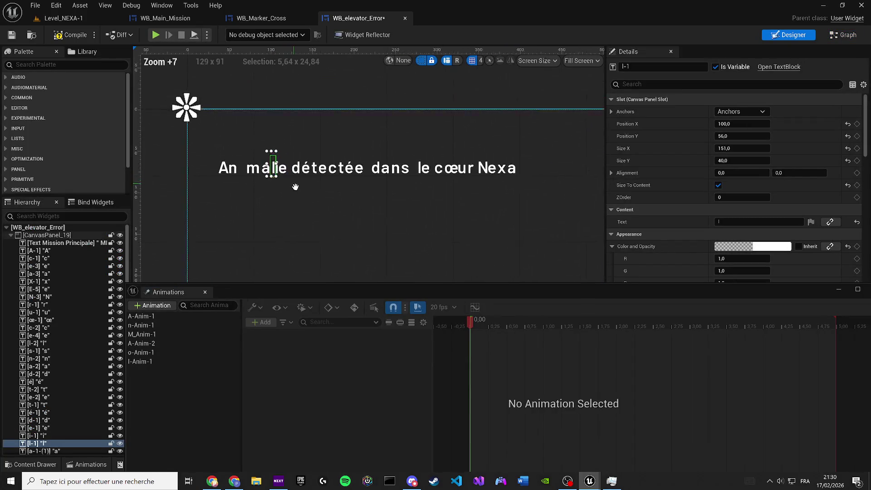
Duplicate the l-Anim-1 animation and name the copy i-Anim_1
{"action": "scroll", "coordinate": [293, 186], "scroll_direction": "up", "scroll_amount": 6}
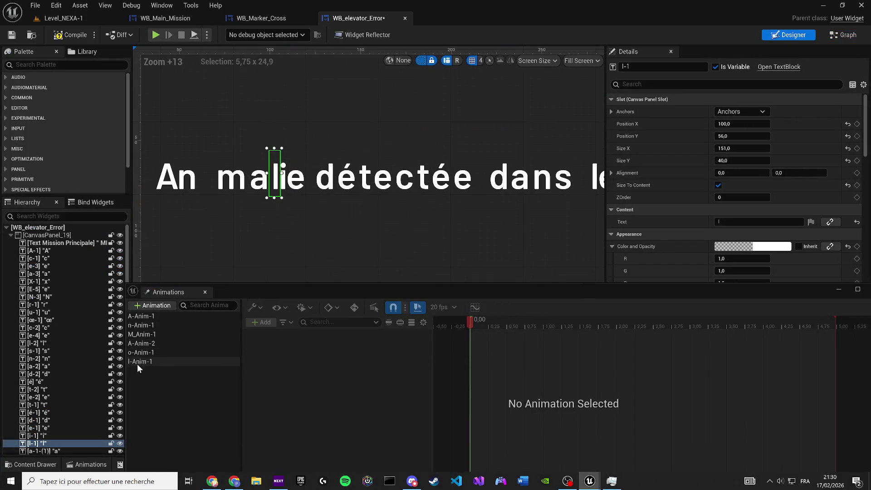
{"action": "left_click", "coordinate": [137, 362]}
{"action": "key", "text": "ctrl+w"}
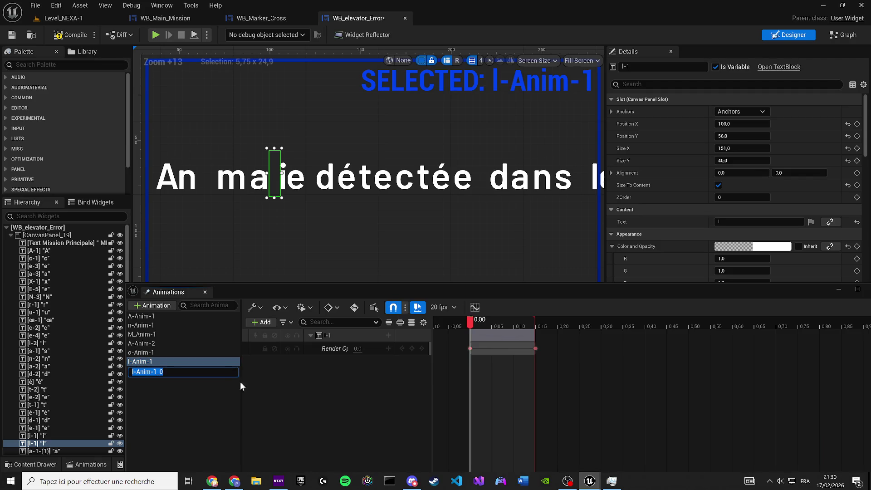
{"action": "type", "text": "-"}
{"action": "key", "text": "BackSpace"}
{"action": "type", "text": "i-A"}
{"action": "key", "text": "Return"}
Rebind i-Anim_1's opacity track to the i-1 letter, preview it at 0,15, and compile
{"action": "left_click", "coordinate": [186, 371]}
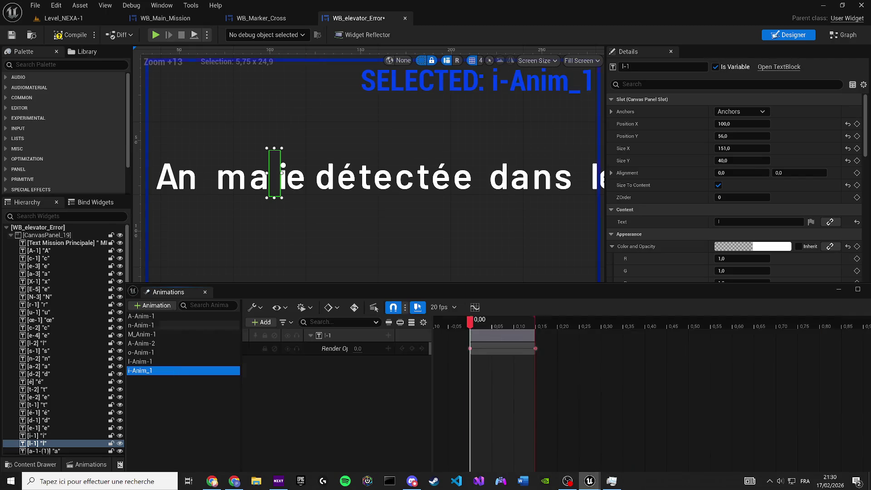
{"action": "left_click", "coordinate": [38, 436]}
{"action": "right_click", "coordinate": [333, 332]}
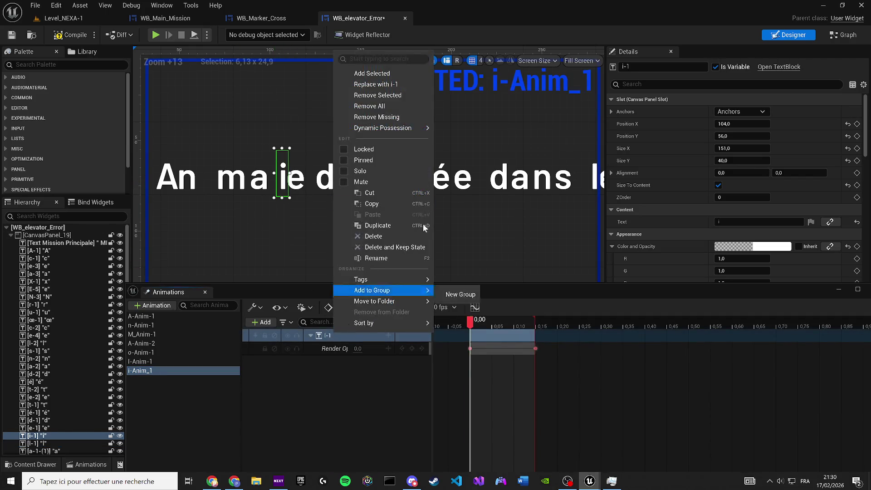
{"action": "left_click", "coordinate": [396, 84]}
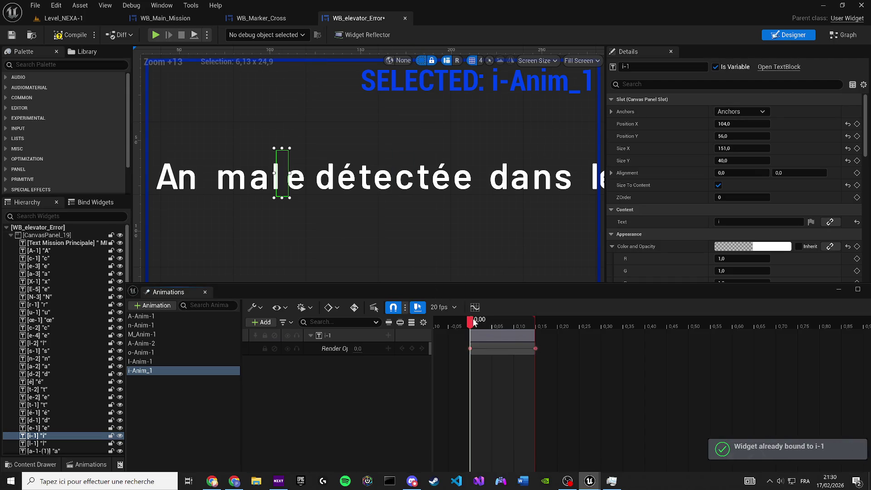
{"action": "left_click_drag", "start_coordinate": [470, 320], "coordinate": [536, 322]}
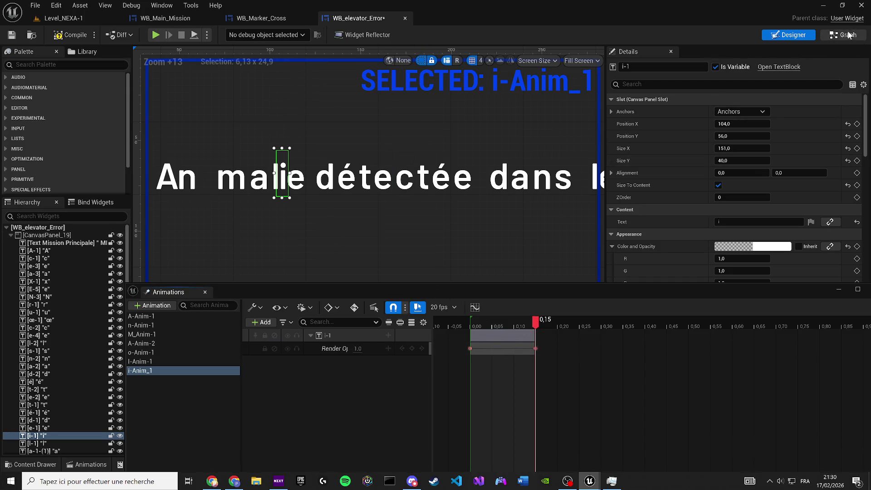
{"action": "key", "text": "F7"}
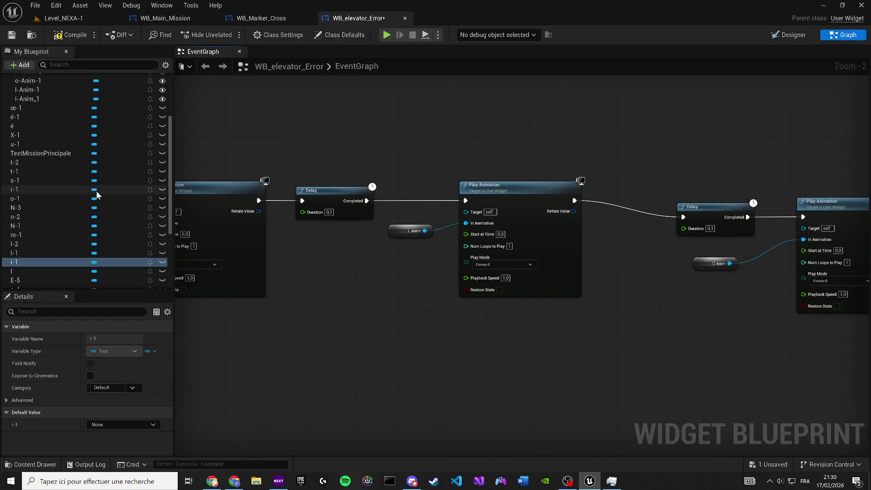
Replace the L Anim getter on the Play Animation node with i-Anim_1
{"action": "scroll", "coordinate": [117, 200], "scroll_direction": "up", "scroll_amount": 5}
{"action": "scroll", "coordinate": [117, 200], "scroll_direction": "up", "scroll_amount": 3}
{"action": "mouse_move", "coordinate": [27, 207]}
{"action": "left_mouse_down"}
{"action": "mouse_move", "coordinate": [414, 234]}
{"action": "mouse_move", "coordinate": [395, 230]}
{"action": "left_mouse_up"}
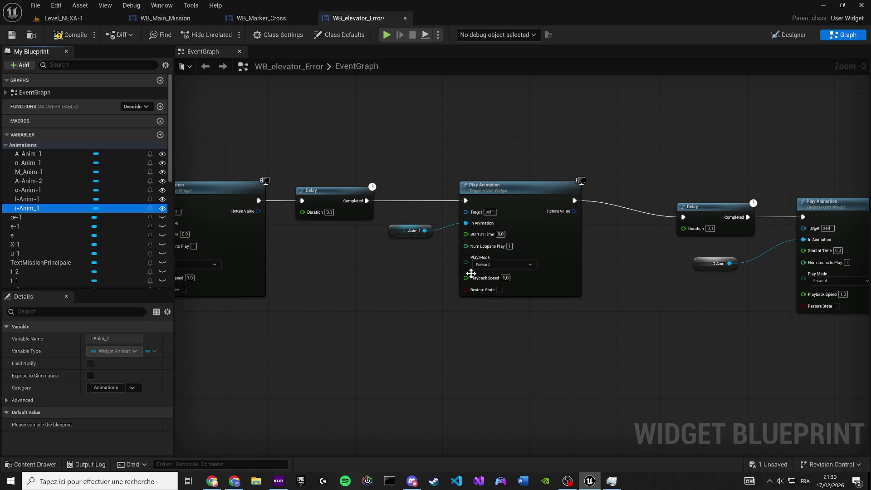
{"action": "mouse_move", "coordinate": [471, 274]}
{"action": "left_mouse_down"}
{"action": "mouse_move", "coordinate": [356, 281]}
{"action": "mouse_move", "coordinate": [306, 261]}
{"action": "left_mouse_up"}
Shift the Delay, O Anim and Play Animation nodes left and return to the Designer
{"action": "left_click_drag", "start_coordinate": [404, 175], "coordinate": [578, 267]}
{"action": "mouse_move", "coordinate": [582, 223]}
{"action": "left_mouse_down"}
{"action": "mouse_move", "coordinate": [532, 201]}
{"action": "mouse_move", "coordinate": [521, 207]}
{"action": "left_mouse_up"}
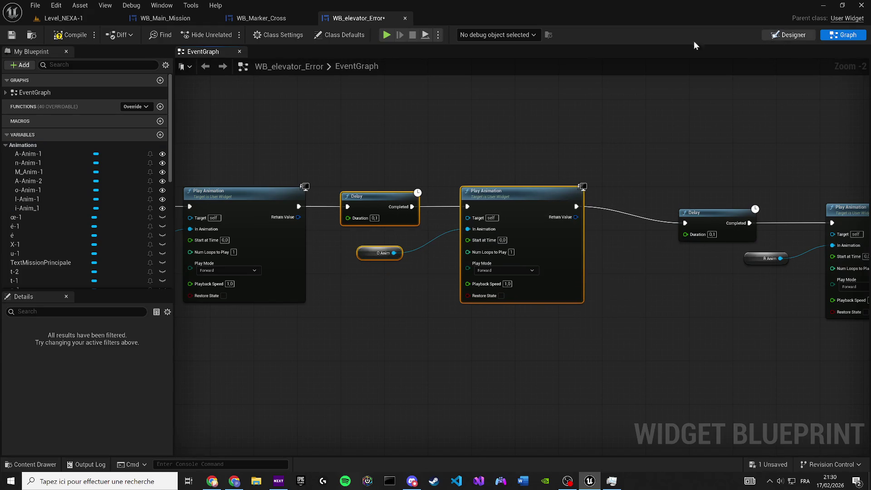
{"action": "left_click", "coordinate": [790, 35]}
{"action": "scroll", "coordinate": [282, 168], "scroll_direction": "up", "scroll_amount": 12}
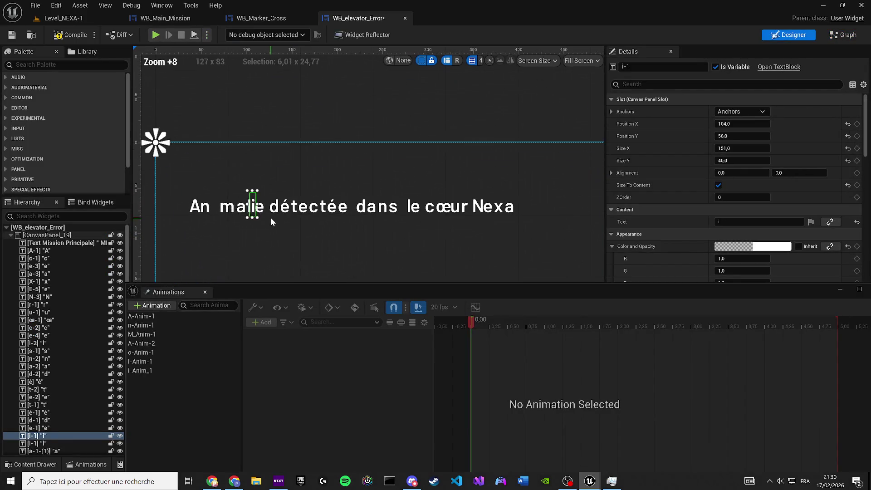
Duplicate i-Anim_1 and name the copy e-Anim-1
{"action": "left_click", "coordinate": [143, 372]}
{"action": "key", "text": "ctrl+d"}
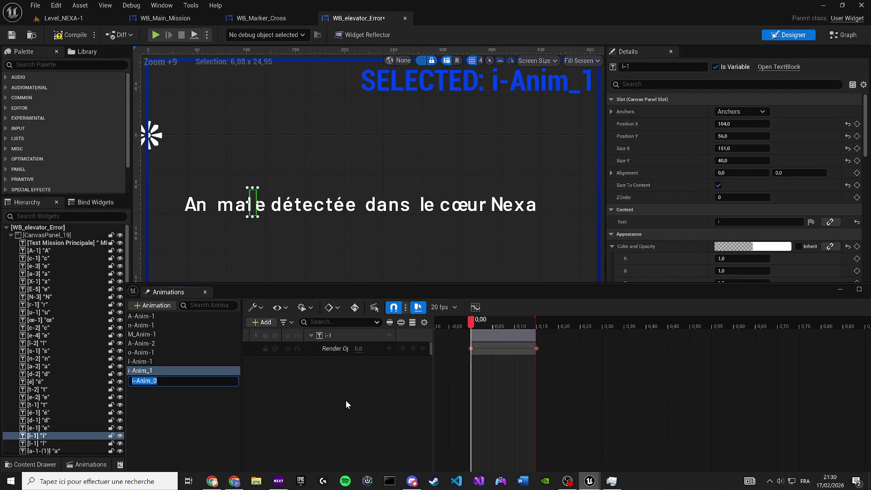
{"action": "type", "text": "A"}
{"action": "key", "text": "BackSpace"}
{"action": "type", "text": "e"}
{"action": "key", "text": "Return"}
Rename i-Anim_1 to i-Anim-1
{"action": "left_click", "coordinate": [153, 372]}
{"action": "left_click", "coordinate": [153, 372]}
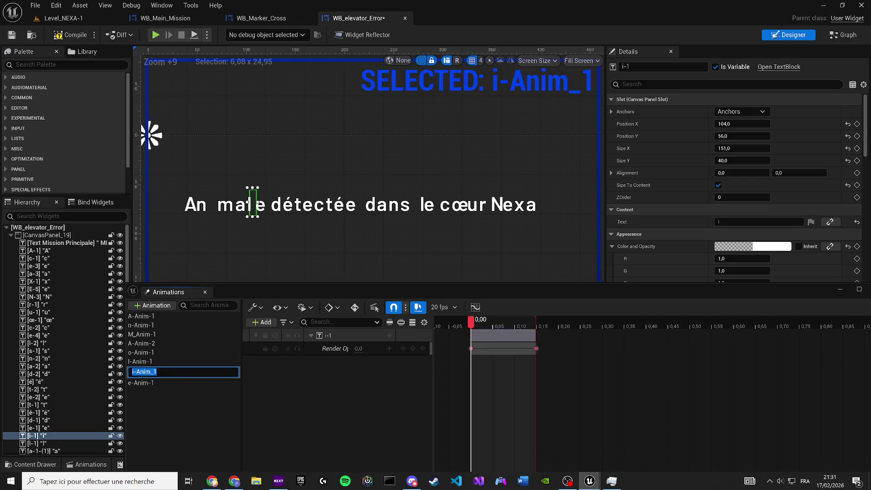
{"action": "key", "text": "Left"}
{"action": "key", "text": "BackSpace"}
{"action": "type", "text": "-"}
{"action": "key", "text": "Return"}
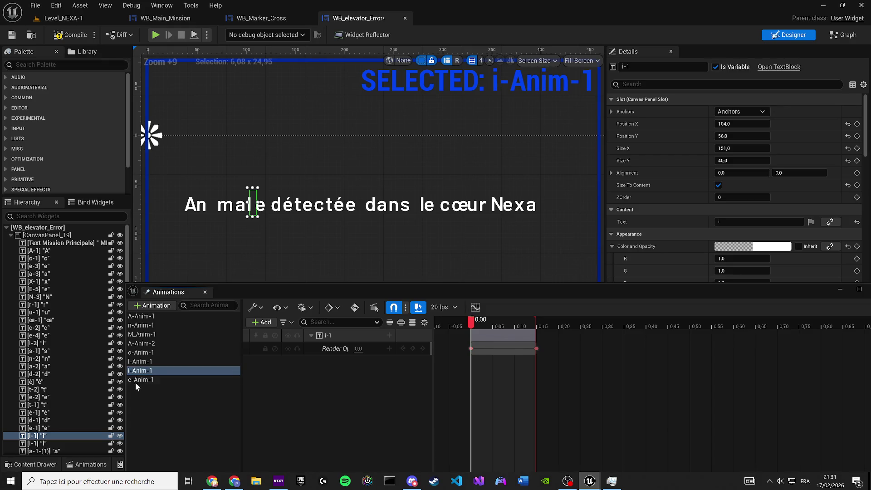
Rebind e-Anim-1's opacity track to the e-1 letter, then drop e-1 into the event graph
{"action": "left_click", "coordinate": [135, 380]}
{"action": "scroll", "coordinate": [268, 194], "scroll_direction": "up", "scroll_amount": 3}
{"action": "left_click", "coordinate": [251, 206]}
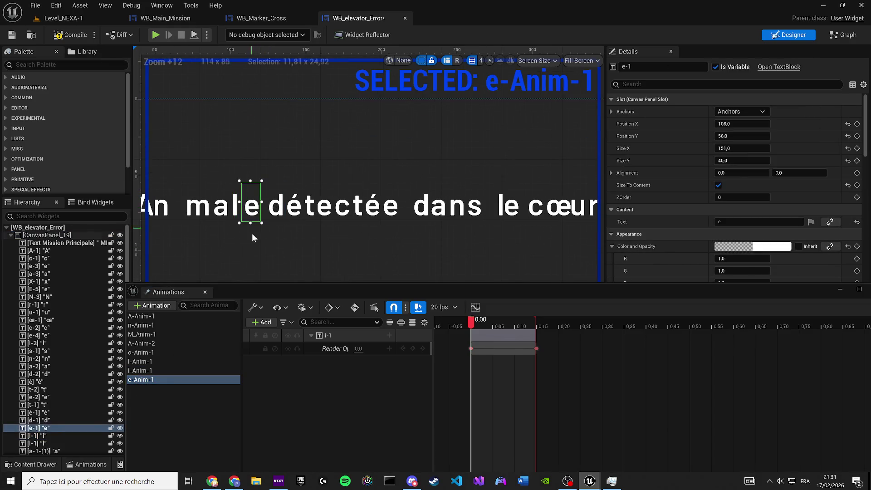
{"action": "right_click", "coordinate": [342, 331]}
{"action": "left_click", "coordinate": [393, 83]}
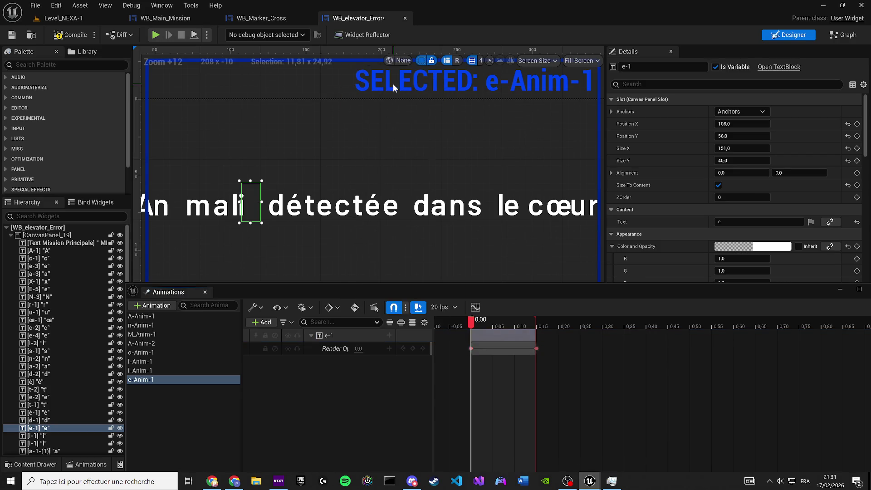
{"action": "key", "text": "space"}
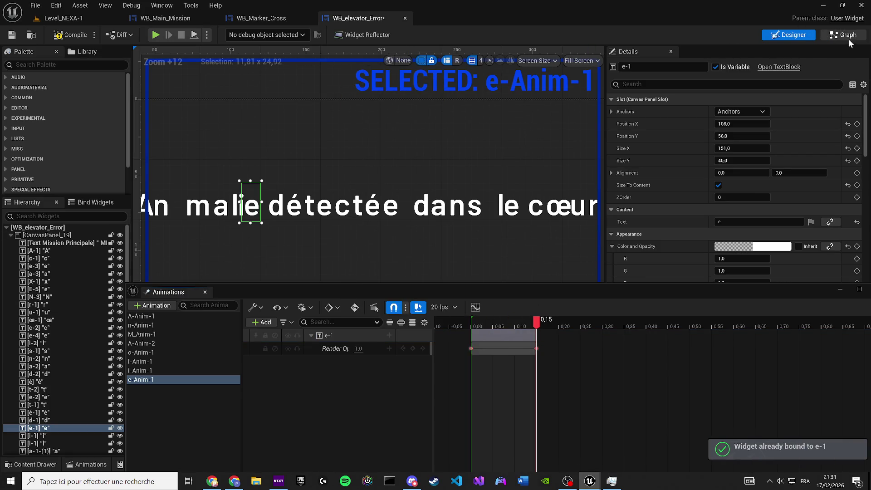
{"action": "left_click", "coordinate": [844, 35]}
{"action": "mouse_move", "coordinate": [45, 199]}
{"action": "left_mouse_down"}
{"action": "mouse_move", "coordinate": [375, 257]}
{"action": "mouse_move", "coordinate": [366, 254]}
{"action": "mouse_move", "coordinate": [490, 234]}
{"action": "left_mouse_up"}
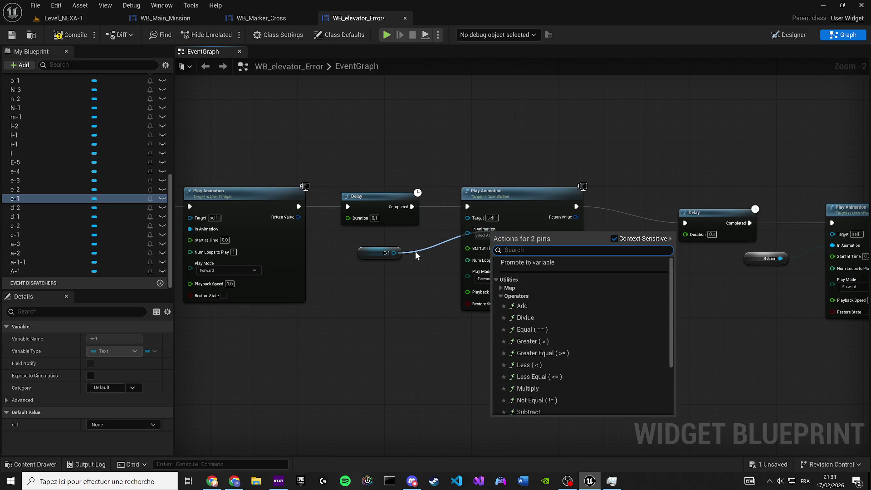
Plug an e-Anim-1 getter into the Play Animation node and delete the stray e-1 node
{"action": "scroll", "coordinate": [68, 151], "scroll_direction": "up", "scroll_amount": 8}
{"action": "mouse_move", "coordinate": [44, 156]}
{"action": "left_mouse_down"}
{"action": "mouse_move", "coordinate": [387, 242]}
{"action": "mouse_move", "coordinate": [418, 285]}
{"action": "mouse_move", "coordinate": [468, 230]}
{"action": "left_mouse_up"}
{"action": "left_click", "coordinate": [381, 253]}
{"action": "key", "text": "Delete"}
{"action": "left_click_drag", "start_coordinate": [390, 263], "coordinate": [390, 235]}
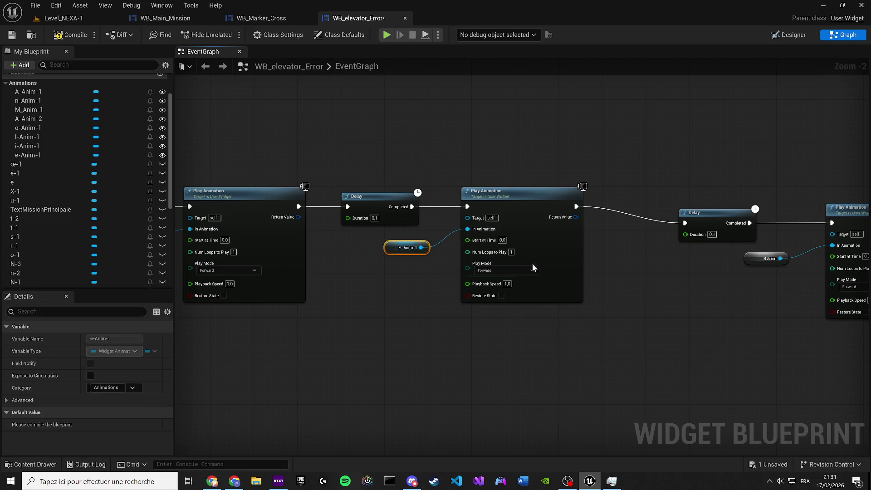
Marquee-select the whole animation chain and wrap it in a comment
{"action": "scroll", "coordinate": [562, 272], "scroll_direction": "down", "scroll_amount": 7}
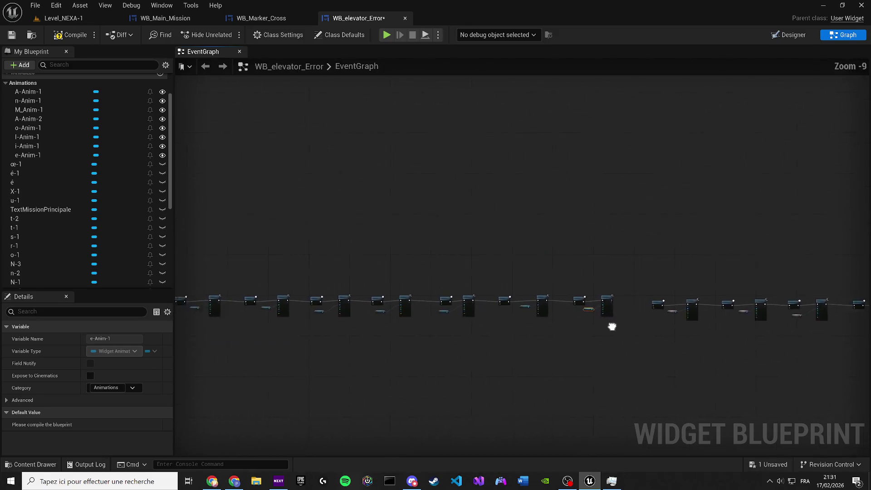
{"action": "left_click_drag", "start_coordinate": [718, 336], "coordinate": [213, 267]}
{"action": "key", "text": "c"}
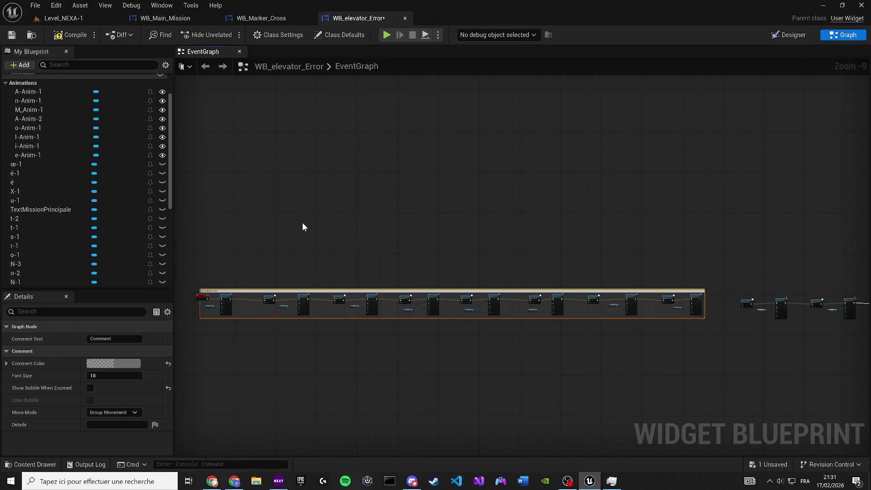
Title the comment Anomalie Anim Smooth and start making the box taller
{"action": "key", "text": "Return"}
{"action": "scroll", "coordinate": [422, 257], "scroll_direction": "up", "scroll_amount": 6}
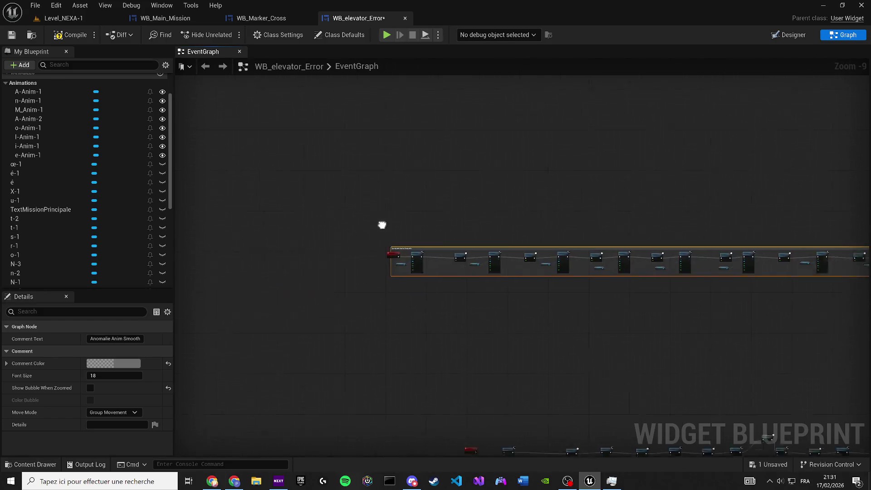
{"action": "left_click_drag", "start_coordinate": [463, 297], "coordinate": [392, 297]}
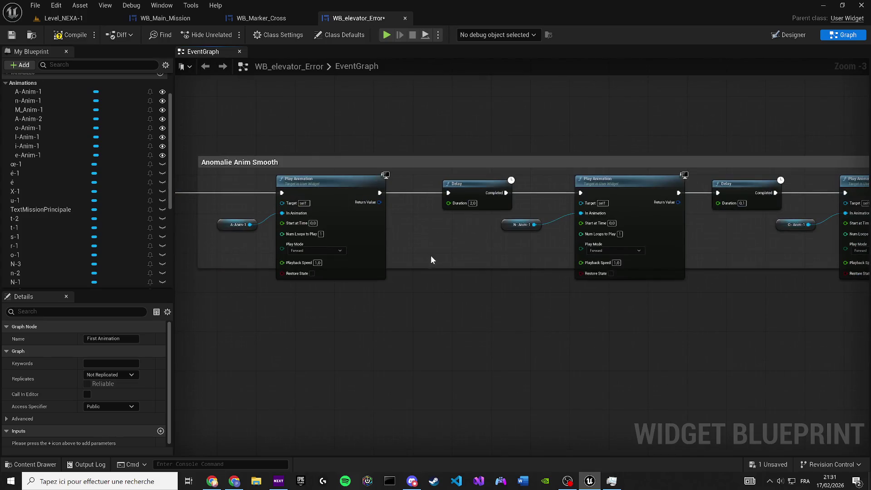
{"action": "left_click_drag", "start_coordinate": [443, 268], "coordinate": [438, 297]}
Extend the comment downward, move the next node row inside it, and compile and save
{"action": "scroll", "coordinate": [402, 248], "scroll_direction": "down", "scroll_amount": 3}
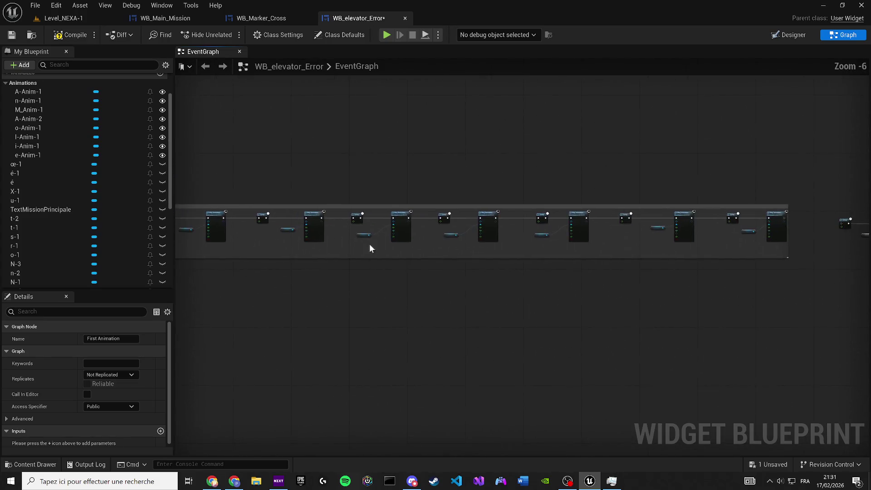
{"action": "scroll", "coordinate": [368, 257], "scroll_direction": "up", "scroll_amount": 3}
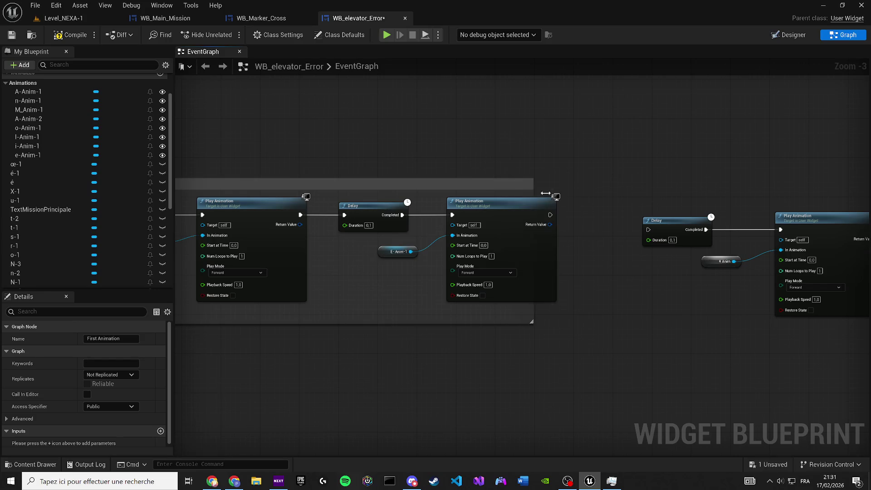
{"action": "scroll", "coordinate": [528, 294], "scroll_direction": "down", "scroll_amount": 8}
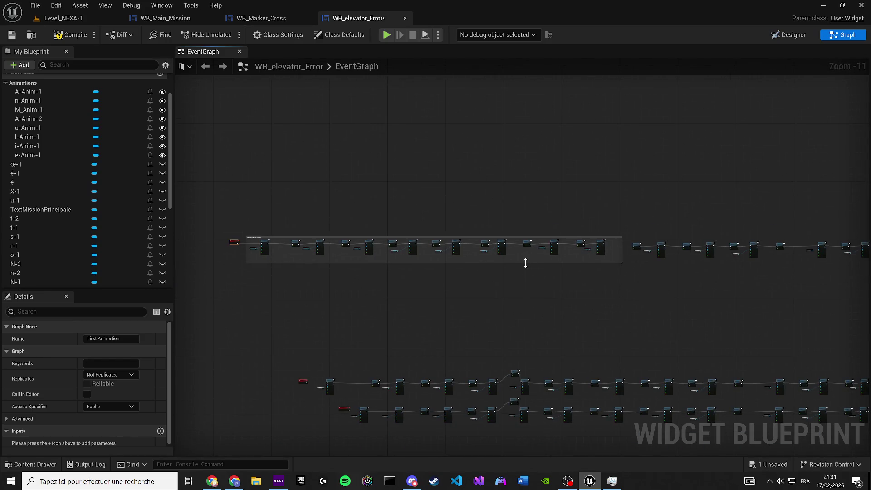
{"action": "mouse_move", "coordinate": [528, 261]}
{"action": "left_mouse_down"}
{"action": "mouse_move", "coordinate": [525, 346]}
{"action": "mouse_move", "coordinate": [535, 356]}
{"action": "left_mouse_up"}
{"action": "left_click_drag", "start_coordinate": [686, 271], "coordinate": [404, 284]}
{"action": "left_click_drag", "start_coordinate": [748, 282], "coordinate": [281, 221]}
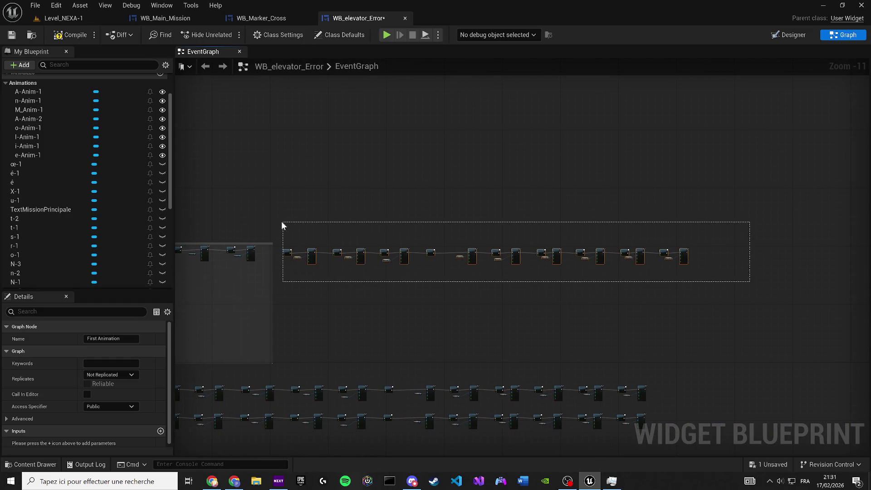
{"action": "left_click_drag", "start_coordinate": [349, 234], "coordinate": [663, 242]}
{"action": "mouse_move", "coordinate": [678, 271]}
{"action": "left_mouse_down"}
{"action": "mouse_move", "coordinate": [402, 308]}
{"action": "mouse_move", "coordinate": [292, 302]}
{"action": "mouse_move", "coordinate": [304, 301]}
{"action": "left_mouse_up"}
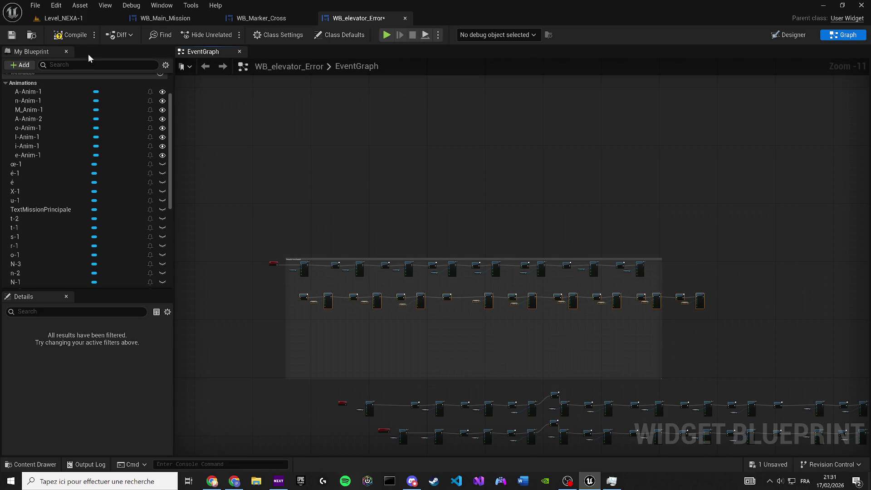
{"action": "left_click", "coordinate": [12, 35]}
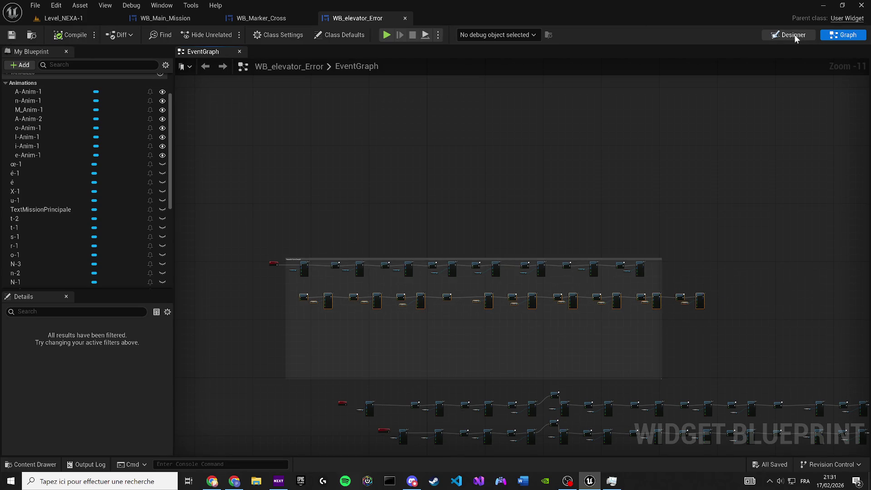
Back in the event graph, pull the Anomalie Anim Smooth comment's bottom edge up to fit its nodes
{"action": "scroll", "coordinate": [318, 145], "scroll_direction": "up", "scroll_amount": 8}
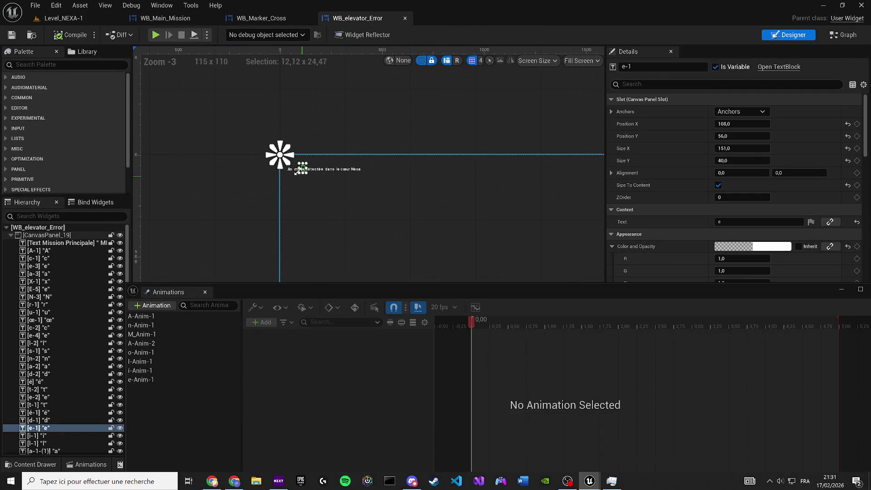
{"action": "scroll", "coordinate": [300, 161], "scroll_direction": "up", "scroll_amount": 3}
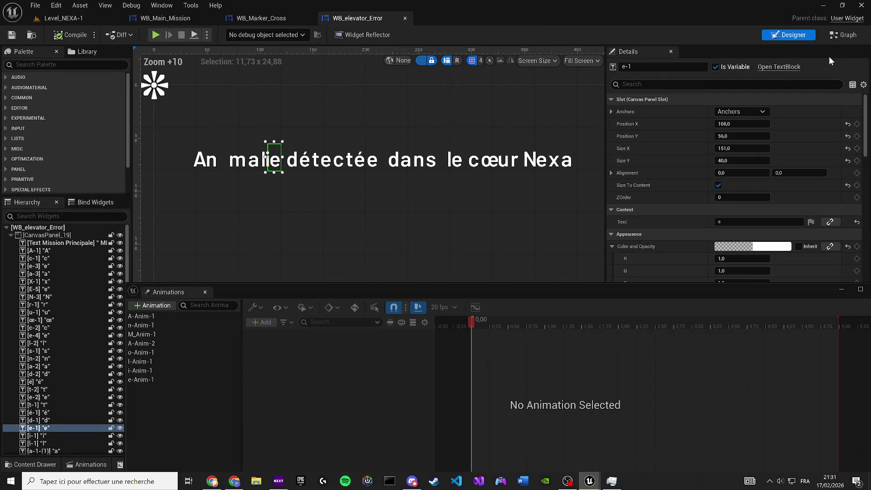
{"action": "left_click", "coordinate": [824, 38]}
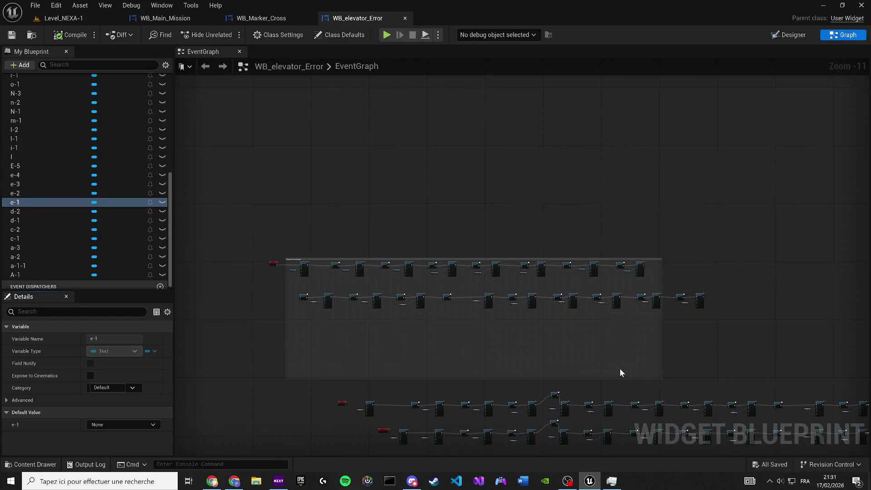
{"action": "mouse_move", "coordinate": [630, 378]}
{"action": "left_mouse_down"}
{"action": "mouse_move", "coordinate": [597, 273]}
{"action": "mouse_move", "coordinate": [608, 281]}
{"action": "left_mouse_up"}
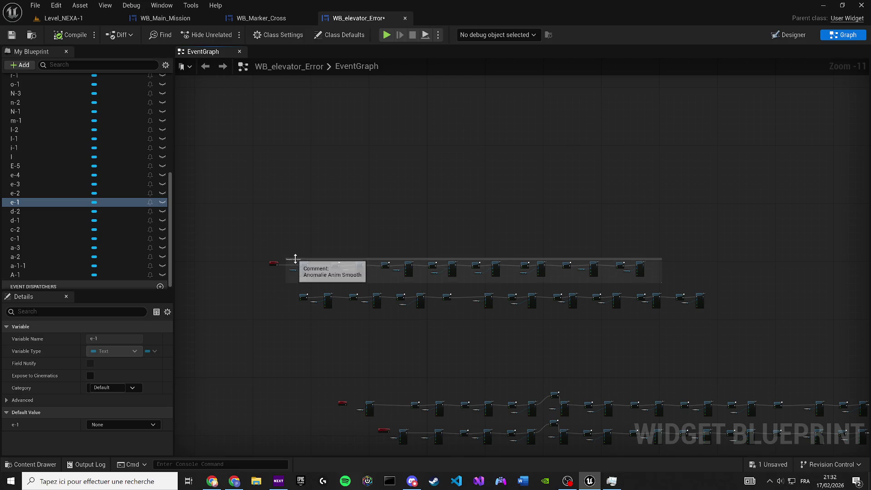
Duplicate the Anomalie Anim Smooth comment onto the lower node row, aligned and resized to fit
{"action": "scroll", "coordinate": [286, 257], "scroll_direction": "up", "scroll_amount": 4}
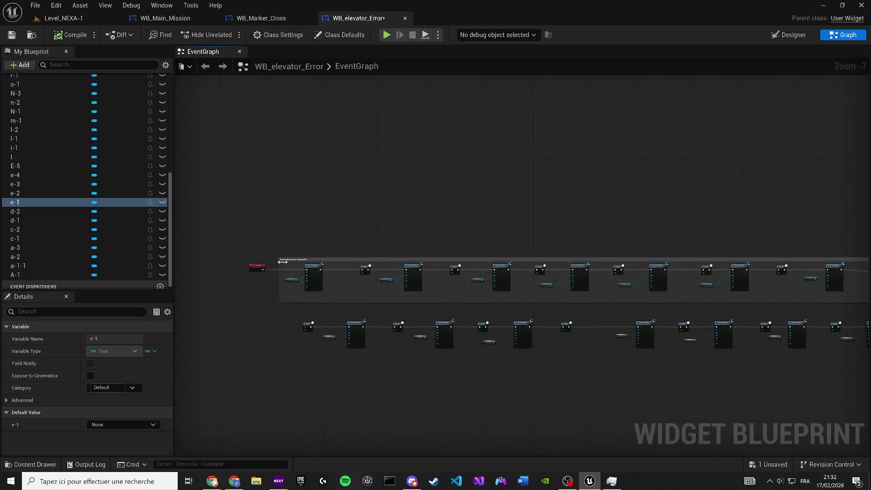
{"action": "left_click", "coordinate": [288, 260]}
{"action": "left_click_drag", "start_coordinate": [305, 278], "coordinate": [320, 290]}
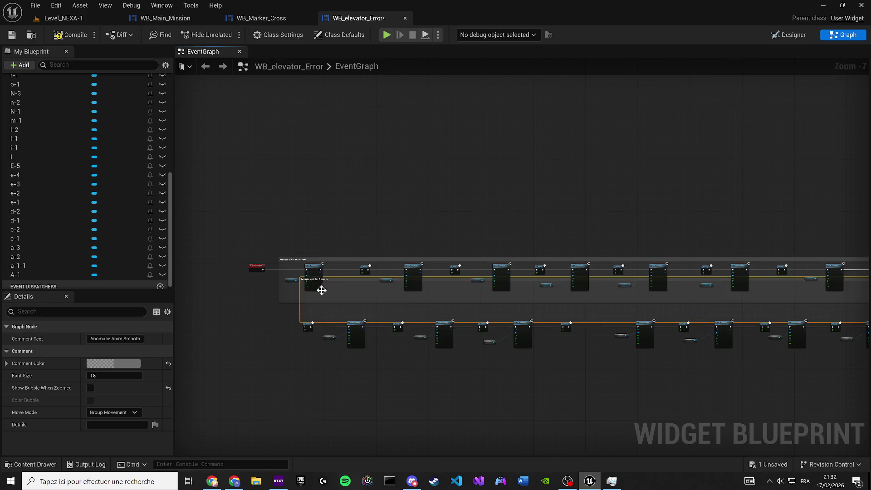
{"action": "scroll", "coordinate": [320, 289], "scroll_direction": "up", "scroll_amount": 3}
{"action": "mouse_move", "coordinate": [412, 267]}
{"action": "left_mouse_down"}
{"action": "mouse_move", "coordinate": [399, 266]}
{"action": "mouse_move", "coordinate": [399, 336]}
{"action": "left_mouse_up"}
{"action": "scroll", "coordinate": [289, 338], "scroll_direction": "up", "scroll_amount": 3}
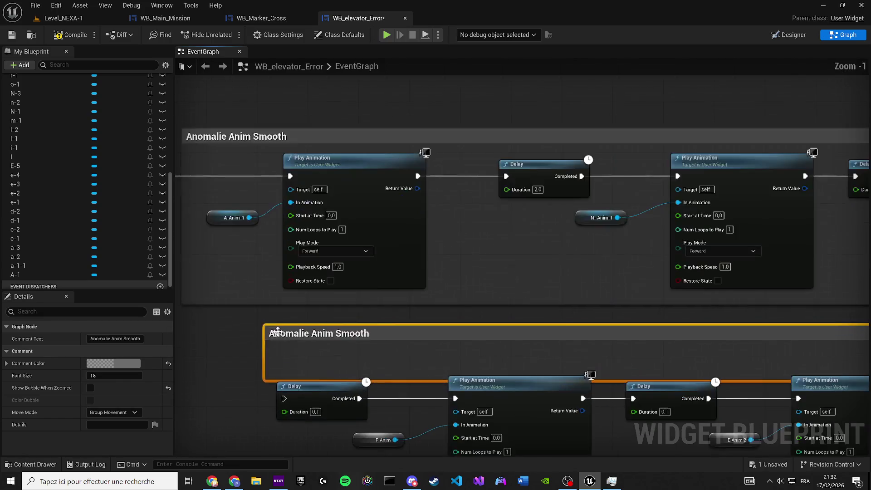
{"action": "left_click_drag", "start_coordinate": [288, 336], "coordinate": [207, 335]}
{"action": "scroll", "coordinate": [323, 281], "scroll_direction": "down", "scroll_amount": 8}
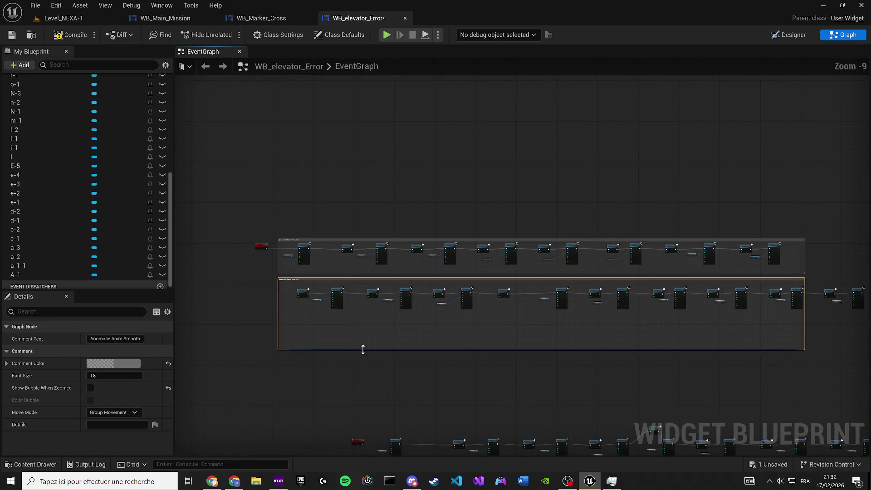
{"action": "left_click_drag", "start_coordinate": [363, 350], "coordinate": [355, 335]}
{"action": "scroll", "coordinate": [290, 281], "scroll_direction": "up", "scroll_amount": 7}
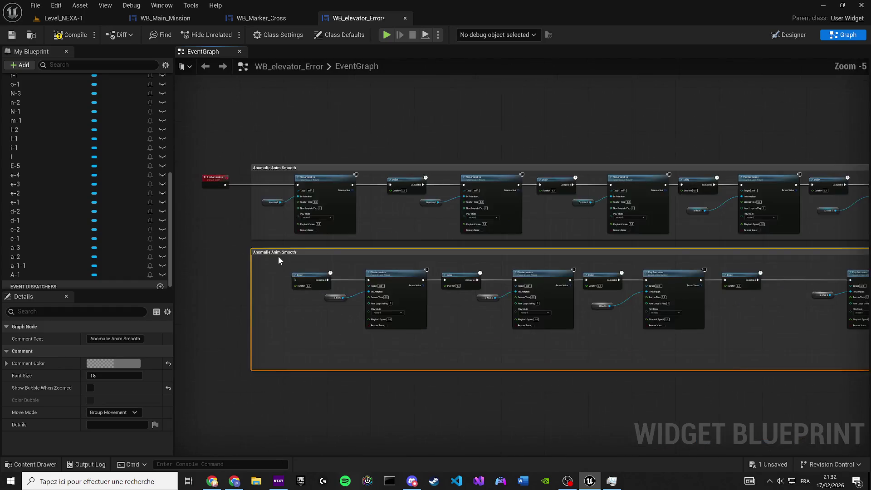
Rename the copied comment to Detectée Anim Smooth
{"action": "double_click", "coordinate": [349, 248]}
{"action": "type", "text": "De"}
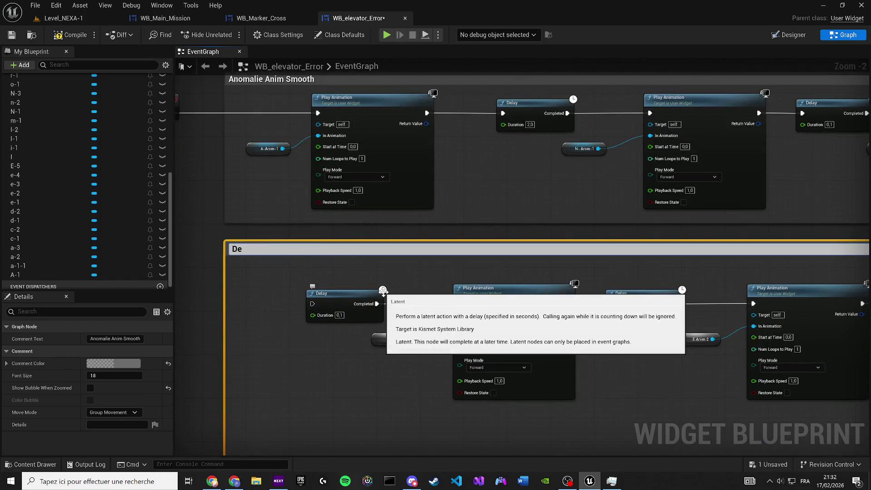
{"action": "type", "text": "tectée An"}
{"action": "type", "text": "im Smo"}
{"action": "type", "text": "oth"}
{"action": "key", "text": "Return"}
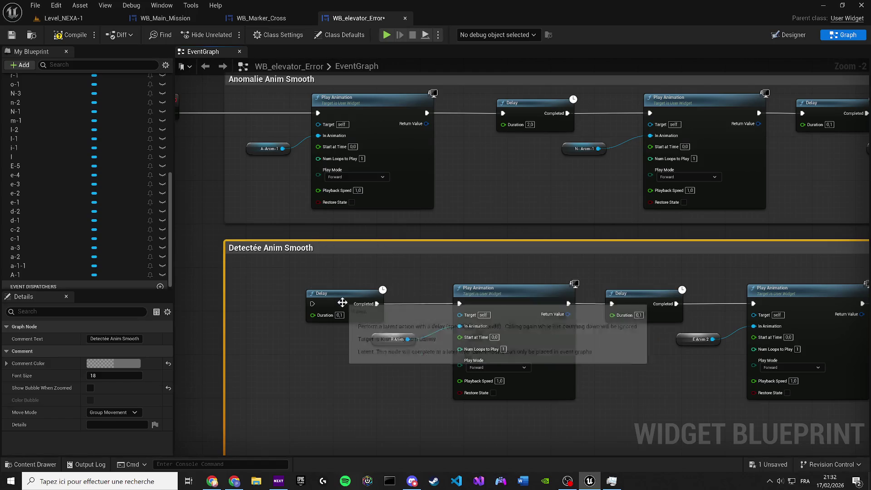
Wire the end of the Anomalie chain into the Detectée row
{"action": "scroll", "coordinate": [352, 222], "scroll_direction": "down", "scroll_amount": 5}
{"action": "scroll", "coordinate": [642, 206], "scroll_direction": "up", "scroll_amount": 3}
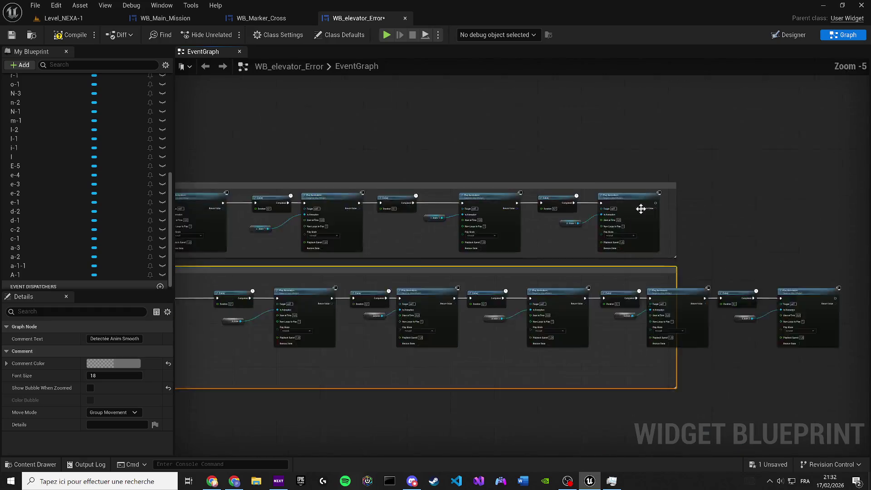
{"action": "mouse_move", "coordinate": [661, 201]}
{"action": "left_mouse_down"}
{"action": "mouse_move", "coordinate": [605, 202]}
{"action": "mouse_move", "coordinate": [125, 295]}
{"action": "mouse_move", "coordinate": [188, 323]}
{"action": "mouse_move", "coordinate": [311, 336]}
{"action": "mouse_move", "coordinate": [335, 326]}
{"action": "left_mouse_up"}
{"action": "scroll", "coordinate": [188, 323], "scroll_direction": "up", "scroll_amount": 2}
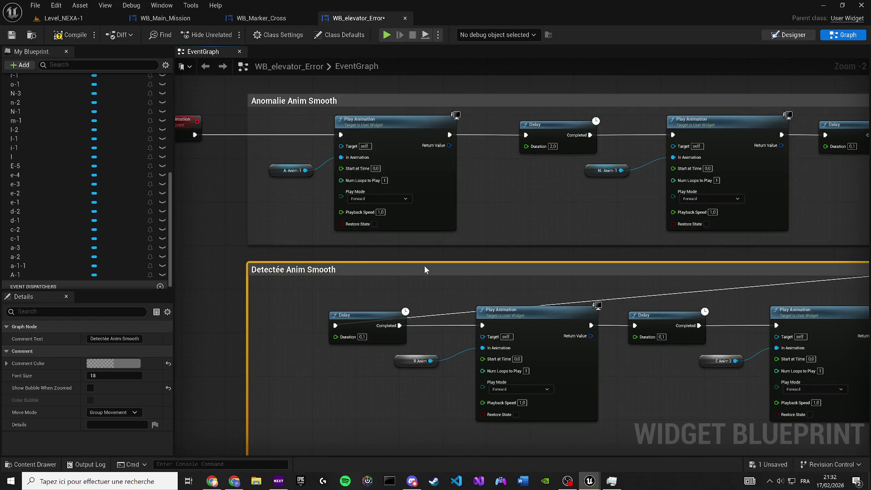
{"action": "scroll", "coordinate": [390, 267], "scroll_direction": "up", "scroll_amount": 10}
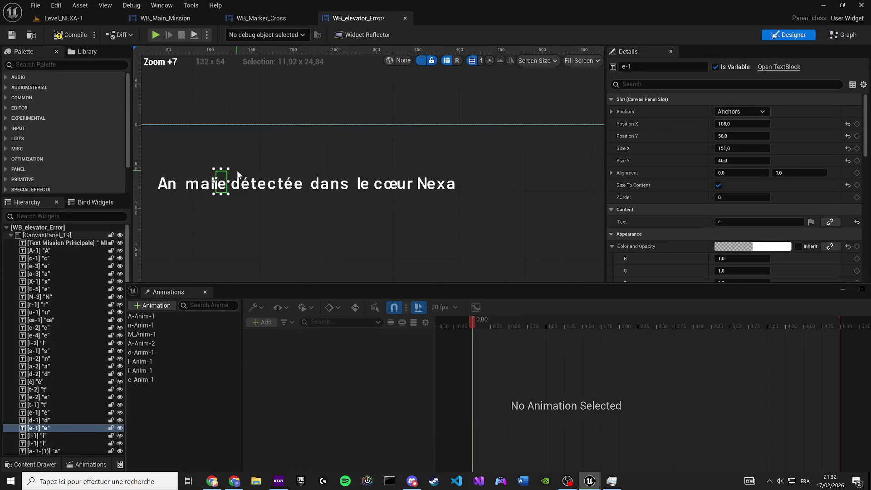
Select the d letter widget d-1 in the preview
{"action": "left_click", "coordinate": [292, 247]}
{"action": "scroll", "coordinate": [292, 247], "scroll_direction": "up", "scroll_amount": 2}
{"action": "left_click", "coordinate": [288, 199]}
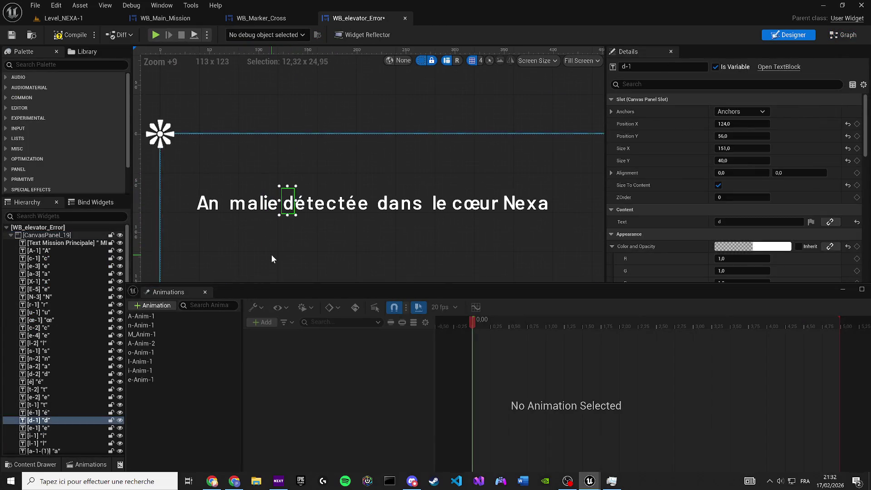
Duplicate e-Anim-1 as d-Anim-2 and rebind its opacity track to d-1
{"action": "left_click", "coordinate": [176, 379]}
{"action": "key", "text": "ctrl+w"}
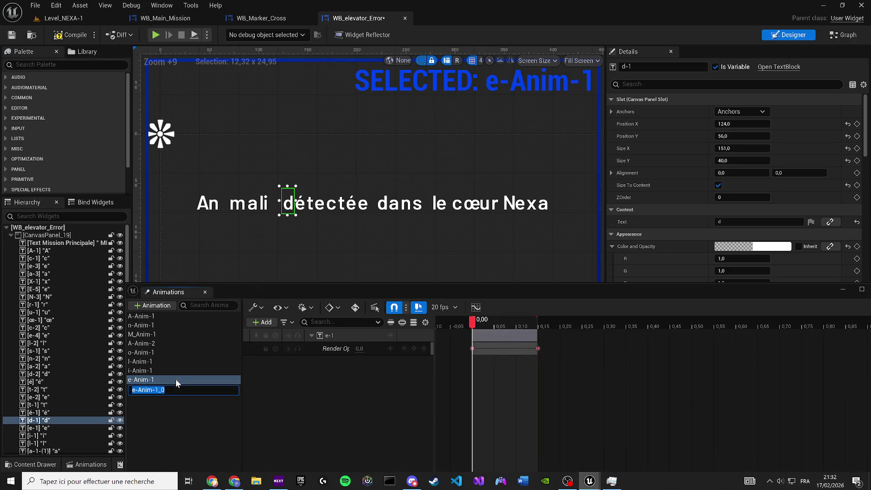
{"action": "type", "text": "d"}
{"action": "type", "text": "-Anim-2"}
{"action": "key", "text": "Return"}
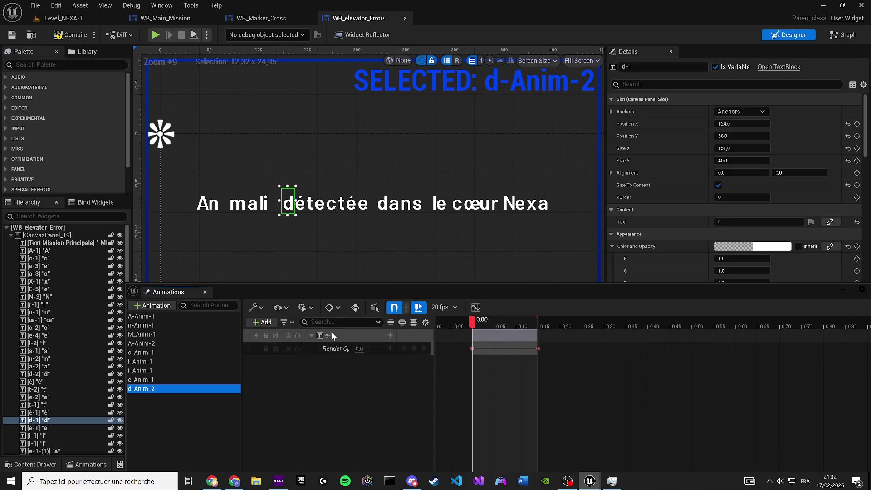
{"action": "right_click", "coordinate": [336, 335]}
{"action": "left_click", "coordinate": [390, 93]}
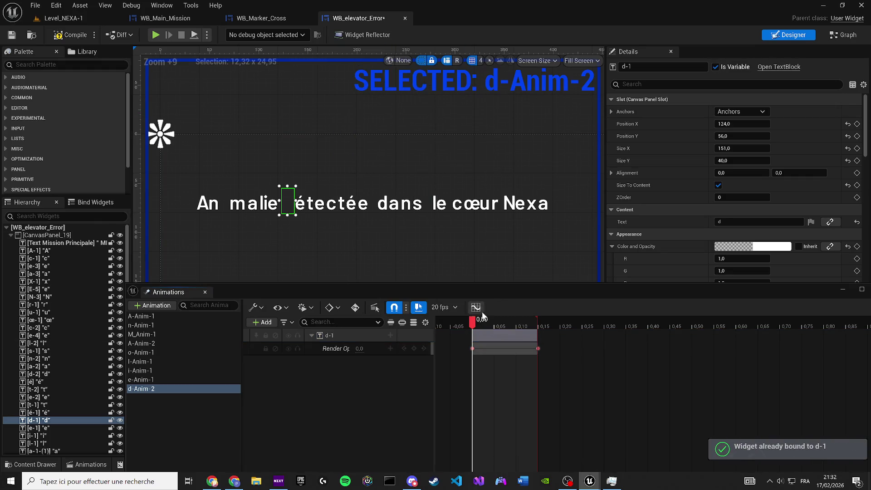
{"action": "left_click", "coordinate": [514, 381]}
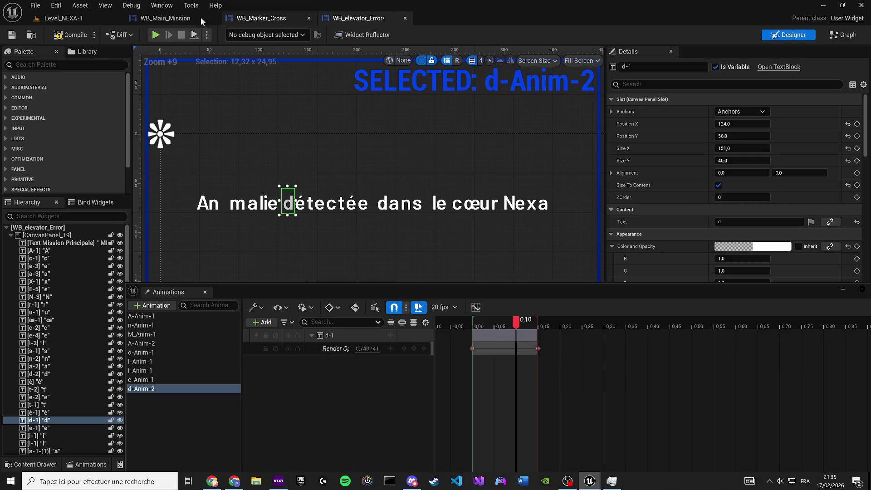
Compile and save the widget, then feed d-Anim-2 into the Detectée row's first Play Animation
{"action": "left_click", "coordinate": [69, 35]}
{"action": "left_click", "coordinate": [10, 38]}
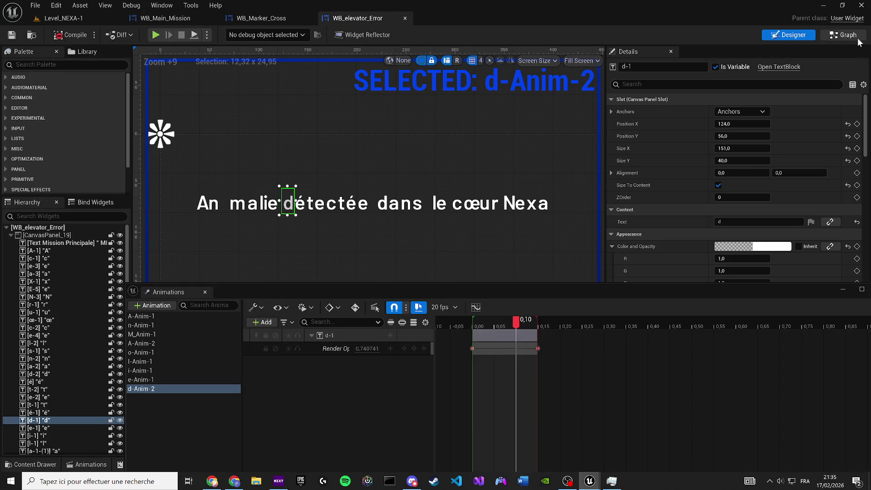
{"action": "left_click", "coordinate": [843, 35]}
{"action": "scroll", "coordinate": [444, 297], "scroll_direction": "down", "scroll_amount": 6}
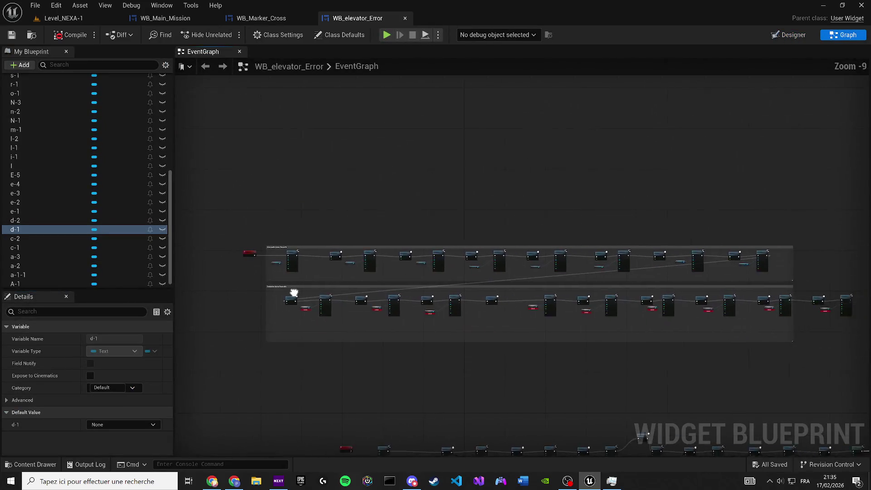
{"action": "scroll", "coordinate": [297, 315], "scroll_direction": "up", "scroll_amount": 5}
{"action": "scroll", "coordinate": [336, 302], "scroll_direction": "up", "scroll_amount": 5}
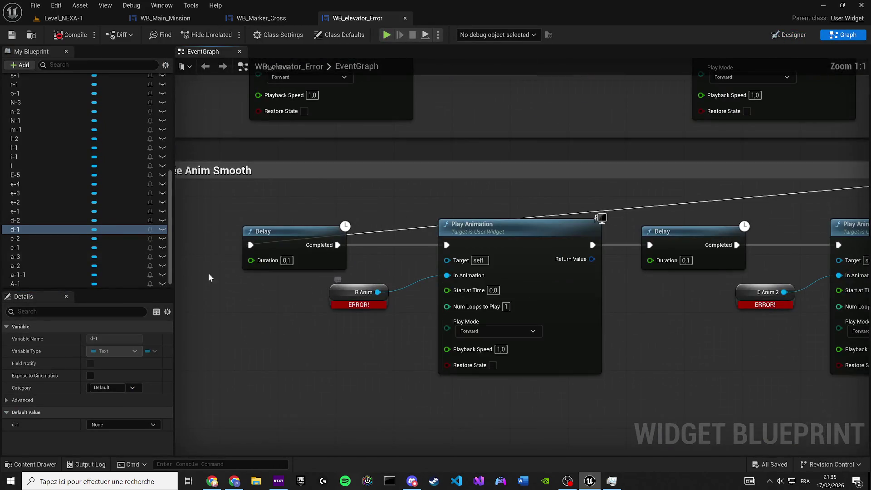
{"action": "left_click", "coordinate": [55, 232]}
{"action": "mouse_move", "coordinate": [54, 228]}
{"action": "left_mouse_down"}
{"action": "mouse_move", "coordinate": [326, 295]}
{"action": "mouse_move", "coordinate": [361, 293]}
{"action": "left_mouse_up"}
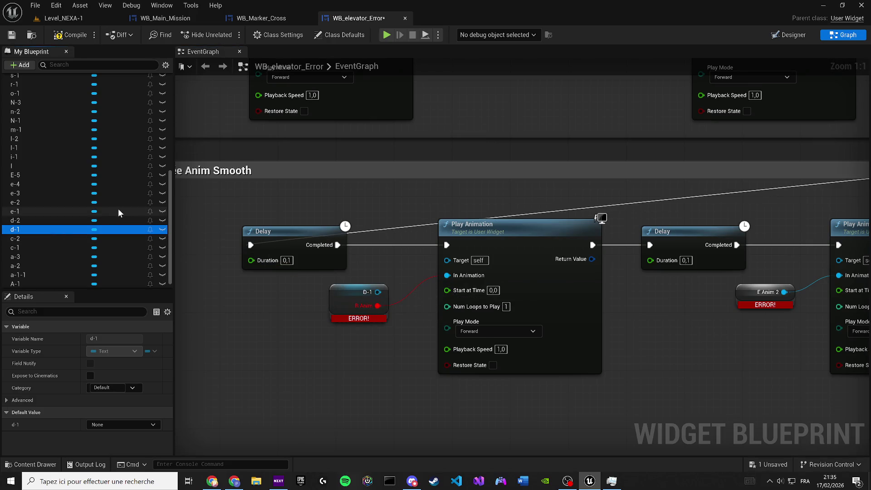
{"action": "scroll", "coordinate": [118, 209], "scroll_direction": "up", "scroll_amount": 10}
{"action": "left_click", "coordinate": [40, 196]}
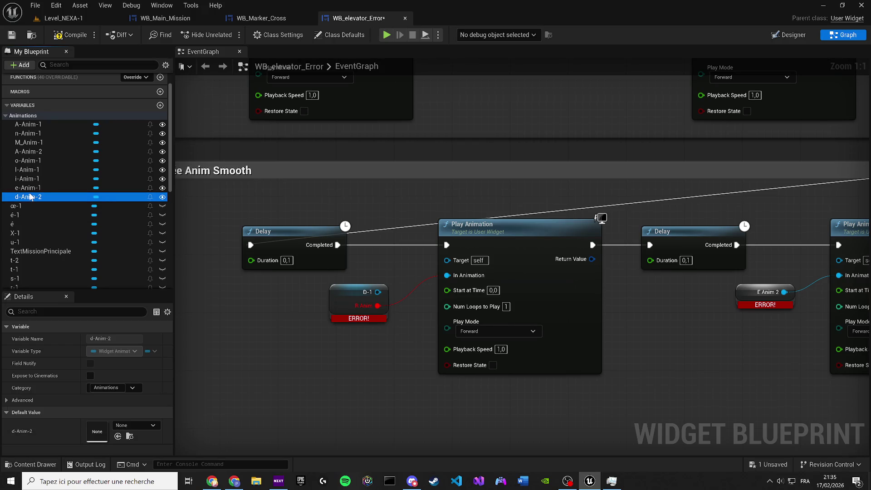
{"action": "mouse_move", "coordinate": [30, 197]}
{"action": "left_mouse_down"}
{"action": "mouse_move", "coordinate": [254, 279]}
{"action": "mouse_move", "coordinate": [346, 293]}
{"action": "mouse_move", "coordinate": [447, 275]}
{"action": "left_mouse_up"}
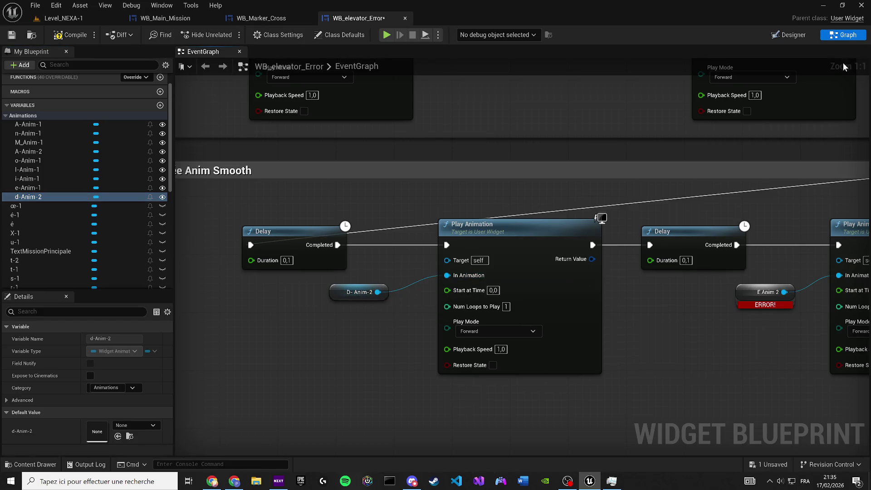
{"action": "left_click", "coordinate": [794, 36]}
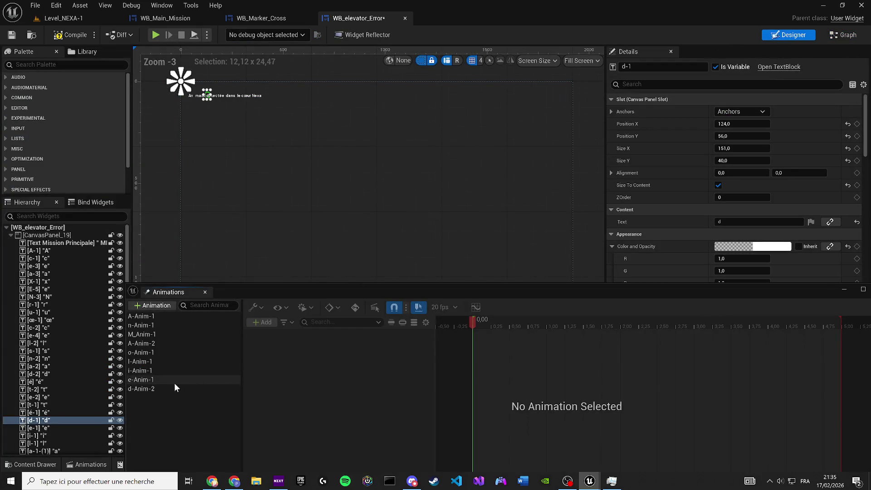
Rename the d-Anim-2 animation to d-Anim-1 and check its getter in the event graph
{"action": "left_click", "coordinate": [176, 387]}
{"action": "scroll", "coordinate": [299, 195], "scroll_direction": "up", "scroll_amount": 11}
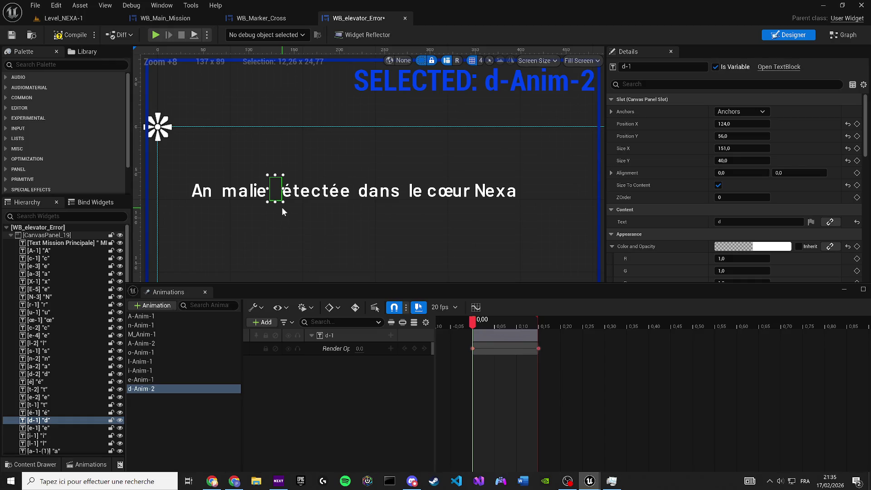
{"action": "double_click", "coordinate": [170, 386]}
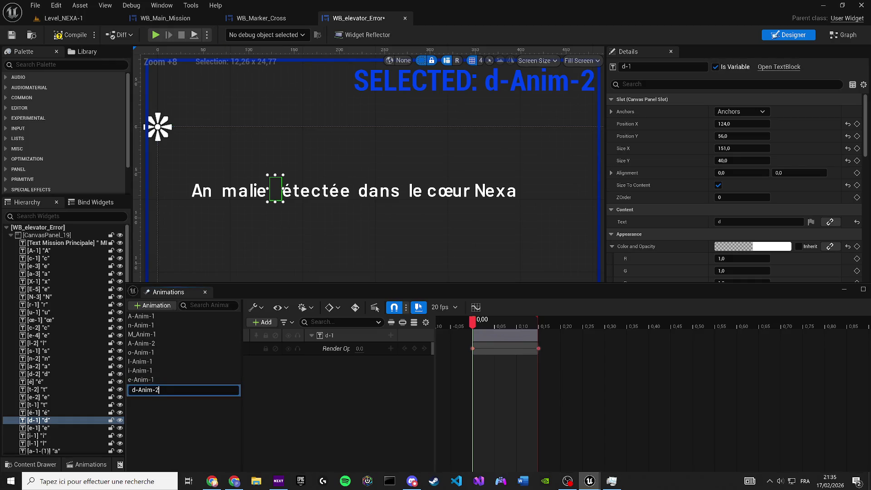
{"action": "key", "text": "BackSpace"}
{"action": "type", "text": "14"}
{"action": "key", "text": "BackSpace"}
{"action": "key", "text": "Return"}
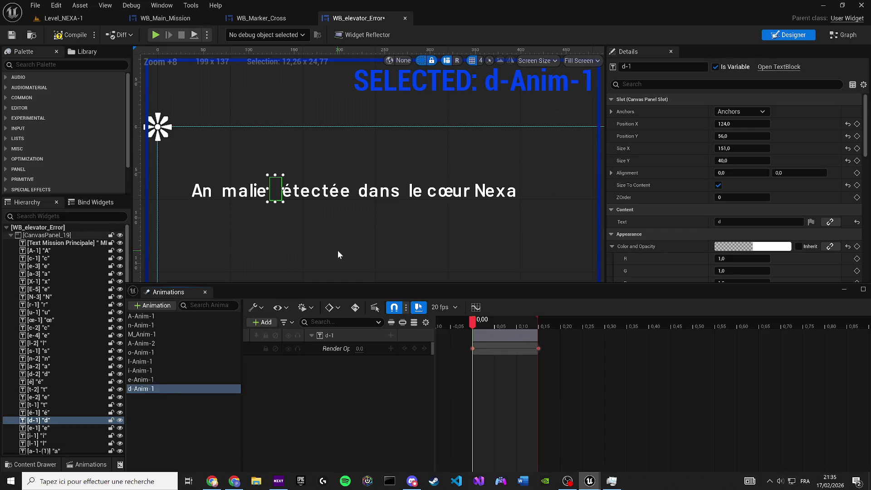
{"action": "left_click", "coordinate": [843, 35]}
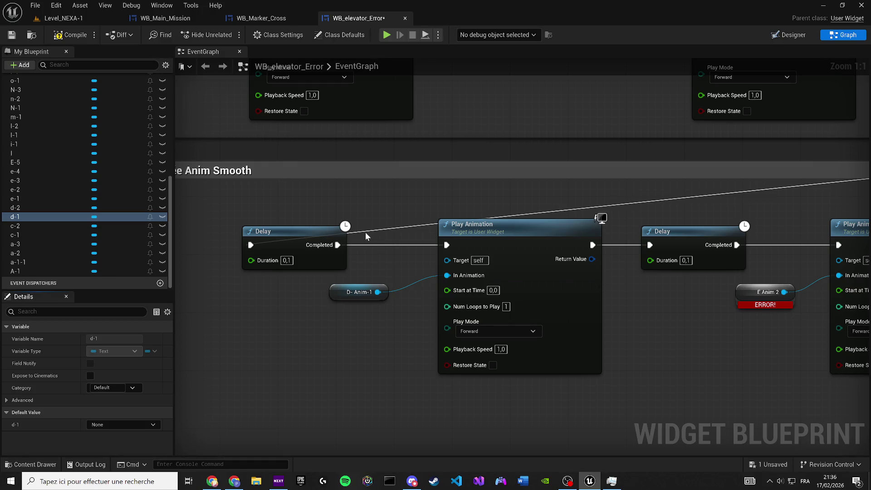
Select the é-1 letter widget in the designer layout
{"action": "left_click", "coordinate": [788, 34]}
{"action": "scroll", "coordinate": [234, 178], "scroll_direction": "up", "scroll_amount": 12}
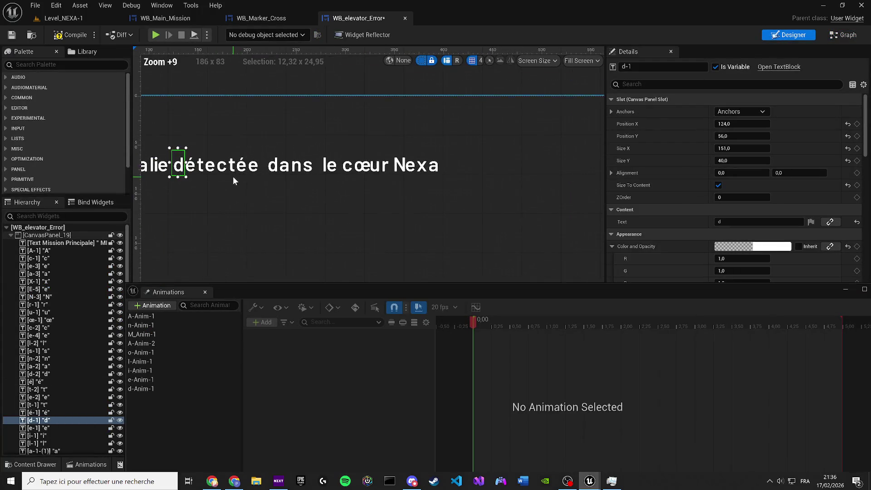
{"action": "scroll", "coordinate": [233, 176], "scroll_direction": "up", "scroll_amount": 1}
{"action": "left_click", "coordinate": [188, 163]}
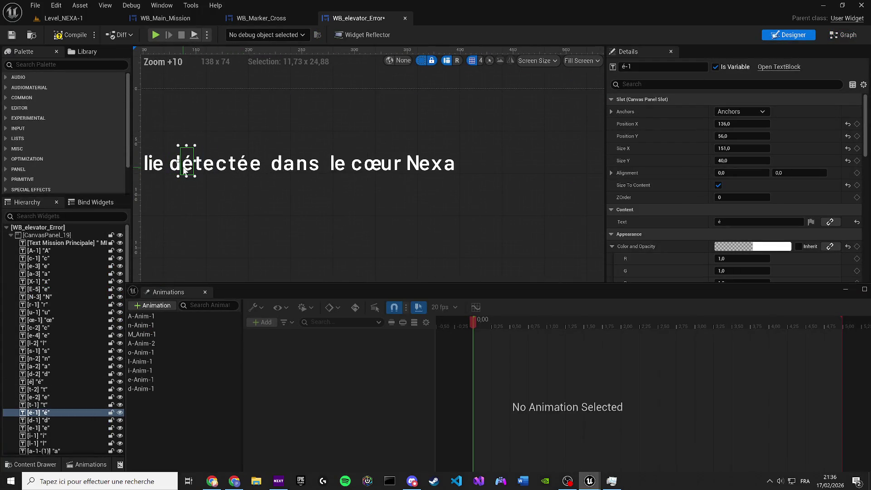
{"action": "scroll", "coordinate": [188, 163], "scroll_direction": "up", "scroll_amount": 4}
{"action": "left_click", "coordinate": [675, 66]}
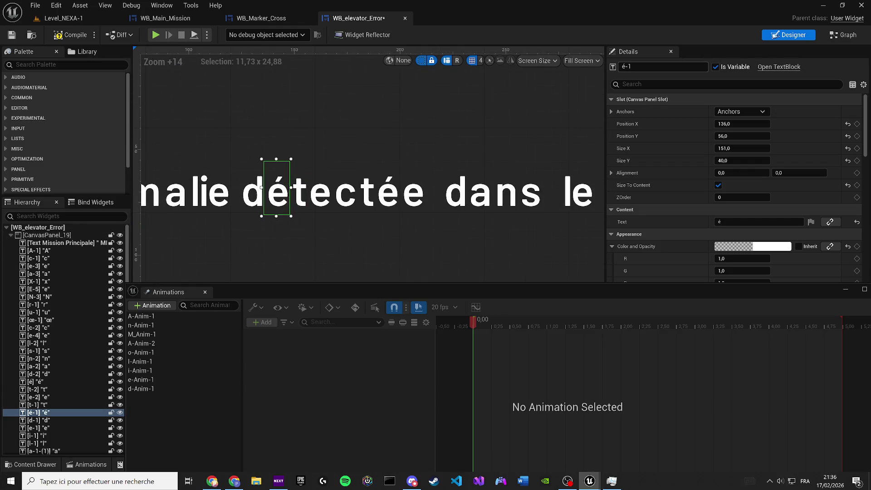
Duplicate d-Anim-1 and name the copy é-Anim-1
{"action": "left_click", "coordinate": [142, 389]}
{"action": "key", "text": "ctrl+w"}
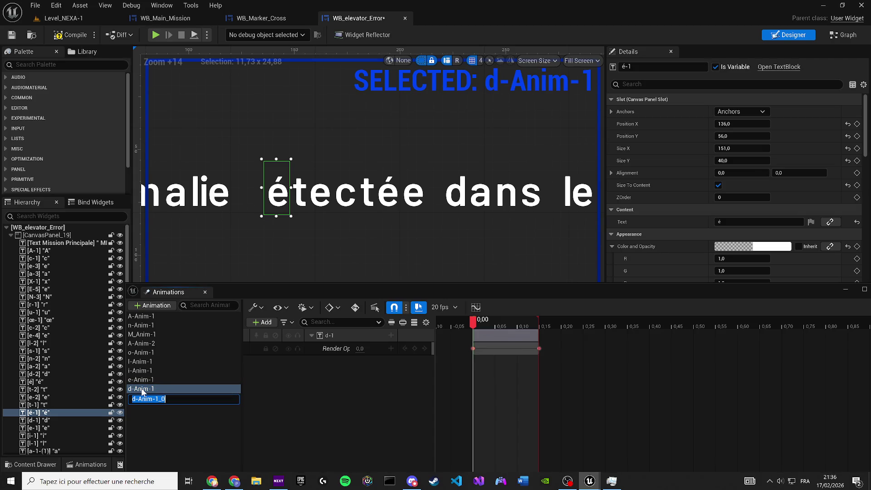
{"action": "type", "text": "E"}
{"action": "key", "text": "Return"}
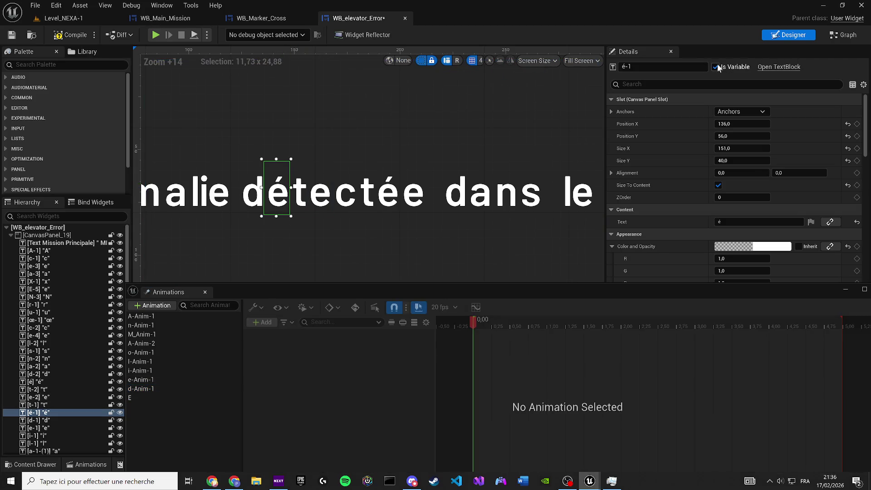
{"action": "key", "text": "F2"}
{"action": "double_click", "coordinate": [131, 398]}
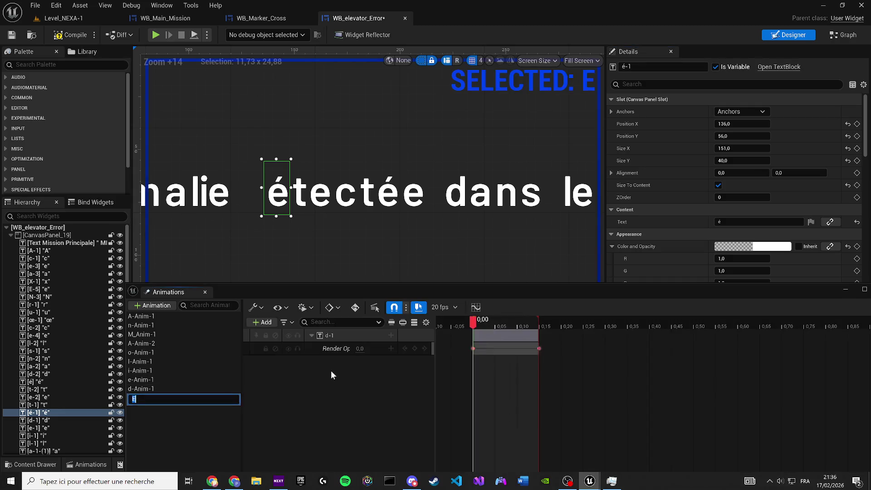
{"action": "type", "text": "é"}
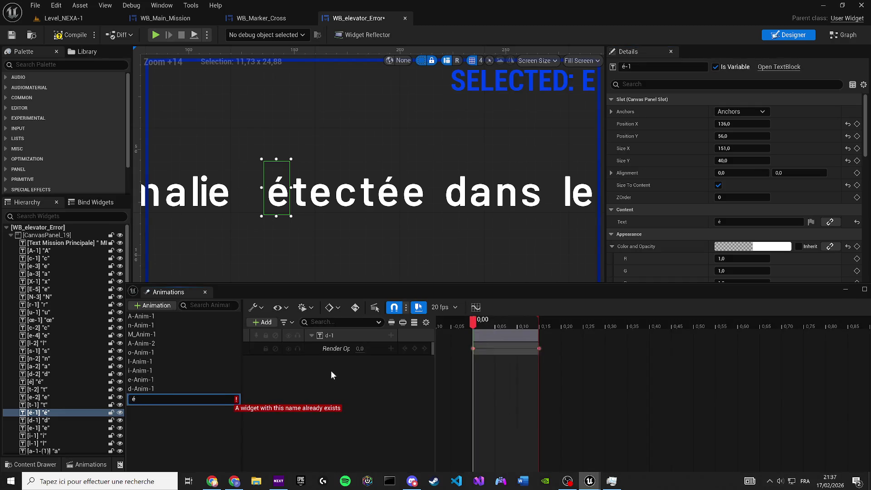
{"action": "type", "text": "-Anim-1"}
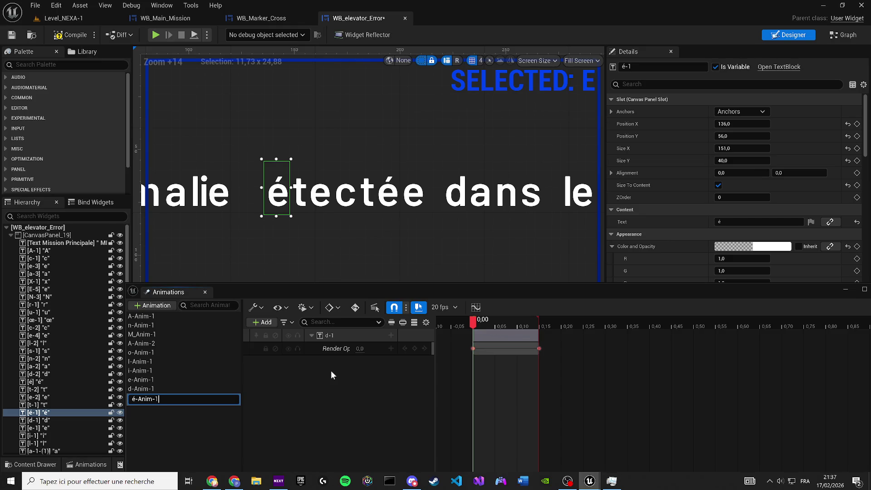
{"action": "key", "text": "Return"}
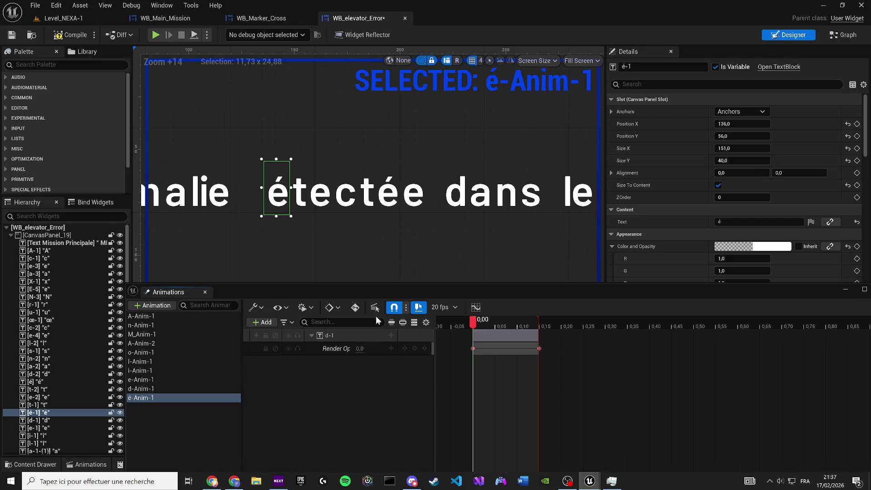
Rebind the opacity track from d-1 to é-1, preview the fade, and duplicate é-Anim-1
{"action": "right_click", "coordinate": [337, 333]}
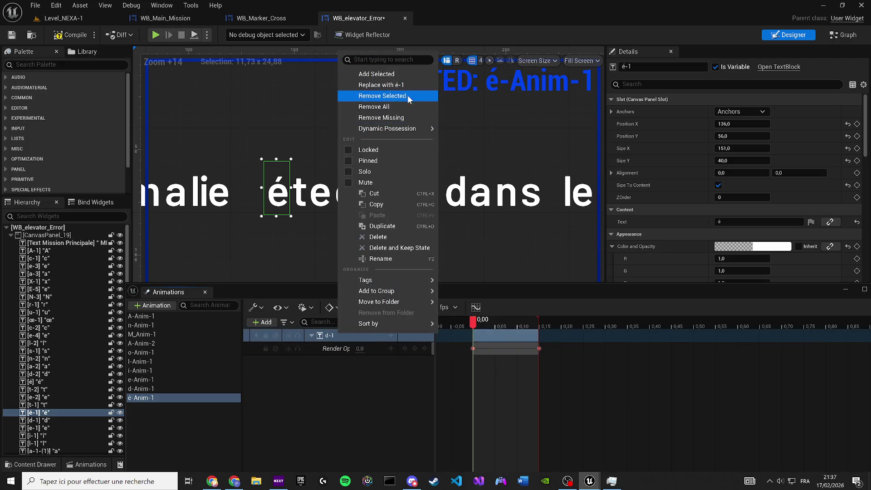
{"action": "left_click", "coordinate": [394, 83]}
{"action": "key", "text": "space"}
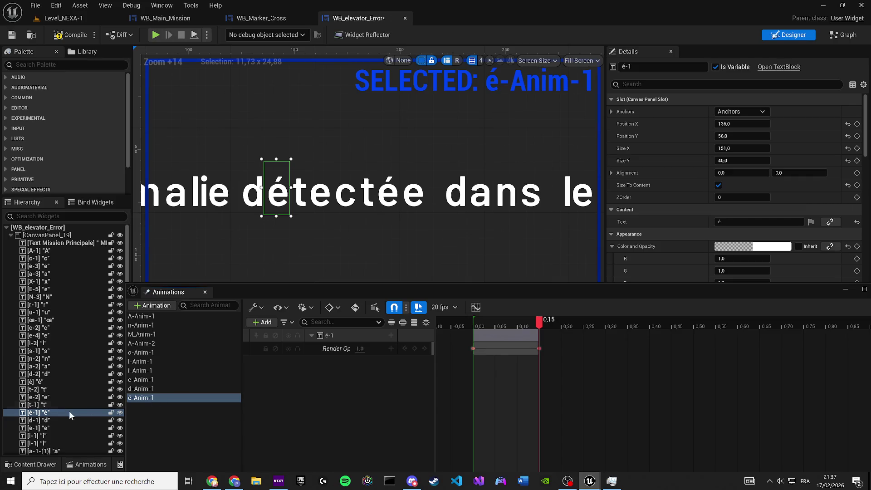
{"action": "left_click", "coordinate": [139, 401]}
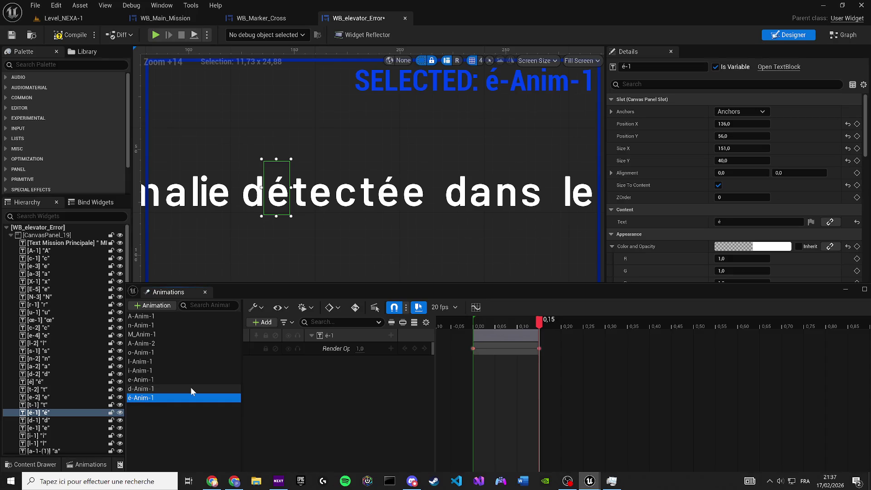
{"action": "key", "text": "ctrl+d"}
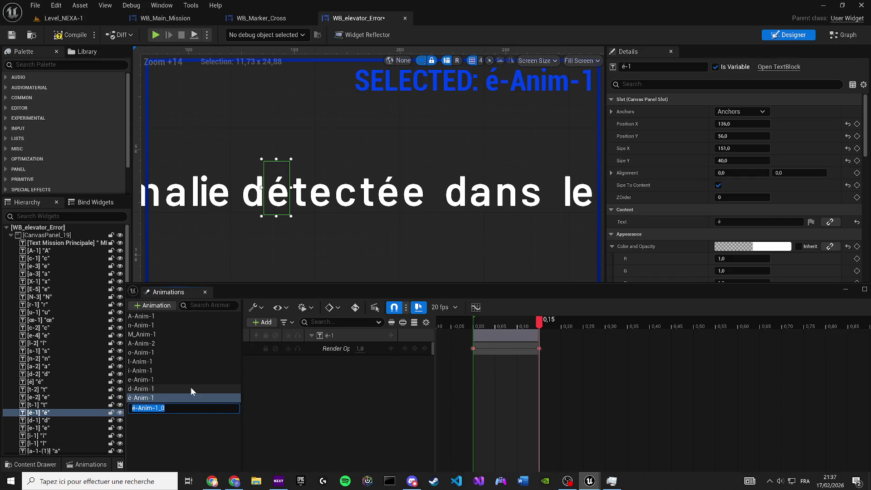
Name the duplicate t-Anim-1 and rebind its opacity track from é-1 to the t-1 letter
{"action": "type", "text": "t-An"}
{"action": "type", "text": "im-1"}
{"action": "key", "text": "Return"}
{"action": "left_click", "coordinate": [174, 406]}
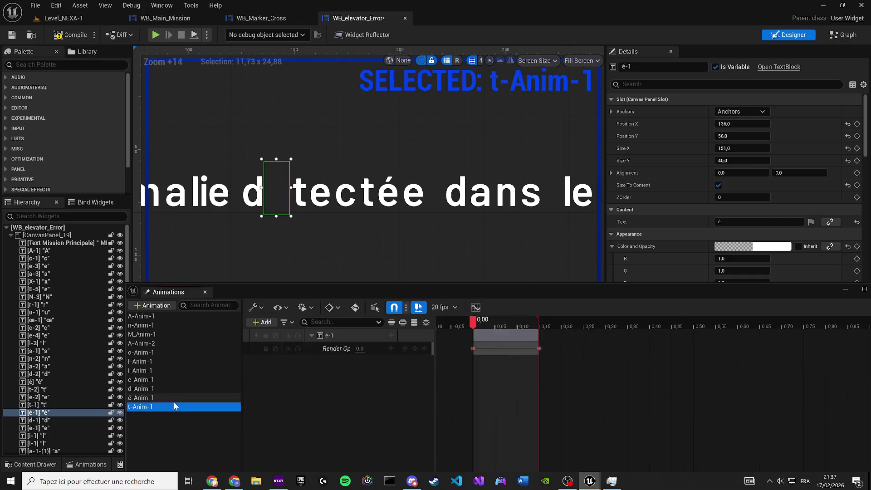
{"action": "left_click", "coordinate": [300, 213]}
{"action": "right_click", "coordinate": [350, 334]}
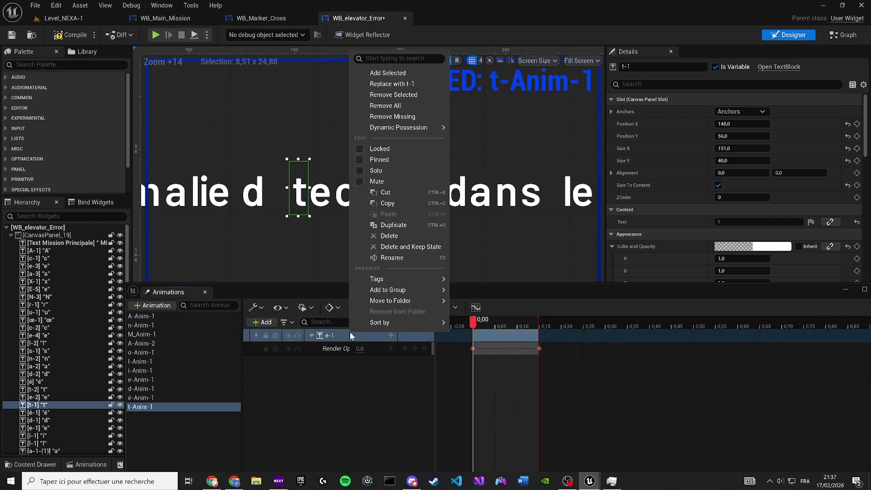
{"action": "left_click", "coordinate": [377, 83]}
{"action": "key", "text": "Right"}
{"action": "key", "text": "Right"}
{"action": "key", "text": "Right"}
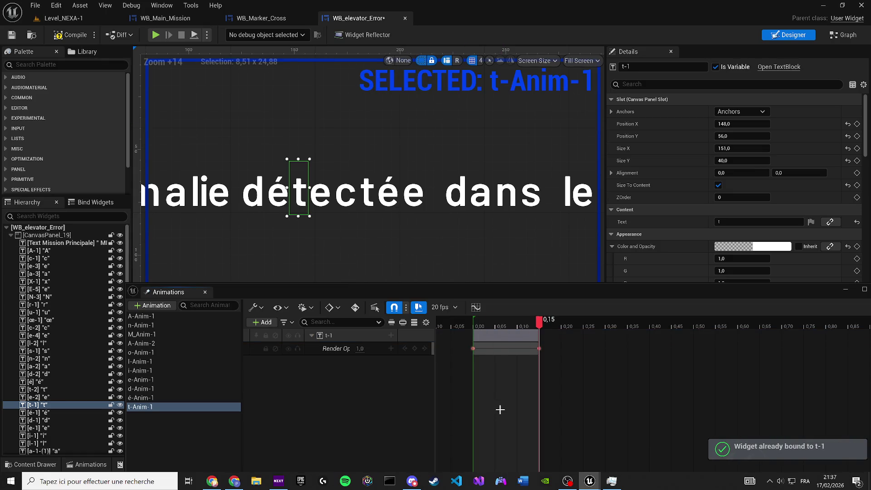
{"action": "left_click", "coordinate": [843, 35]}
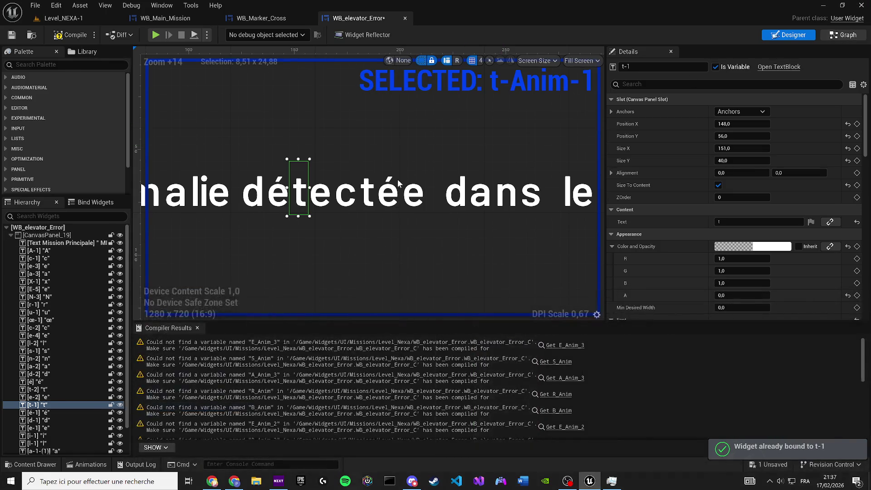
{"action": "left_click_drag", "start_coordinate": [330, 325], "coordinate": [102, 293]}
{"action": "scroll", "coordinate": [88, 171], "scroll_direction": "up", "scroll_amount": 5}
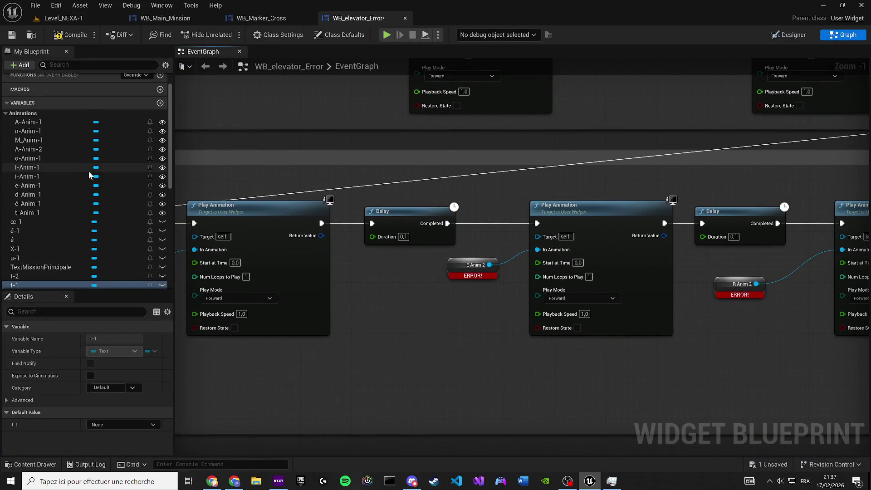
Plug t-Anim-1 into a Play Animation node's In Animation and compile the widget
{"action": "mouse_move", "coordinate": [36, 203]}
{"action": "left_mouse_down"}
{"action": "mouse_move", "coordinate": [325, 232]}
{"action": "mouse_move", "coordinate": [454, 261]}
{"action": "mouse_move", "coordinate": [135, 246]}
{"action": "mouse_move", "coordinate": [59, 216]}
{"action": "mouse_move", "coordinate": [400, 269]}
{"action": "left_mouse_up"}
{"action": "left_click", "coordinate": [72, 35]}
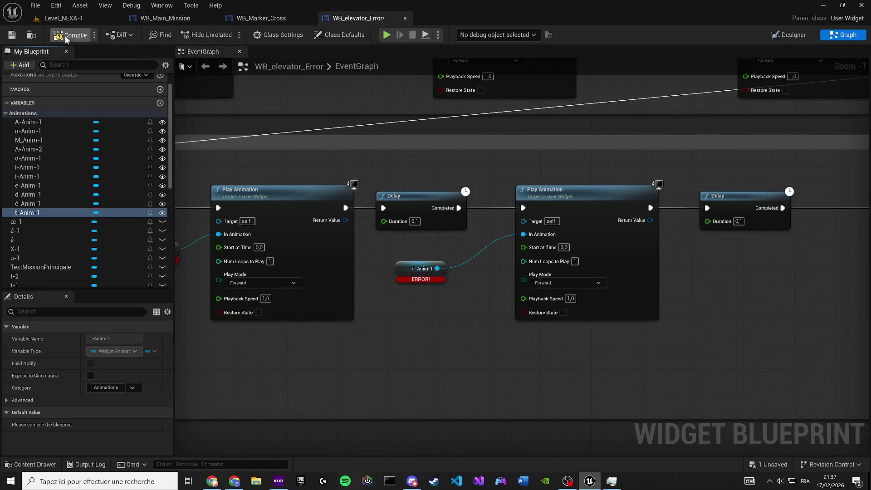
{"action": "scroll", "coordinate": [480, 334], "scroll_direction": "down", "scroll_amount": 7}
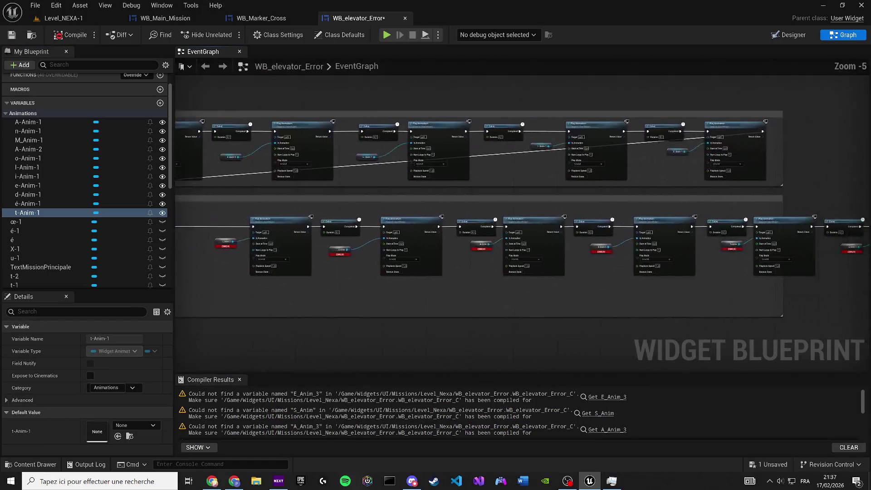
{"action": "mouse_move", "coordinate": [347, 257]}
{"action": "left_mouse_down"}
{"action": "mouse_move", "coordinate": [469, 250]}
{"action": "mouse_move", "coordinate": [459, 244]}
{"action": "mouse_move", "coordinate": [491, 324]}
{"action": "left_mouse_up"}
{"action": "scroll", "coordinate": [422, 239], "scroll_direction": "up", "scroll_amount": 4}
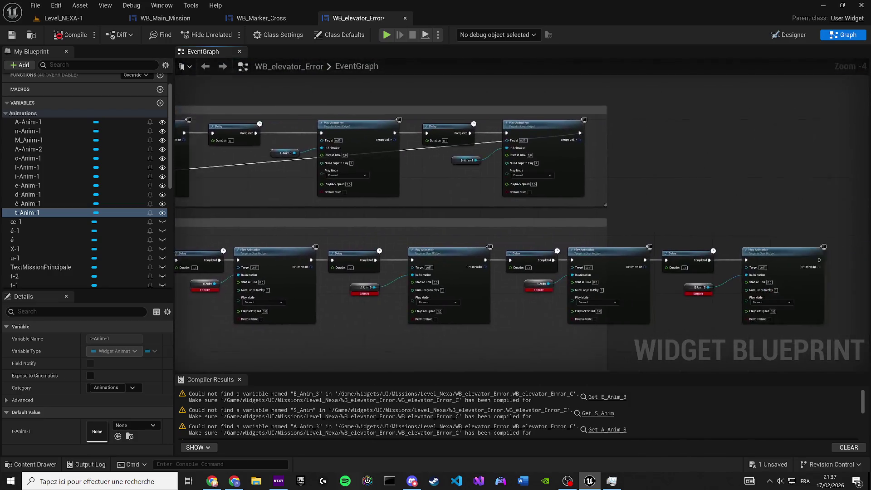
{"action": "left_click_drag", "start_coordinate": [63, 133], "coordinate": [442, 171]}
Review the Anim Smooth chains, nudge a Delay node slightly right, and return to the designer
{"action": "left_click", "coordinate": [443, 171]}
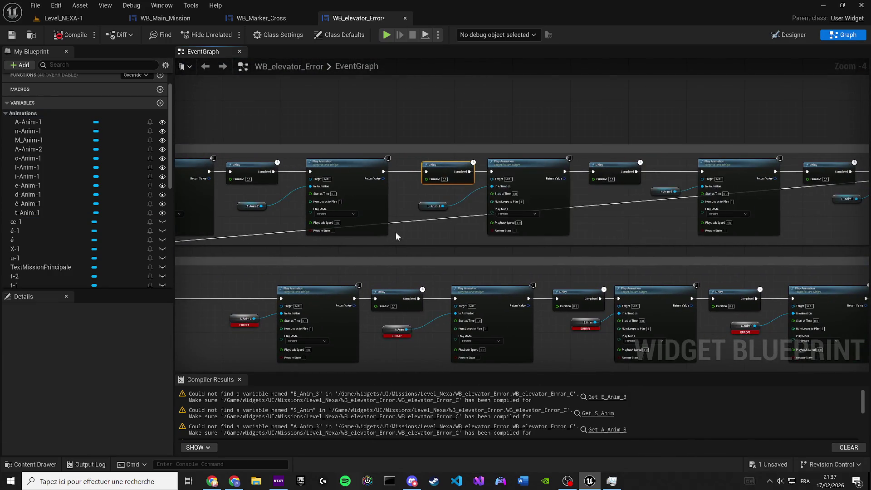
{"action": "left_click_drag", "start_coordinate": [396, 236], "coordinate": [230, 253]}
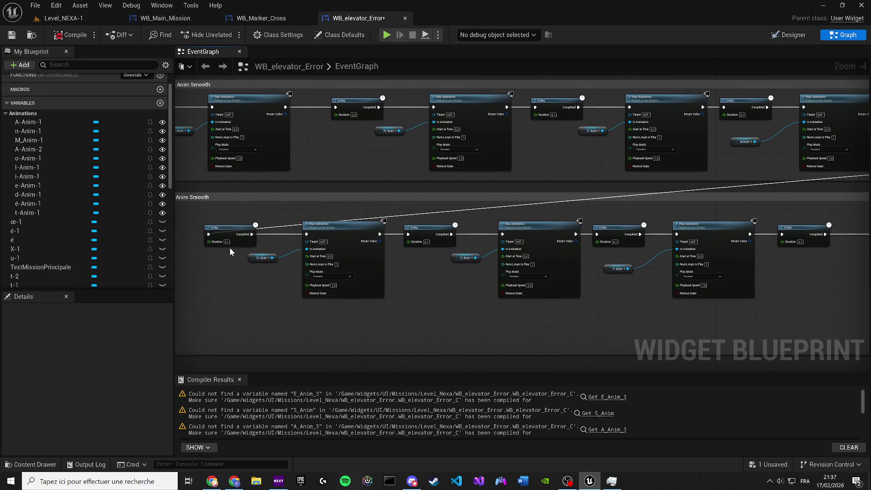
{"action": "left_click_drag", "start_coordinate": [560, 265], "coordinate": [288, 253]}
{"action": "scroll", "coordinate": [288, 253], "scroll_direction": "up", "scroll_amount": 1}
{"action": "left_click", "coordinate": [350, 254]}
{"action": "scroll", "coordinate": [471, 233], "scroll_direction": "up", "scroll_amount": 1}
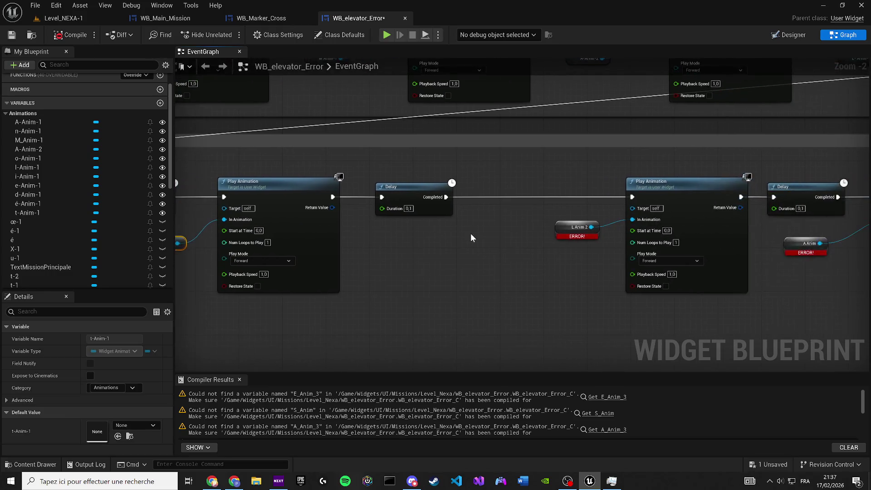
{"action": "left_click_drag", "start_coordinate": [399, 190], "coordinate": [437, 189]}
{"action": "left_click_drag", "start_coordinate": [600, 202], "coordinate": [376, 241]}
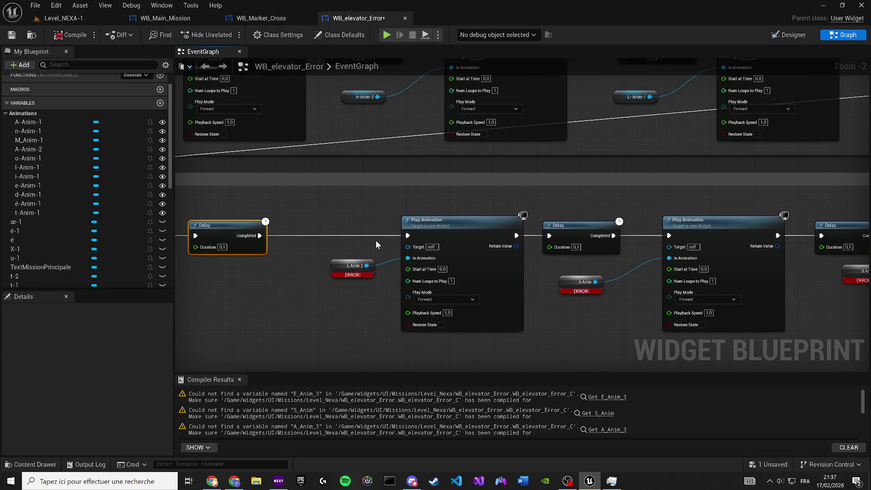
{"action": "left_click", "coordinate": [787, 39]}
{"action": "scroll", "coordinate": [230, 108], "scroll_direction": "up", "scroll_amount": 6}
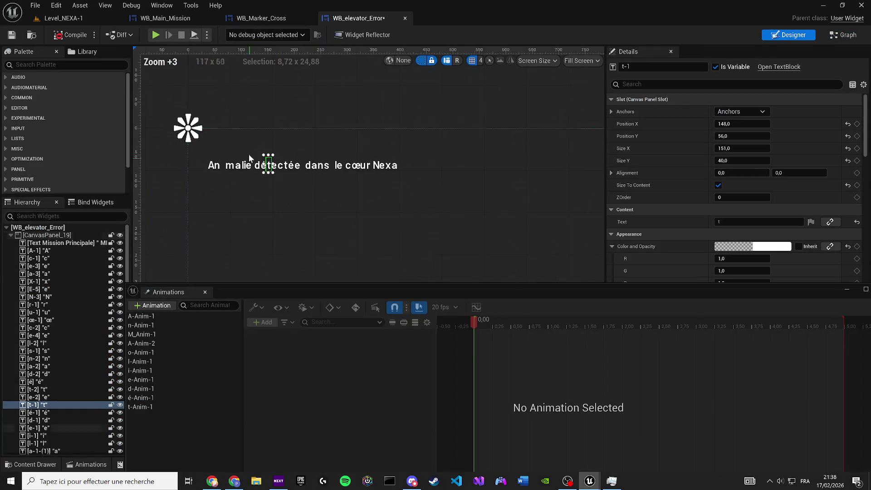
Duplicate t-Anim-1 as e-Anim-2 and rebind its opacity track from t-1 to the e-2 letter
{"action": "scroll", "coordinate": [249, 158], "scroll_direction": "up", "scroll_amount": 9}
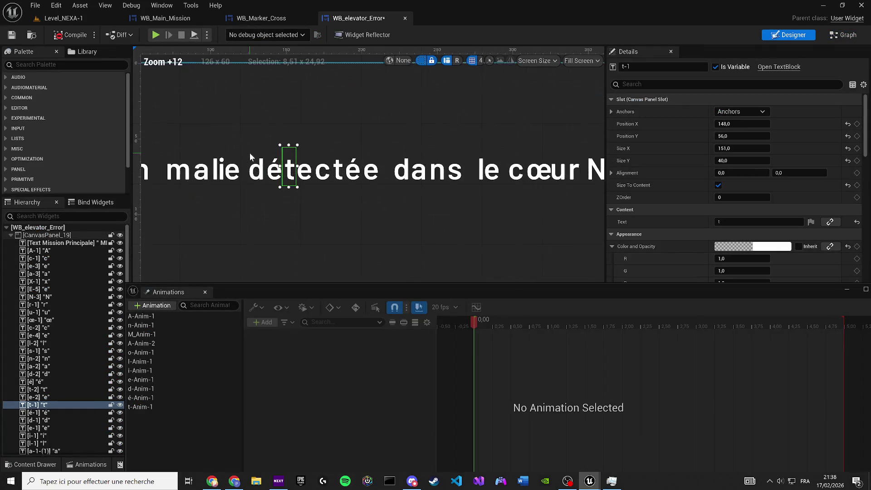
{"action": "left_click", "coordinate": [308, 178]}
{"action": "left_click", "coordinate": [140, 405]}
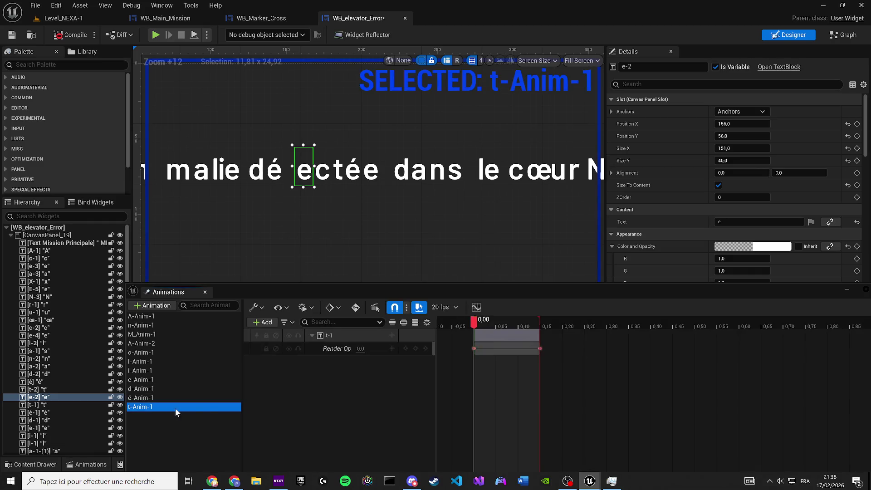
{"action": "key", "text": "ctrl+d"}
{"action": "type", "text": "E"}
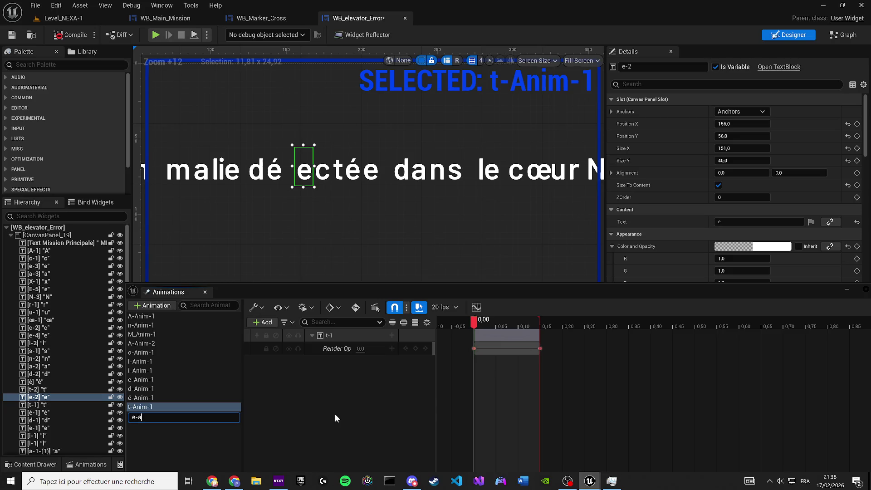
{"action": "key", "text": "BackSpace"}
{"action": "type", "text": "m-2"}
{"action": "key", "text": "Return"}
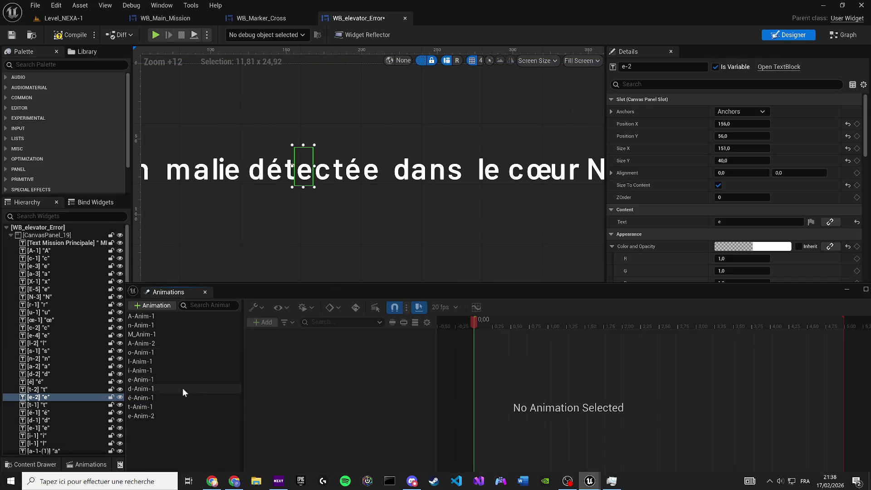
{"action": "left_click", "coordinate": [165, 415]}
{"action": "right_click", "coordinate": [351, 336]}
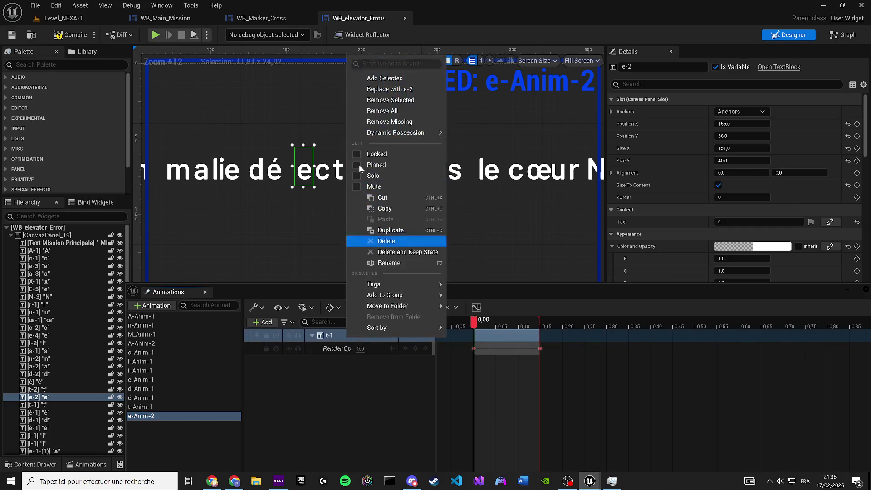
{"action": "left_click", "coordinate": [377, 89]}
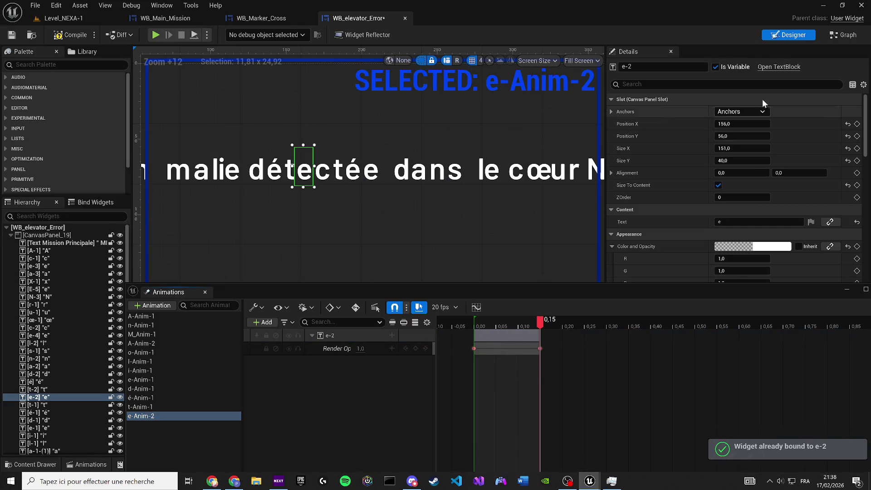
Swap the broken animation reference feeding the next Play Animation for e-Anim-2
{"action": "left_click", "coordinate": [848, 35]}
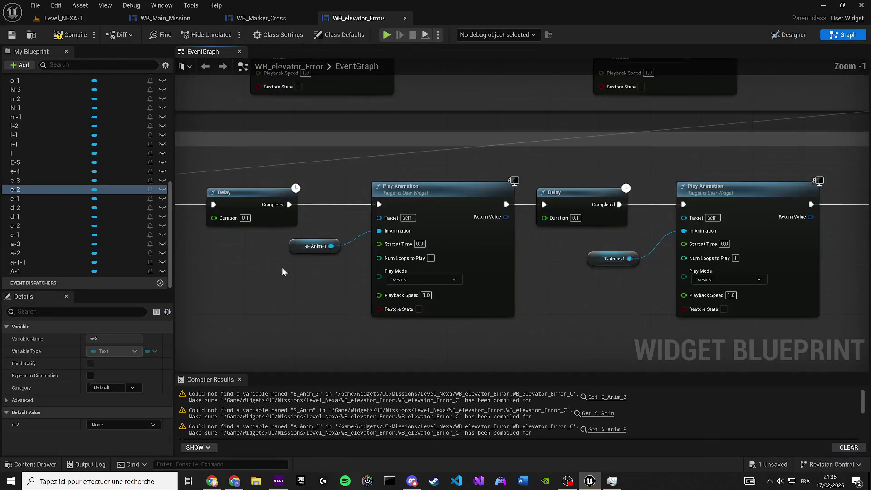
{"action": "left_click_drag", "start_coordinate": [282, 268], "coordinate": [506, 243]}
{"action": "scroll", "coordinate": [477, 253], "scroll_direction": "down", "scroll_amount": 2}
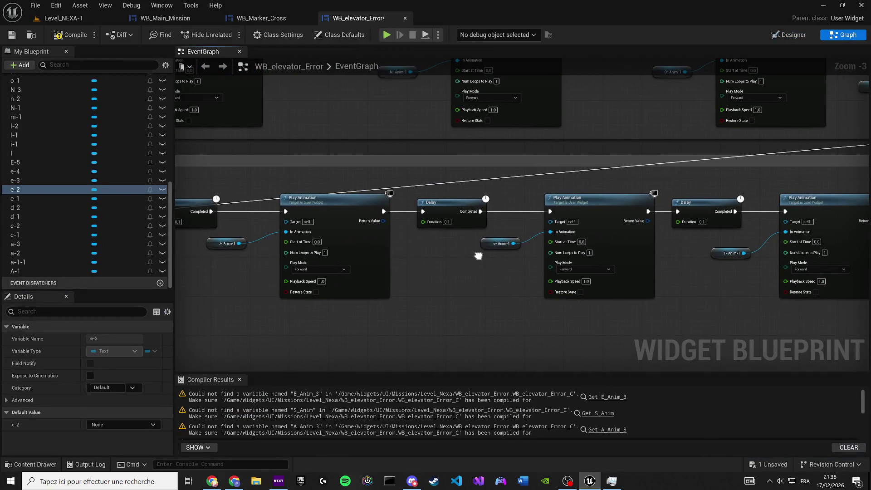
{"action": "left_click_drag", "start_coordinate": [258, 241], "coordinate": [202, 235]}
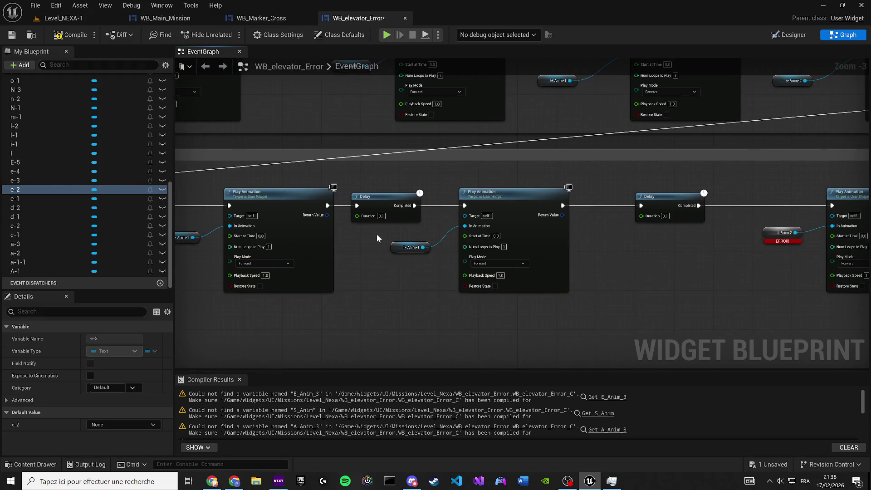
{"action": "left_click_drag", "start_coordinate": [376, 238], "coordinate": [23, 249]}
{"action": "scroll", "coordinate": [70, 161], "scroll_direction": "up", "scroll_amount": 5}
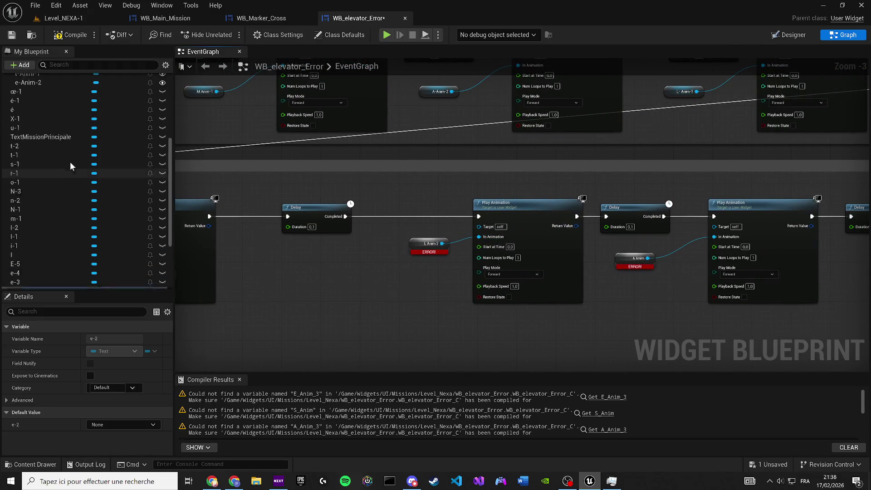
{"action": "left_click_drag", "start_coordinate": [59, 168], "coordinate": [426, 243]}
{"action": "left_click_drag", "start_coordinate": [278, 253], "coordinate": [583, 228]}
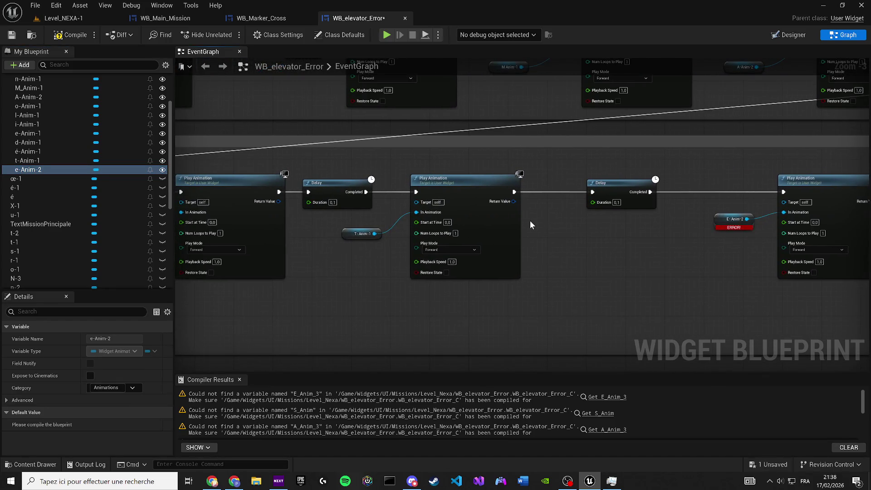
{"action": "left_click", "coordinate": [794, 36]}
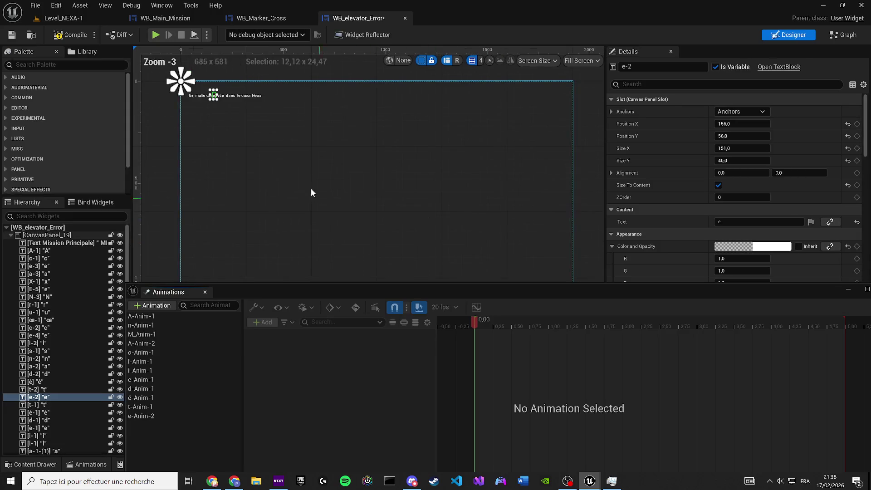
Duplicate e-Anim-2 as c-Anim-1 and rebind its opacity track to the c-1 letter
{"action": "scroll", "coordinate": [338, 182], "scroll_direction": "up", "scroll_amount": 15}
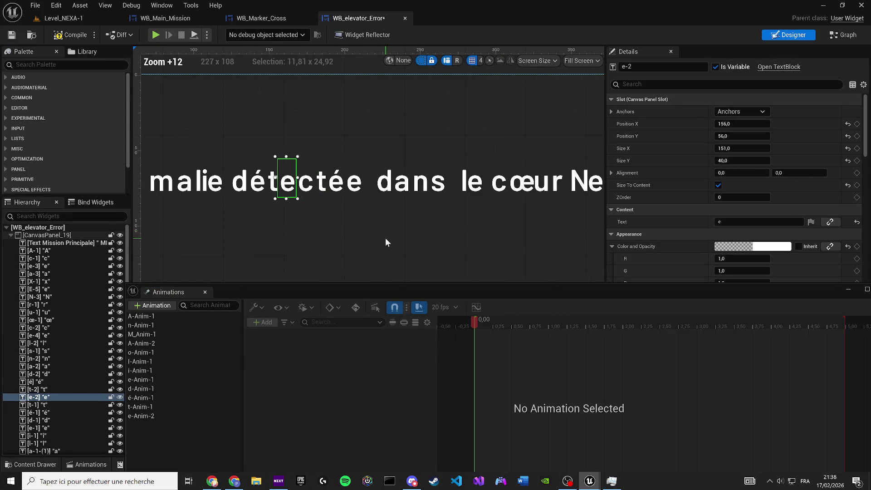
{"action": "left_click", "coordinate": [305, 182]}
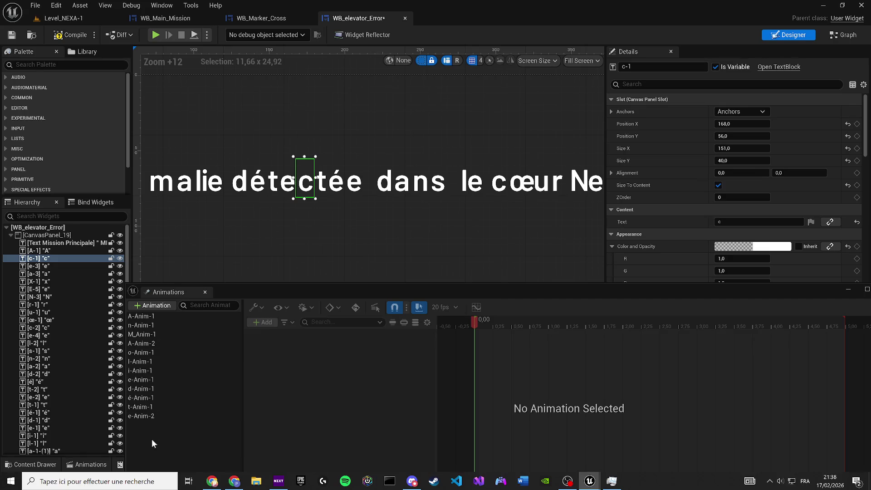
{"action": "left_click", "coordinate": [151, 416]}
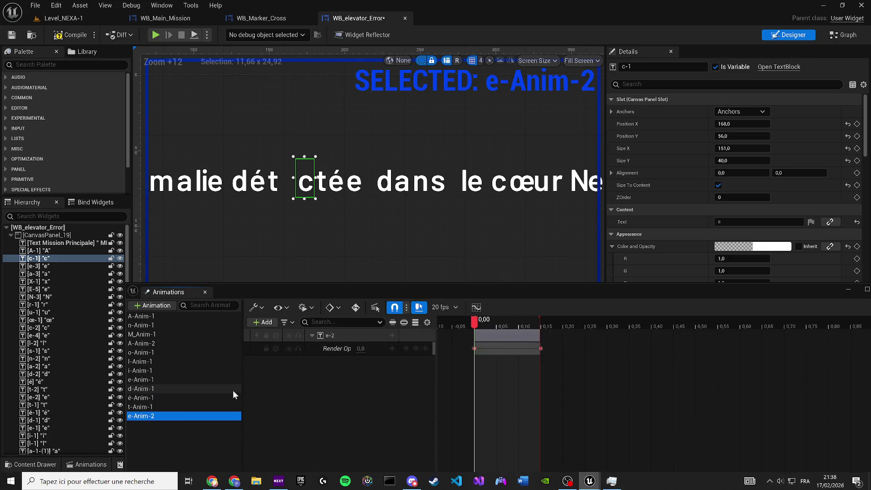
{"action": "key", "text": "ctrl+d"}
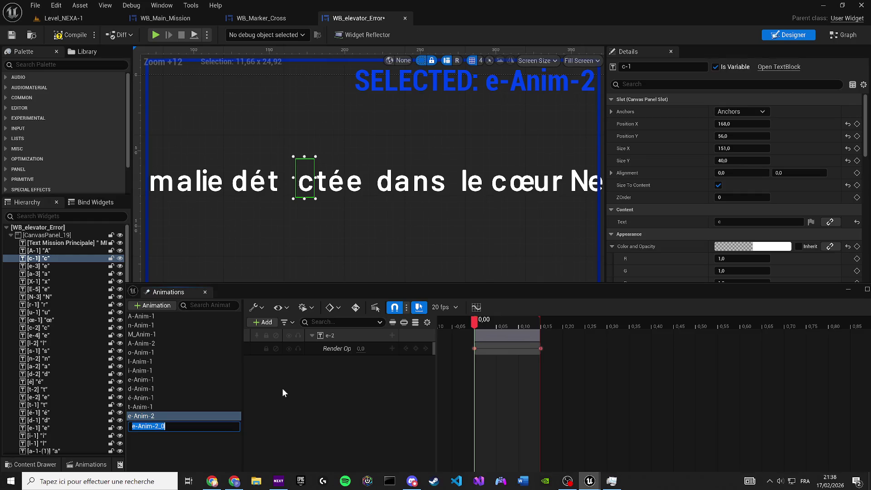
{"action": "type", "text": "c-A"}
{"action": "type", "text": "nim-1"}
{"action": "key", "text": "Return"}
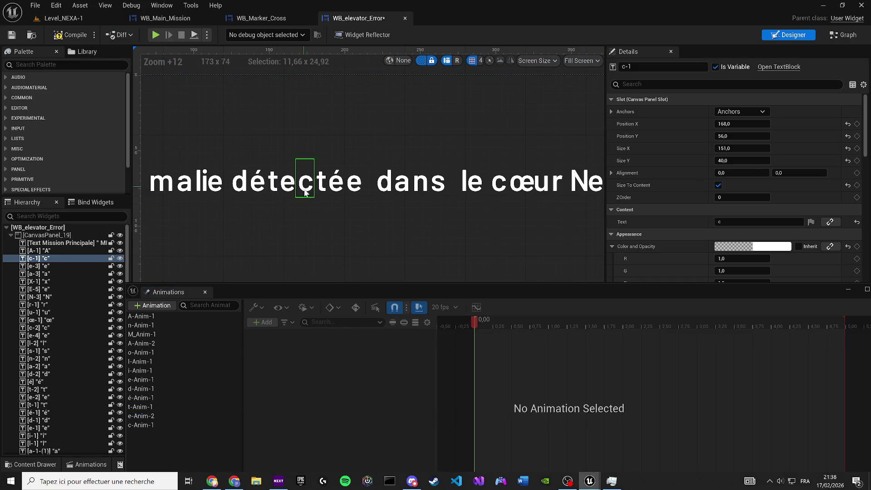
{"action": "left_click", "coordinate": [148, 426]}
{"action": "right_click", "coordinate": [333, 335]}
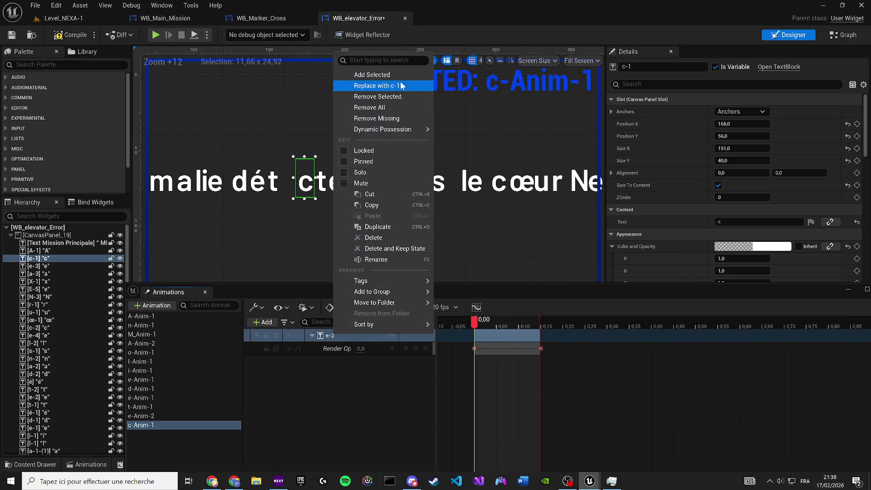
{"action": "left_click", "coordinate": [397, 85]}
{"action": "key", "text": "Right"}
{"action": "key", "text": "Right"}
{"action": "key", "text": "Right"}
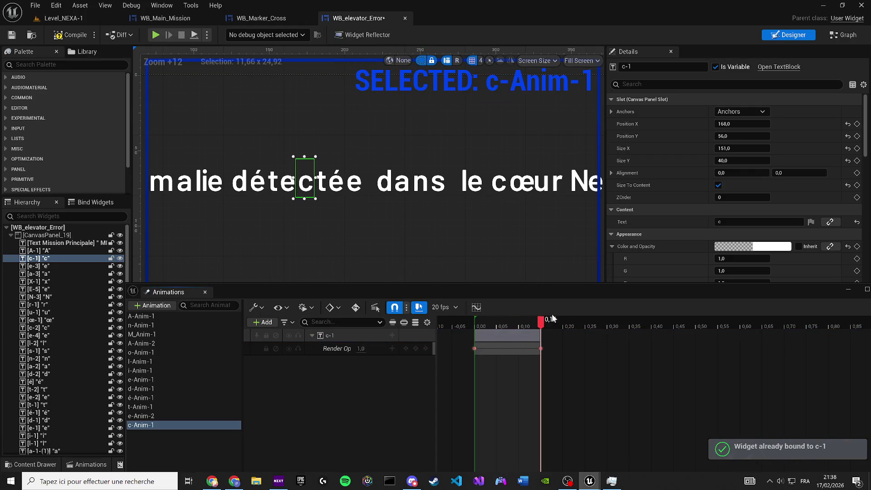
Plug c-Anim-1 into the next Play Animation node, then compile and save the widget
{"action": "left_click", "coordinate": [847, 34]}
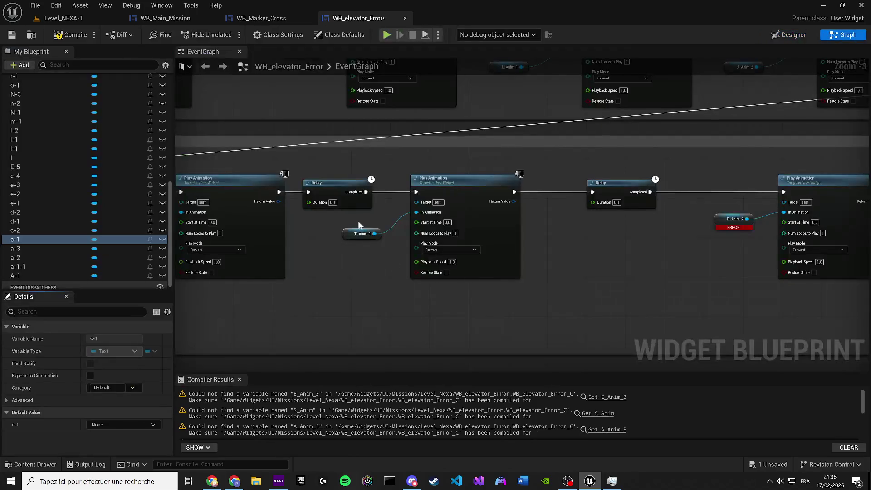
{"action": "left_click_drag", "start_coordinate": [425, 239], "coordinate": [77, 246]}
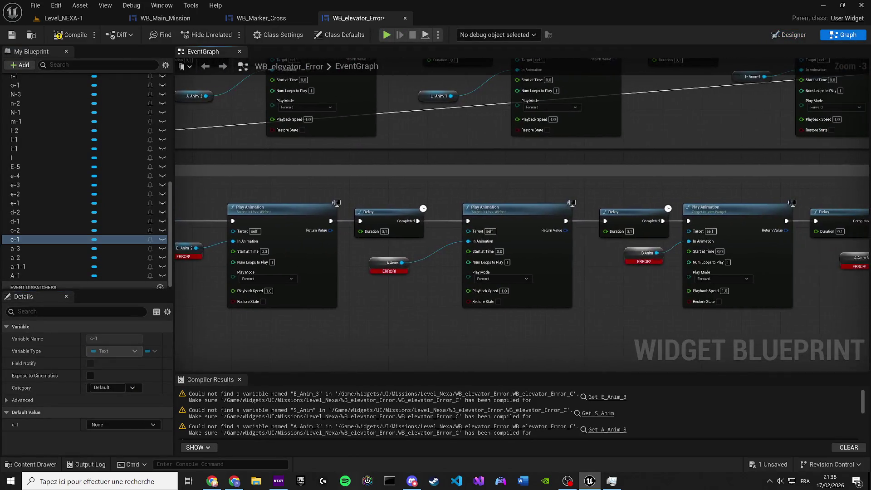
{"action": "scroll", "coordinate": [53, 196], "scroll_direction": "up", "scroll_amount": 5}
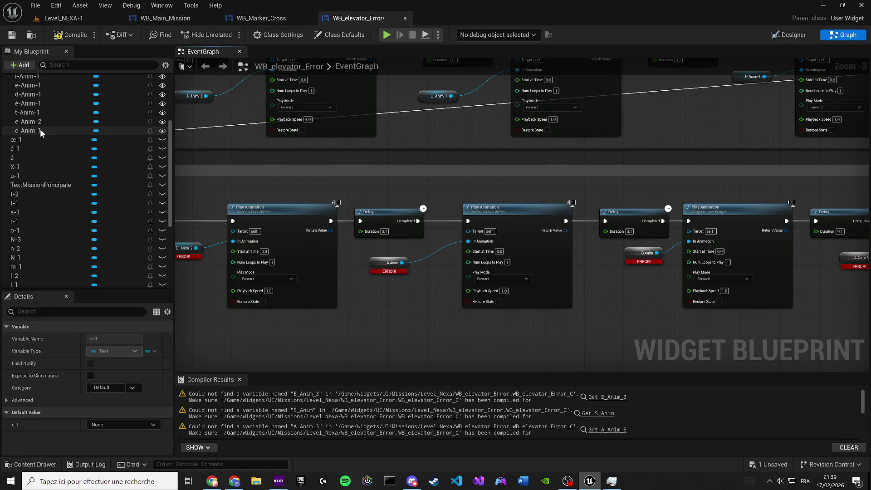
{"action": "mouse_move", "coordinate": [40, 130]}
{"action": "left_mouse_down"}
{"action": "mouse_move", "coordinate": [402, 299]}
{"action": "mouse_move", "coordinate": [392, 264]}
{"action": "left_mouse_up"}
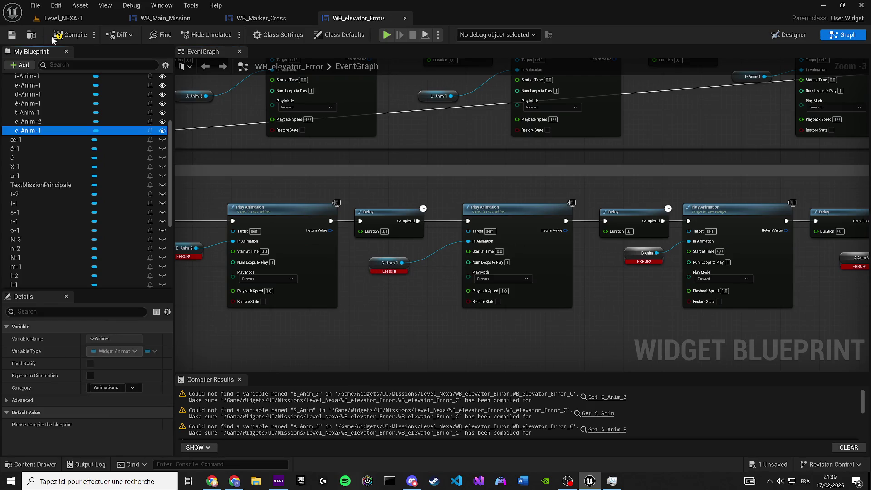
{"action": "left_click", "coordinate": [13, 35]}
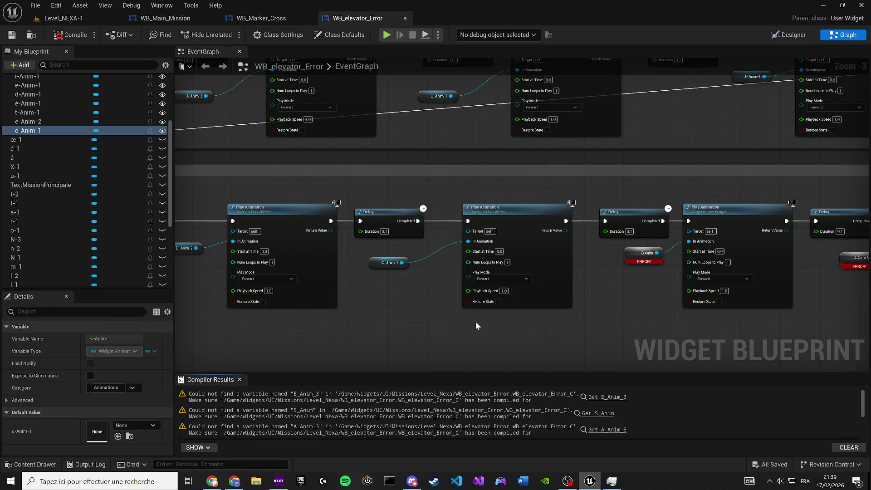
{"action": "left_click", "coordinate": [390, 262]}
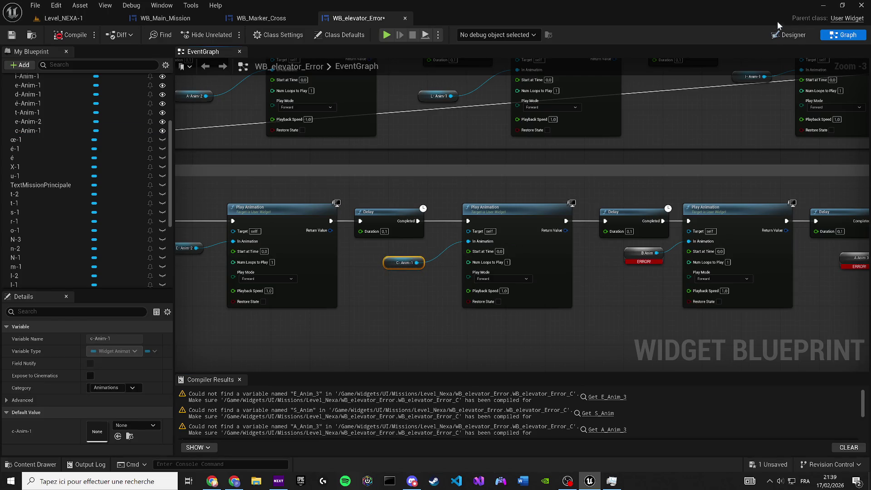
{"action": "left_click", "coordinate": [781, 33]}
{"action": "scroll", "coordinate": [228, 97], "scroll_direction": "up", "scroll_amount": 14}
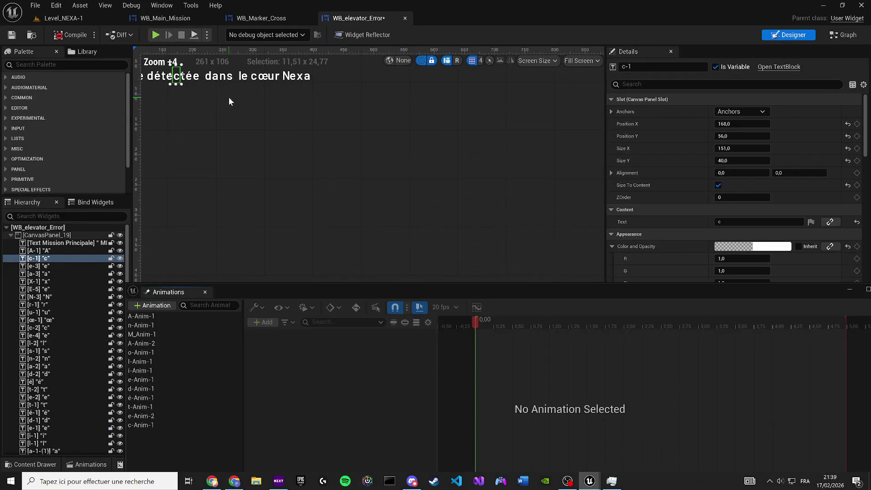
Duplicate c-Anim-1 with the t letter selected and name the copy t-Anim-2
{"action": "left_click", "coordinate": [257, 148]}
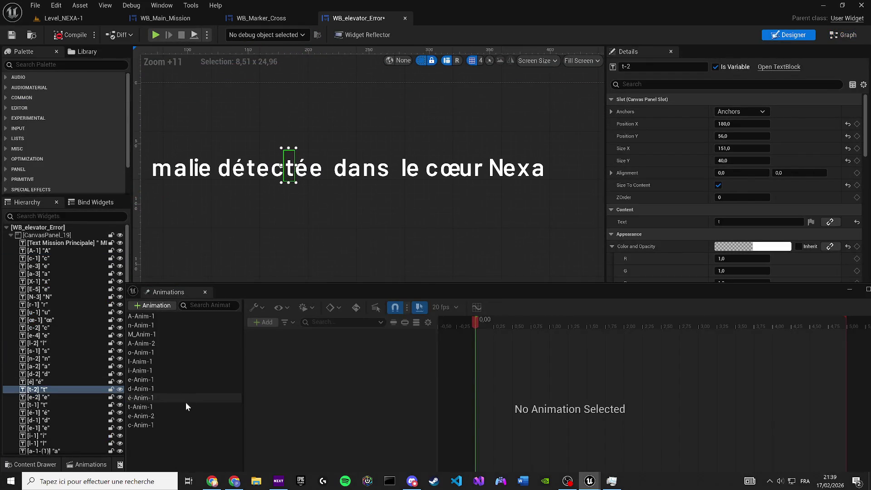
{"action": "left_click", "coordinate": [159, 426]}
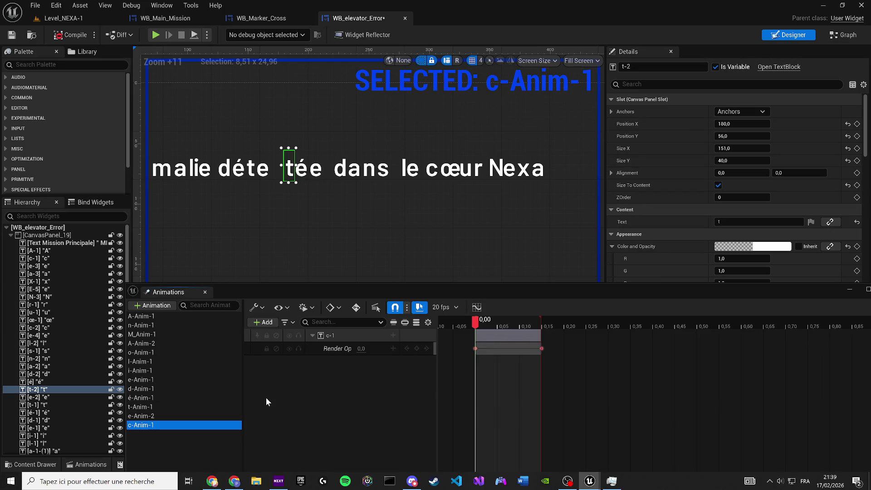
{"action": "key", "text": "ctrl+d"}
{"action": "key", "text": "BackSpace"}
{"action": "type", "text": "t"}
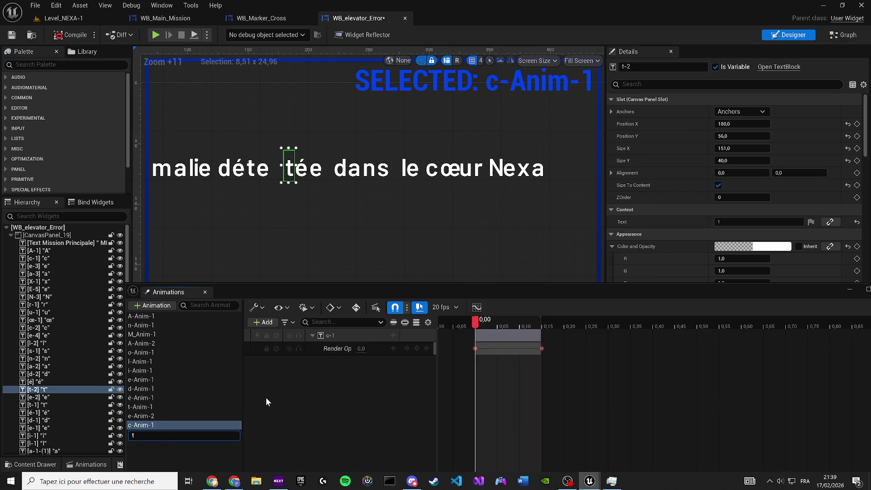
{"action": "type", "text": "-Anim-1"}
{"action": "key", "text": "BackSpace"}
{"action": "type", "text": "2"}
{"action": "key", "text": "Return"}
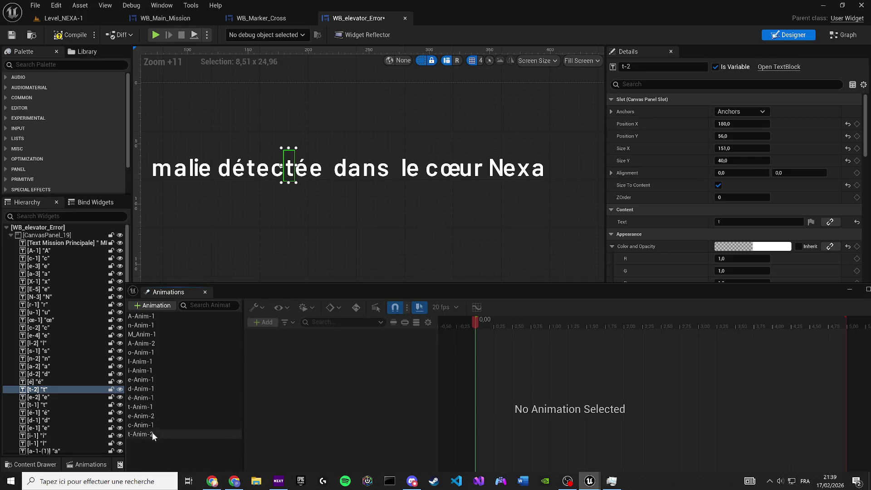
Rebind t-Anim-2's track to the t-2 letter and plug it into the erroring animation getter
{"action": "left_click", "coordinate": [152, 434]}
{"action": "right_click", "coordinate": [362, 334]}
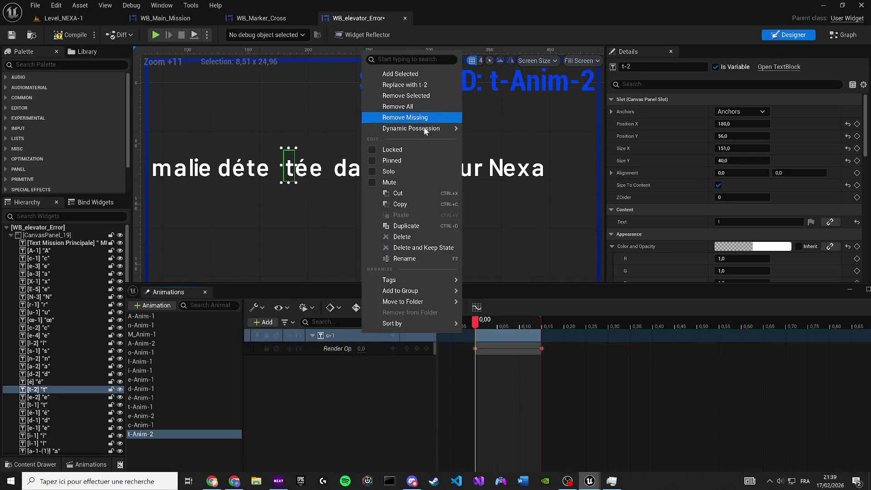
{"action": "left_click", "coordinate": [412, 86]}
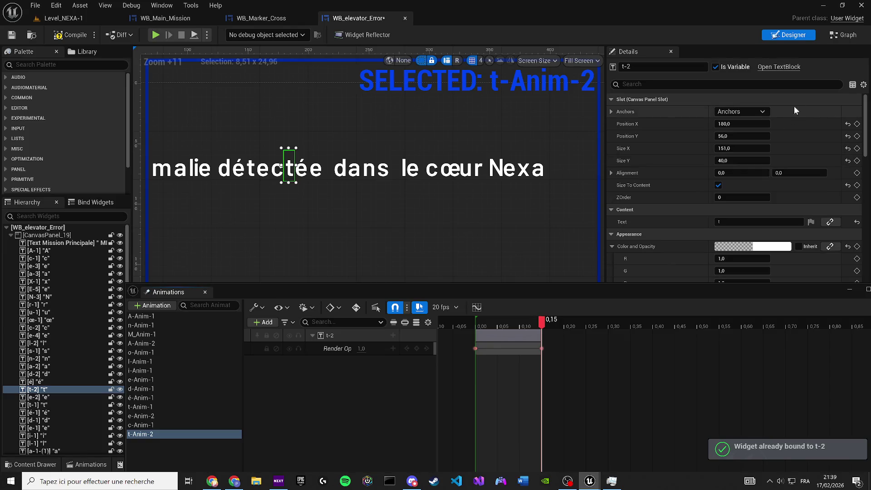
{"action": "left_click", "coordinate": [839, 35]}
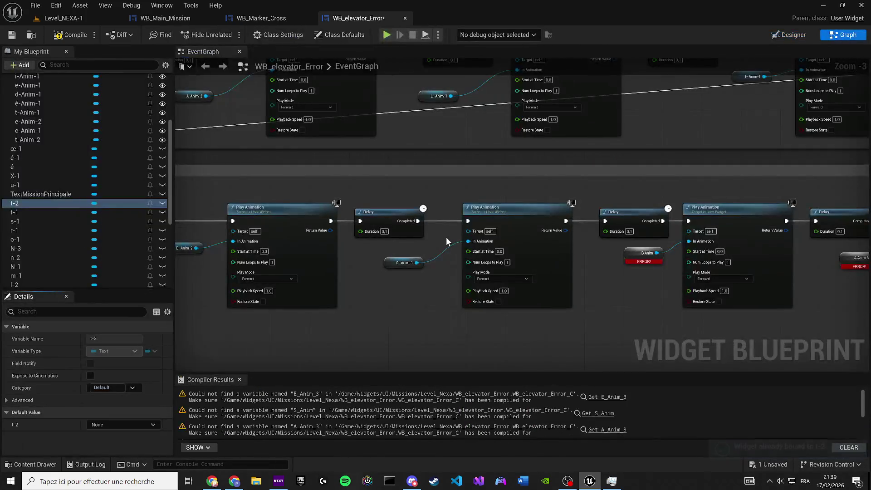
{"action": "scroll", "coordinate": [78, 108], "scroll_direction": "up", "scroll_amount": 3}
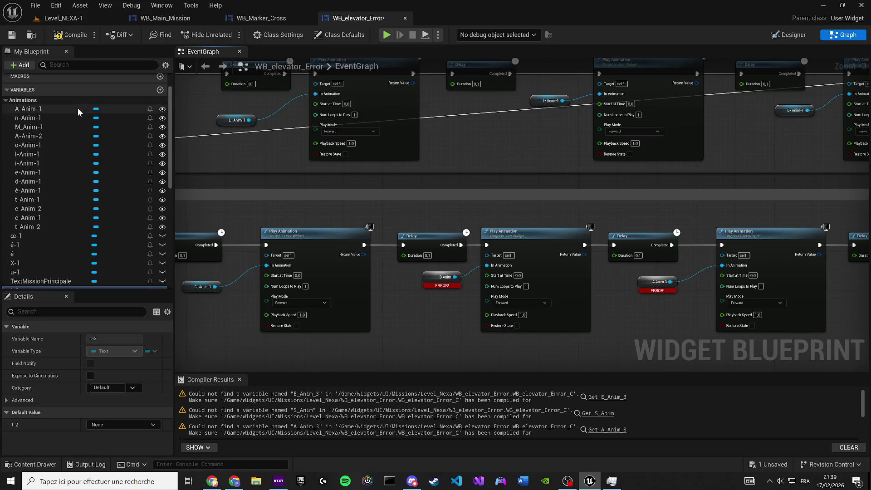
{"action": "left_click", "coordinate": [35, 226]}
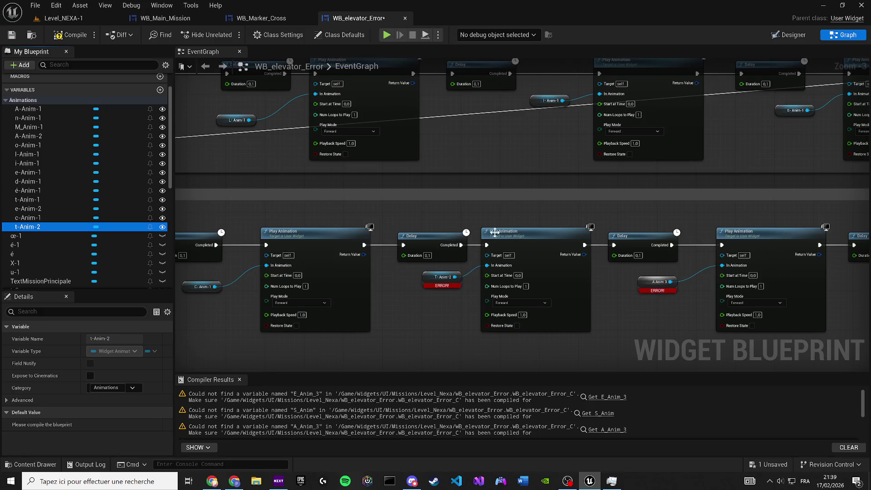
{"action": "mouse_move", "coordinate": [576, 214]}
{"action": "left_mouse_down"}
{"action": "mouse_move", "coordinate": [383, 216]}
{"action": "mouse_move", "coordinate": [280, 206]}
{"action": "left_mouse_up"}
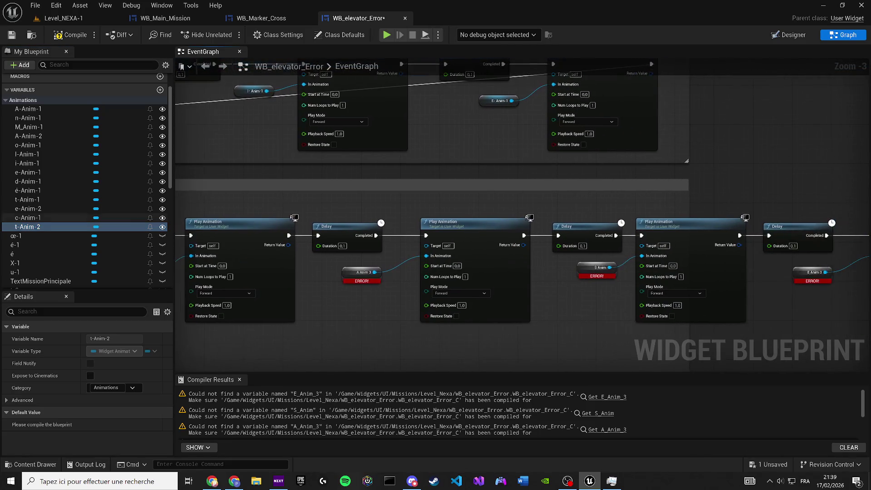
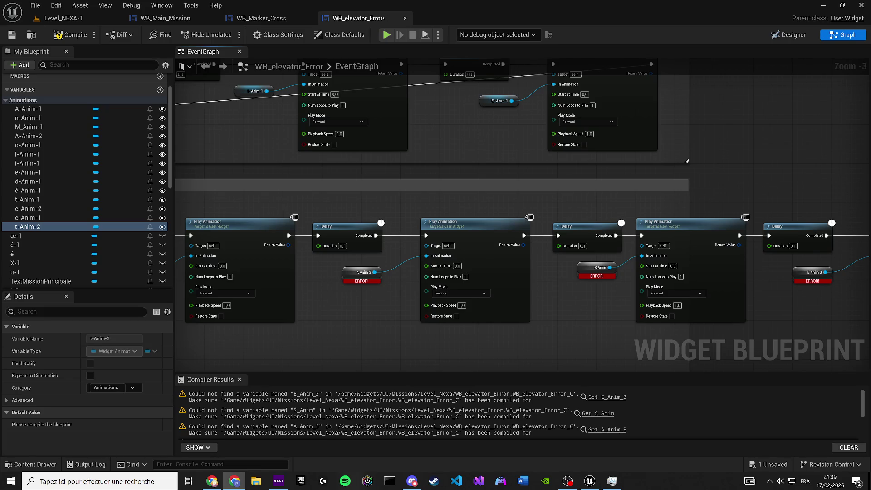
Pan the EventGraph past the animation nodes, then show the WB_elevator_Error Designer layout
{"action": "key", "text": "XF86AudioRaiseVolume"}
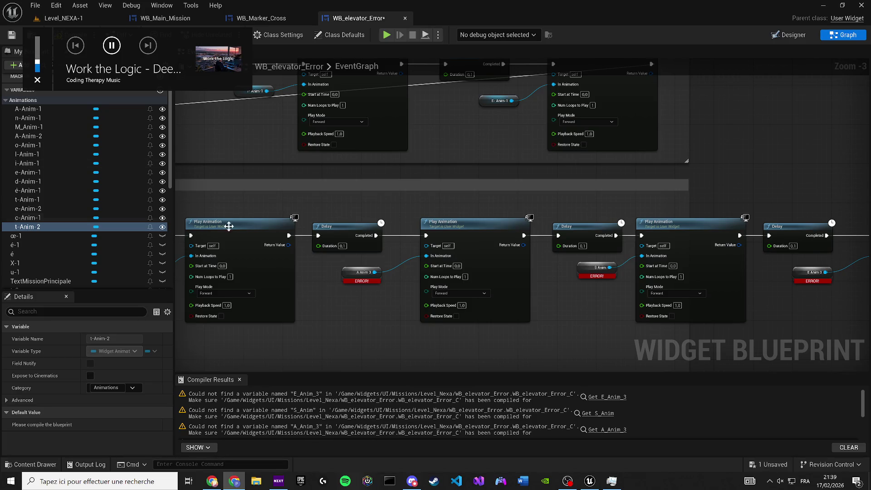
{"action": "left_click_drag", "start_coordinate": [350, 236], "coordinate": [542, 256]}
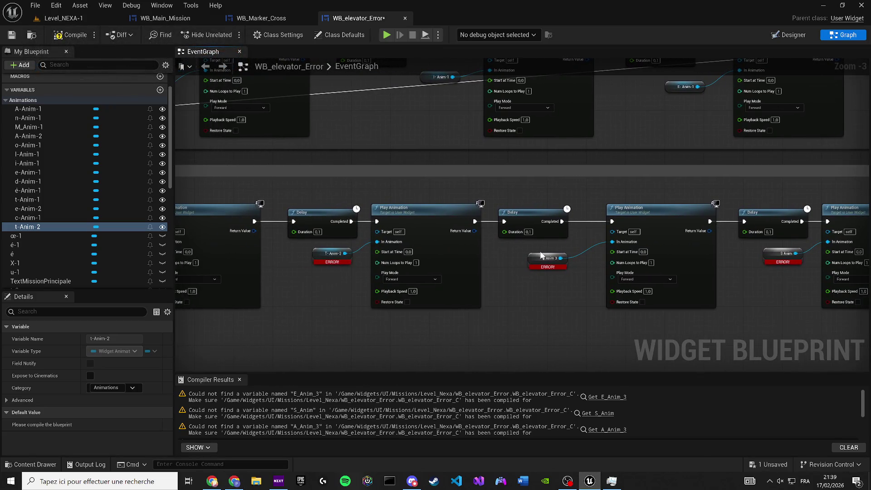
{"action": "left_click", "coordinate": [790, 35]}
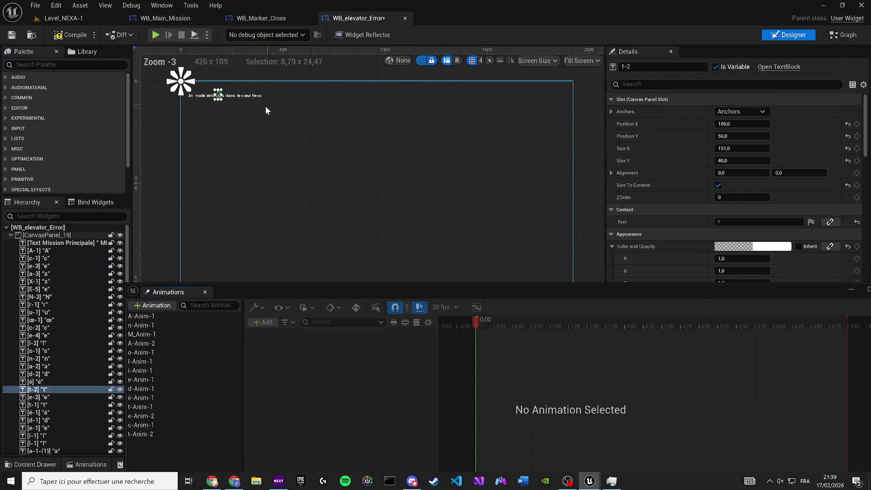
Duplicate é-Anim-1 as é-Anim-2 and retarget its opacity track to the é-2 letter
{"action": "scroll", "coordinate": [267, 111], "scroll_direction": "up", "scroll_amount": 18}
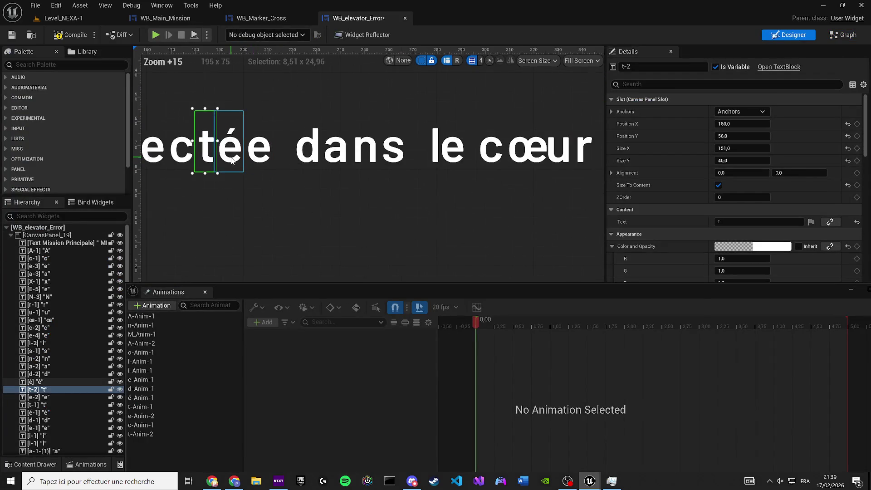
{"action": "left_click", "coordinate": [232, 160]}
{"action": "left_click", "coordinate": [154, 434]}
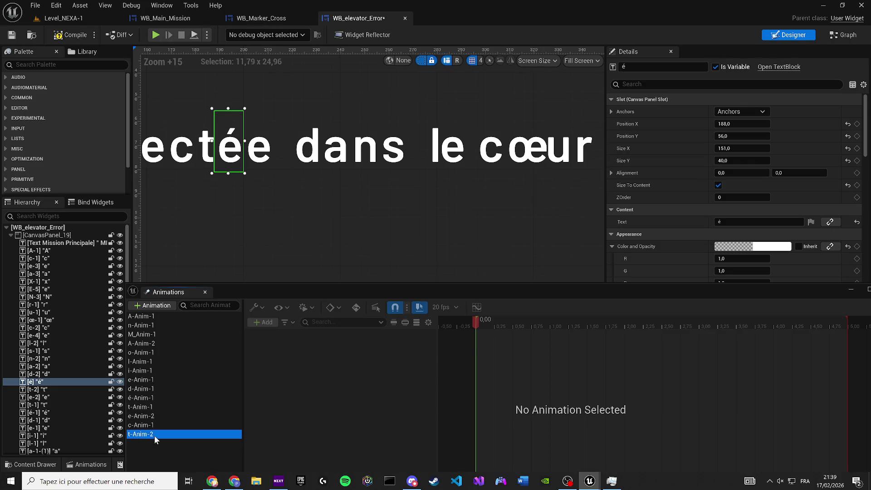
{"action": "left_click", "coordinate": [152, 398]}
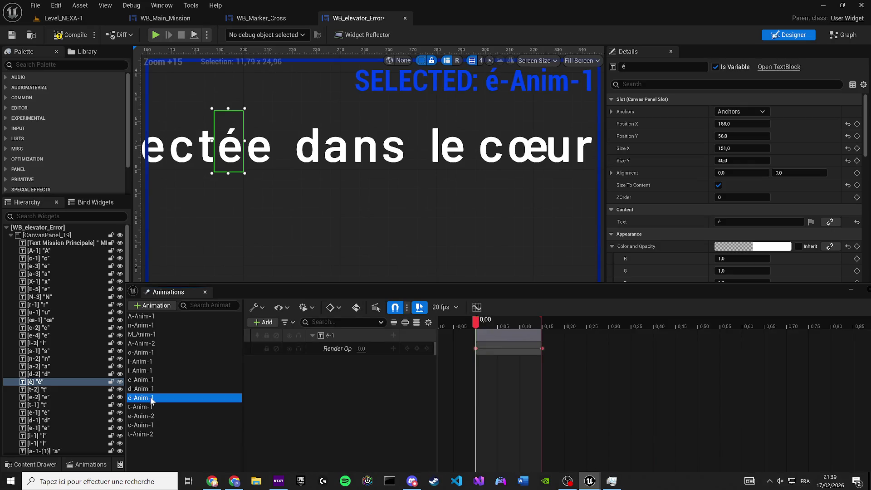
{"action": "key", "text": "ctrl+d"}
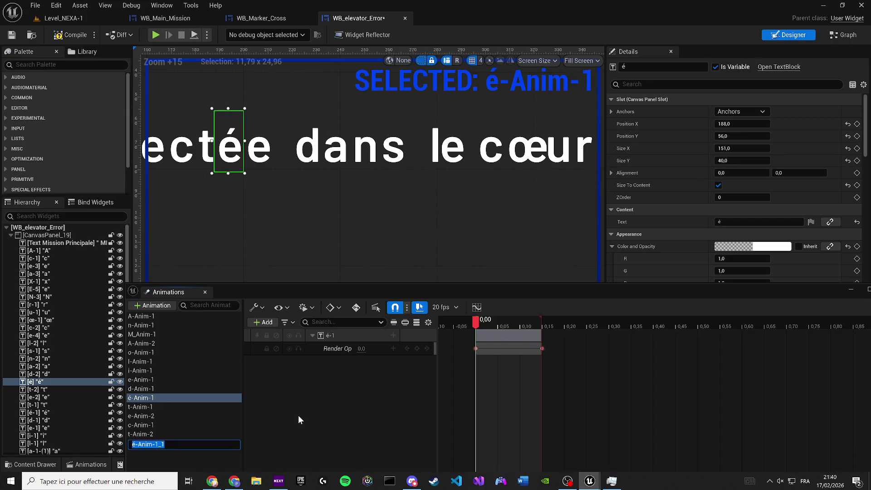
{"action": "key", "text": "BackSpace"}
{"action": "key", "text": "BackSpace"}
{"action": "key", "text": "BackSpace"}
{"action": "type", "text": "2"}
{"action": "key", "text": "Return"}
{"action": "left_click", "coordinate": [177, 444]}
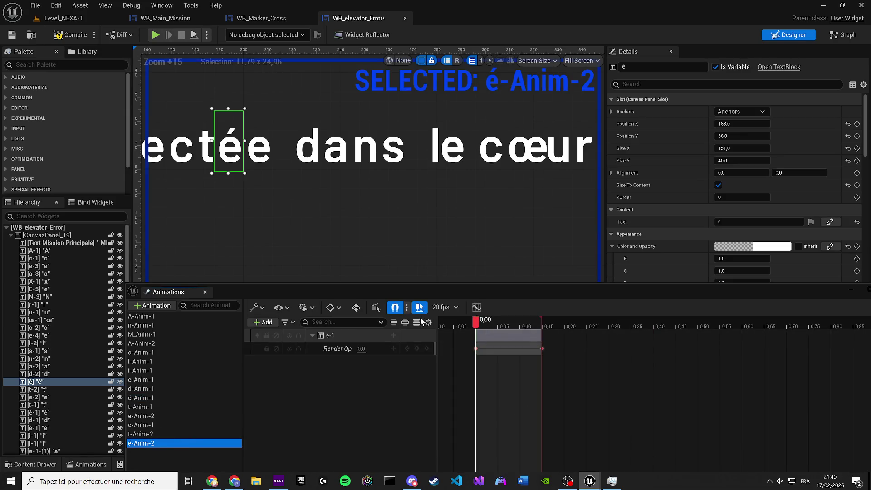
{"action": "right_click", "coordinate": [360, 336]}
{"action": "left_click", "coordinate": [426, 88]}
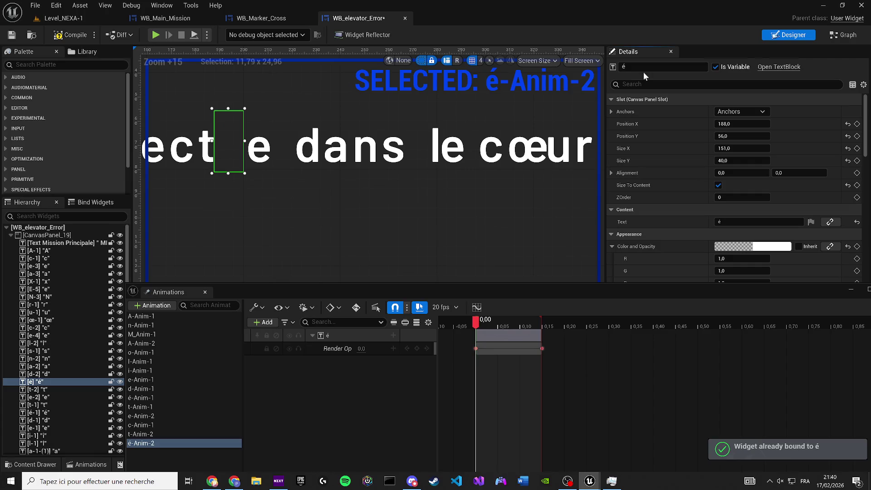
{"action": "type", "text": "-2"}
{"action": "key", "text": "Return"}
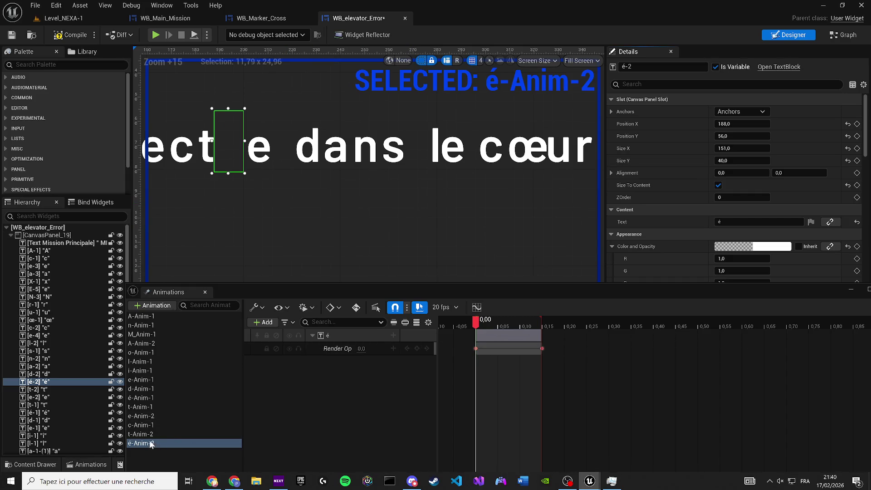
Duplicate é-Anim-2 as e-Anim-3 and retarget its opacity track to the e-3 letter
{"action": "key", "text": "ctrl+d"}
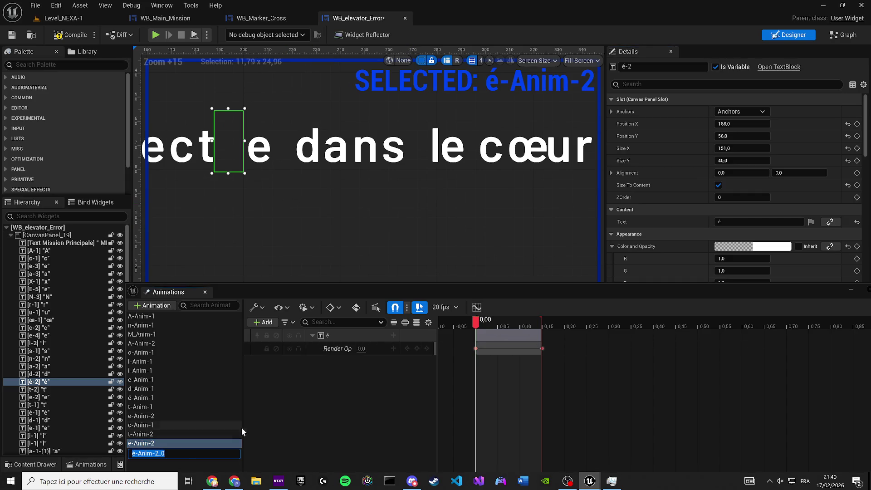
{"action": "type", "text": "E"}
{"action": "key", "text": "BackSpace"}
{"action": "type", "text": "e"}
{"action": "type", "text": "nim-2"}
{"action": "key", "text": "BackSpace"}
{"action": "type", "text": "3"}
{"action": "key", "text": "Return"}
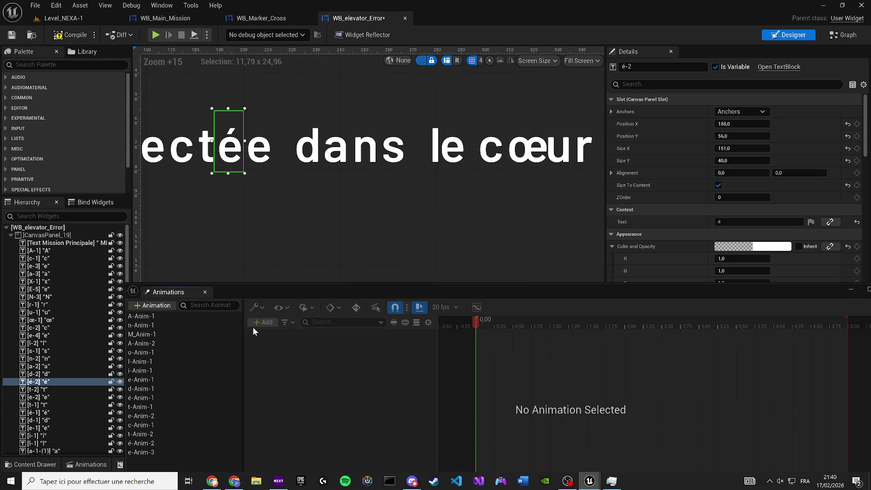
{"action": "left_click", "coordinate": [38, 266]}
{"action": "left_click", "coordinate": [157, 453]}
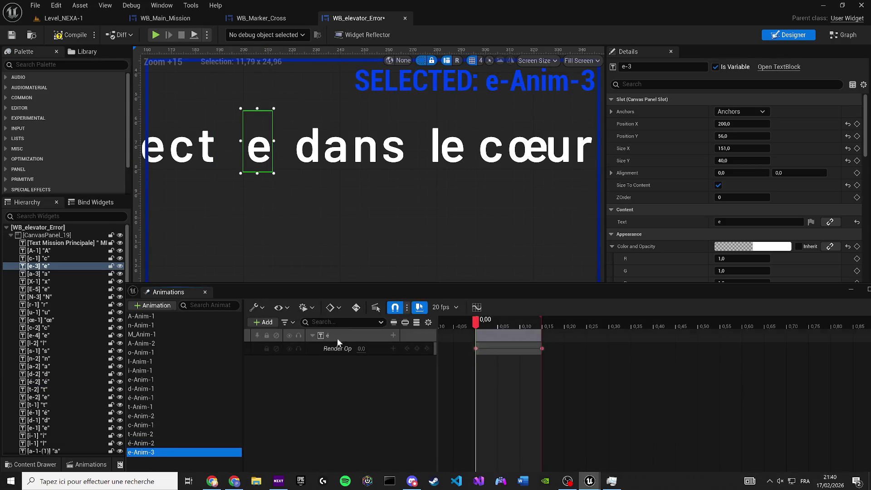
{"action": "right_click", "coordinate": [348, 334]}
{"action": "left_click", "coordinate": [363, 89]}
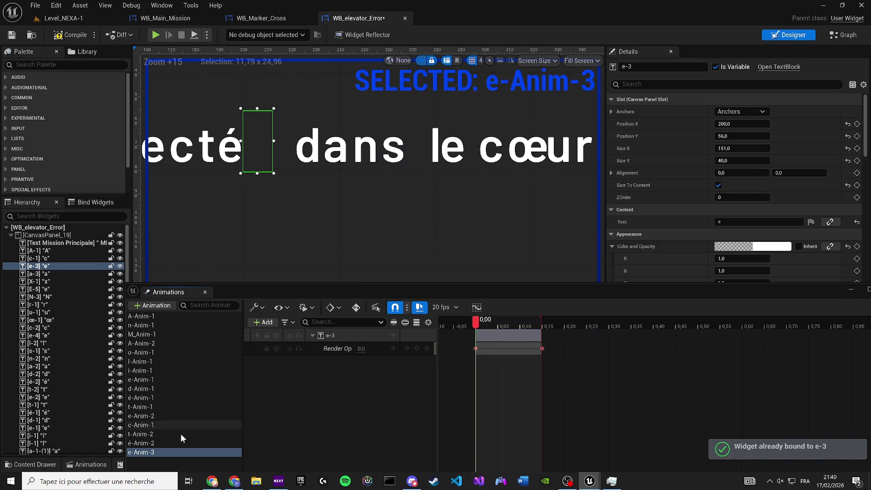
Compile and save the WB_elevator_Error widget blueprint
{"action": "left_click", "coordinate": [68, 34]}
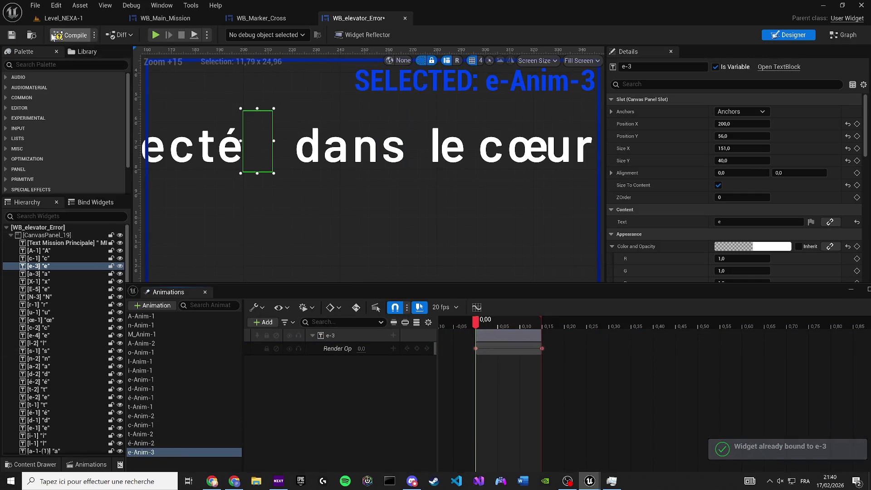
{"action": "left_click", "coordinate": [12, 35]}
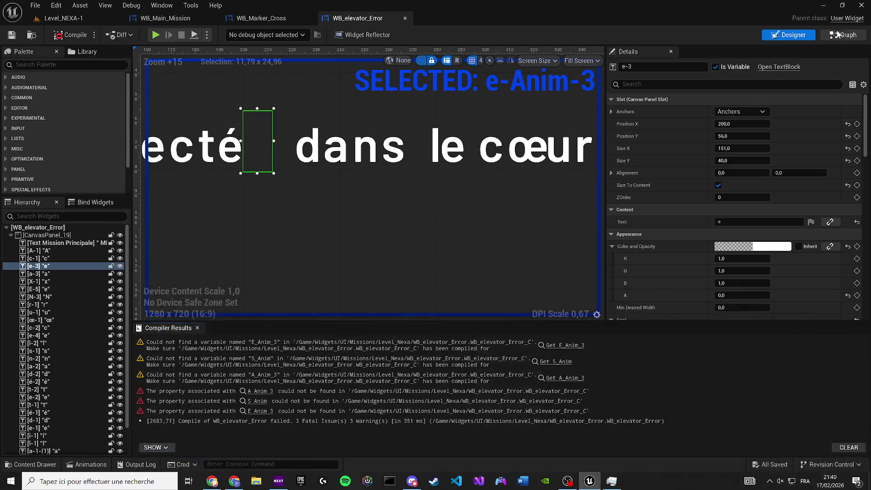
{"action": "left_click", "coordinate": [840, 34]}
Replace the broken A Anim 3 and S Anim references with é-Anim-2 and e-Anim-3
{"action": "left_click_drag", "start_coordinate": [584, 277], "coordinate": [394, 260]}
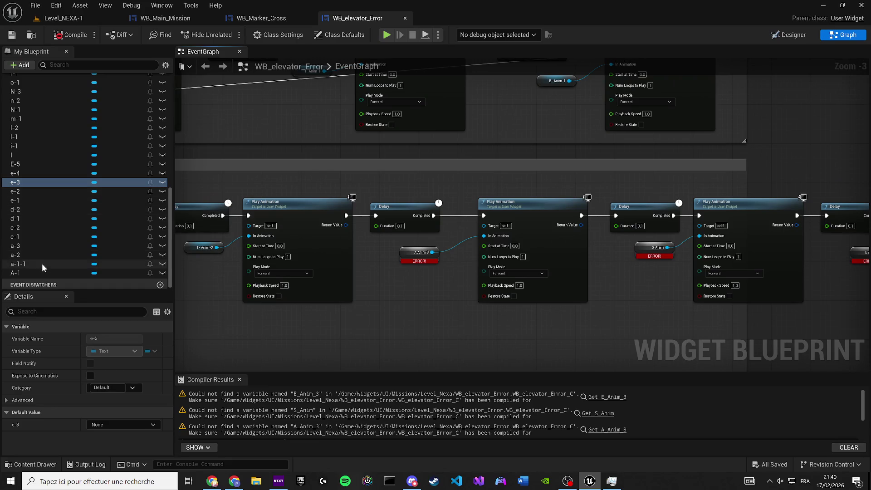
{"action": "scroll", "coordinate": [63, 142], "scroll_direction": "up", "scroll_amount": 3}
{"action": "scroll", "coordinate": [64, 142], "scroll_direction": "up", "scroll_amount": 6}
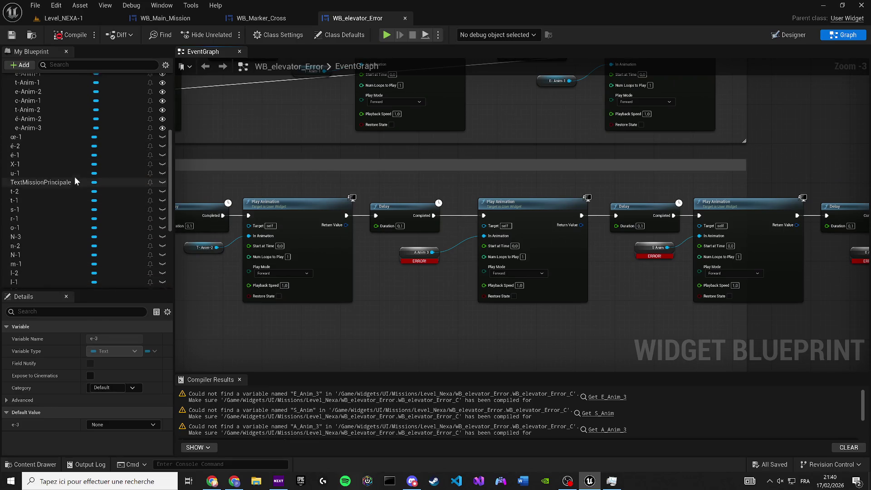
{"action": "left_click_drag", "start_coordinate": [39, 147], "coordinate": [419, 259]}
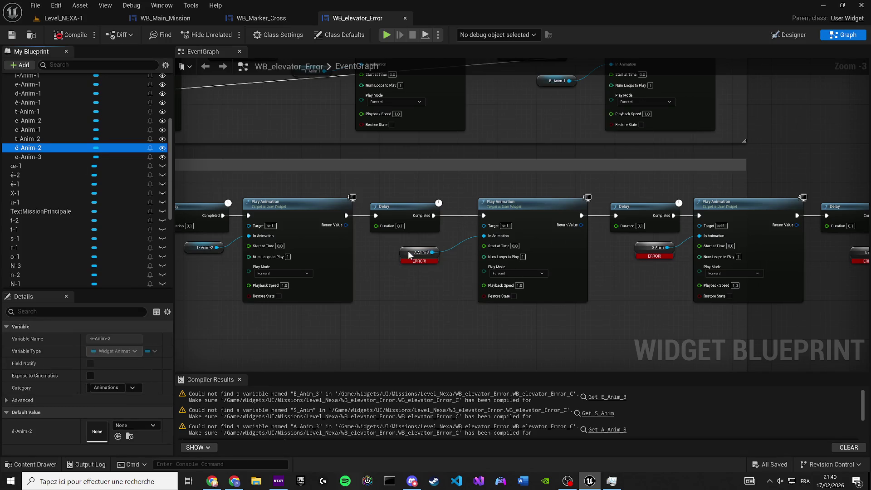
{"action": "left_click_drag", "start_coordinate": [344, 201], "coordinate": [29, 184]}
{"action": "left_click", "coordinate": [41, 157]}
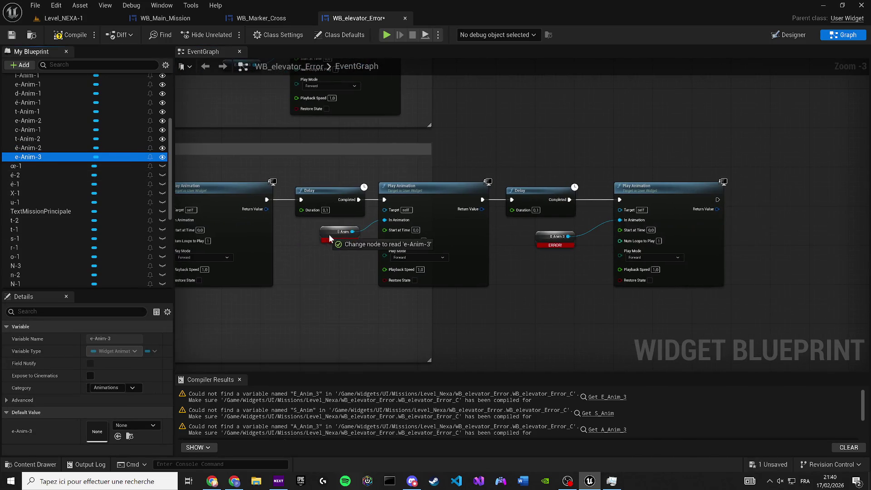
{"action": "left_click_drag", "start_coordinate": [329, 235], "coordinate": [440, 232]}
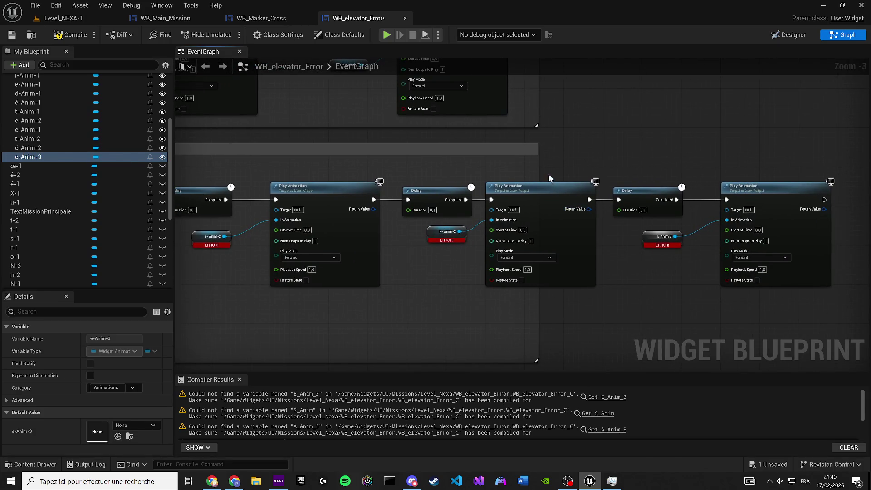
Delete the trailing Delay and Play Animation nodes, then compile and save
{"action": "mouse_move", "coordinate": [538, 164]}
{"action": "left_mouse_down"}
{"action": "mouse_move", "coordinate": [606, 169]}
{"action": "mouse_move", "coordinate": [528, 201]}
{"action": "left_mouse_up"}
{"action": "left_click_drag", "start_coordinate": [674, 297], "coordinate": [450, 181]}
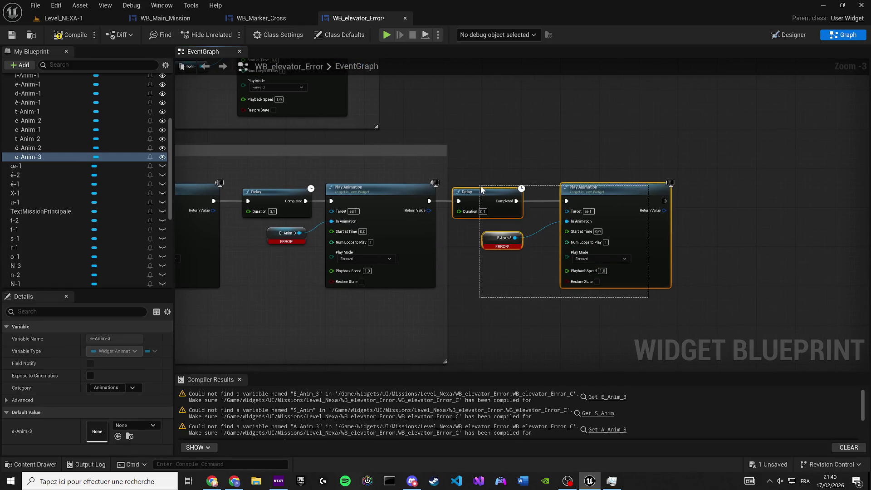
{"action": "key", "text": "Delete"}
{"action": "left_click", "coordinate": [13, 35]}
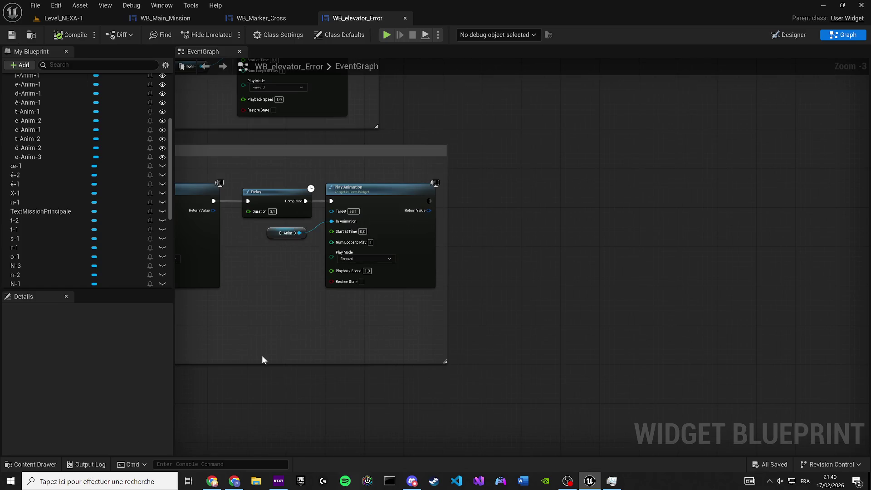
Switch back to the Level_NEXA-1 level editor
{"action": "left_click", "coordinate": [56, 6]}
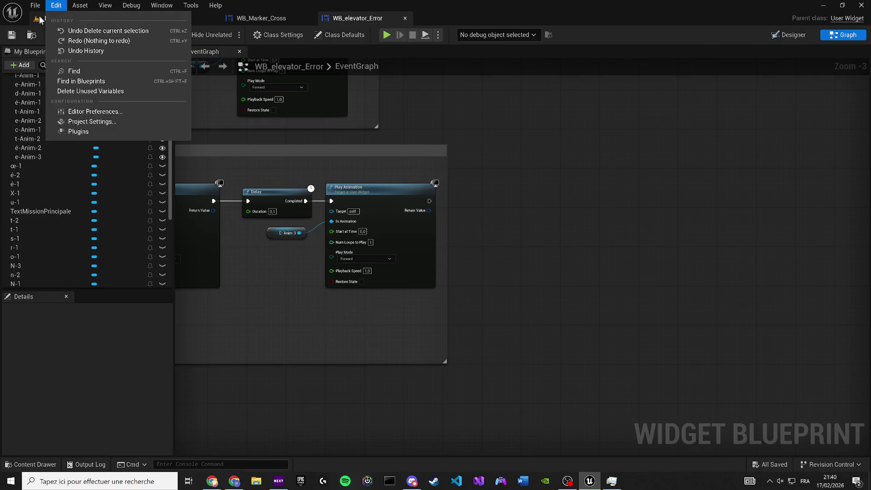
{"action": "left_click", "coordinate": [41, 20]}
{"action": "left_click", "coordinate": [168, 35]}
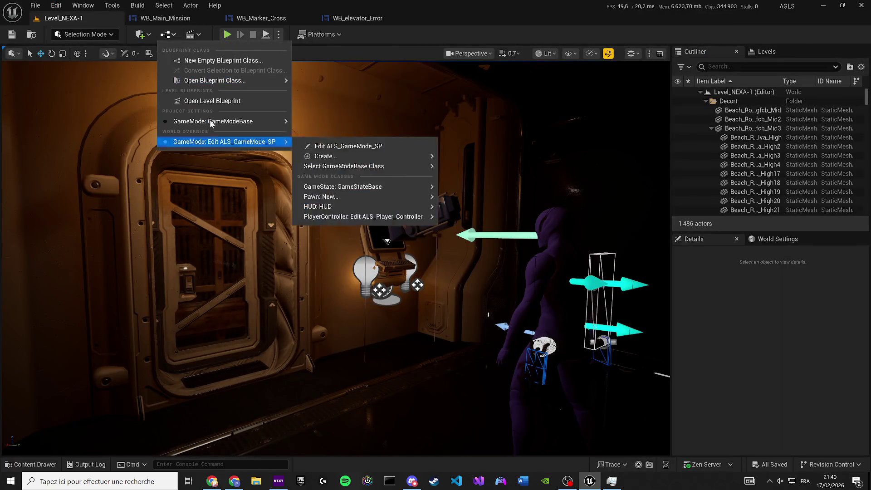
In the level blueprint, add a Sequence node after Set Input Mode Game Only
{"action": "left_click", "coordinate": [194, 101]}
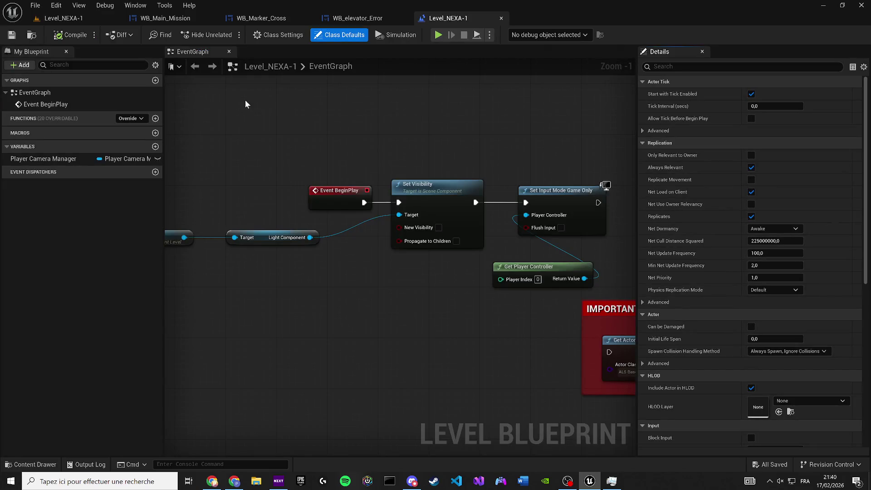
{"action": "left_click_drag", "start_coordinate": [361, 160], "coordinate": [178, 140]}
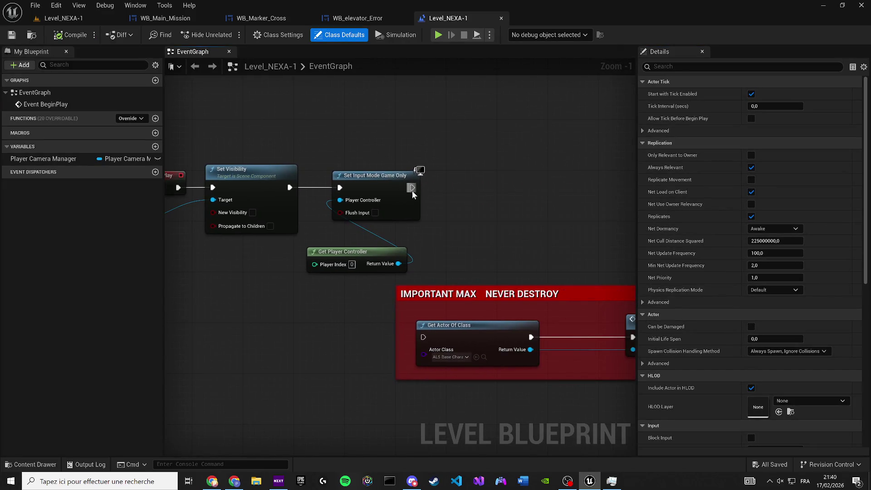
{"action": "mouse_move", "coordinate": [412, 191]}
{"action": "left_mouse_down"}
{"action": "mouse_move", "coordinate": [480, 109]}
{"action": "mouse_move", "coordinate": [501, 130]}
{"action": "mouse_move", "coordinate": [312, 205]}
{"action": "mouse_move", "coordinate": [318, 255]}
{"action": "mouse_move", "coordinate": [300, 269]}
{"action": "left_mouse_up"}
{"action": "type", "text": "sequence"}
{"action": "key", "text": "Return"}
Add a Create Widget node from the Sequence with class WB_elevator_Error
{"action": "left_click_drag", "start_coordinate": [303, 272], "coordinate": [366, 189]}
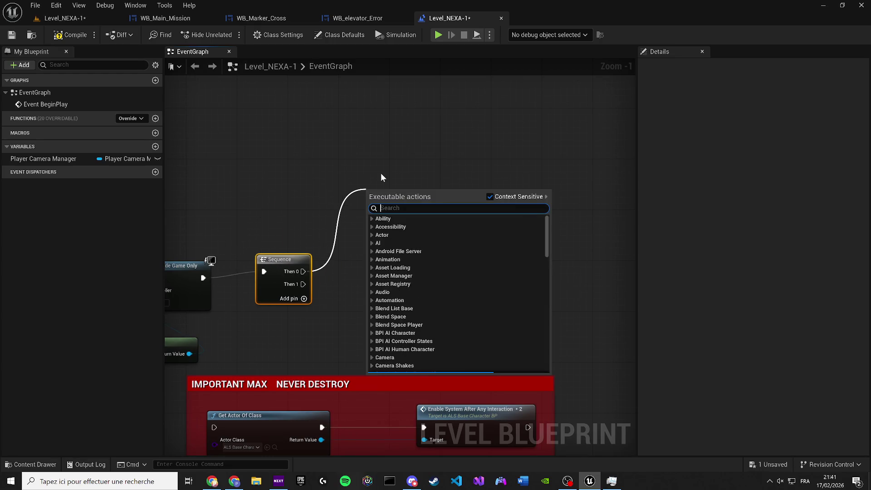
{"action": "type", "text": "create widget"}
{"action": "key", "text": "Return"}
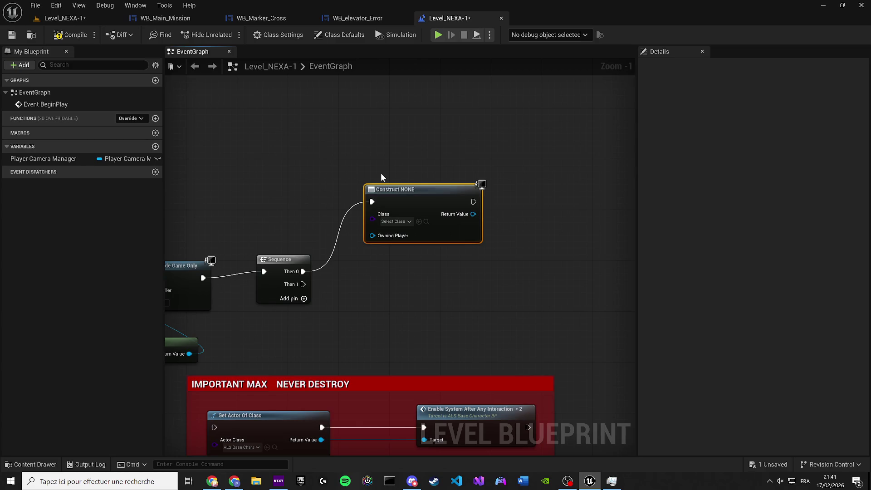
{"action": "left_click", "coordinate": [402, 221]}
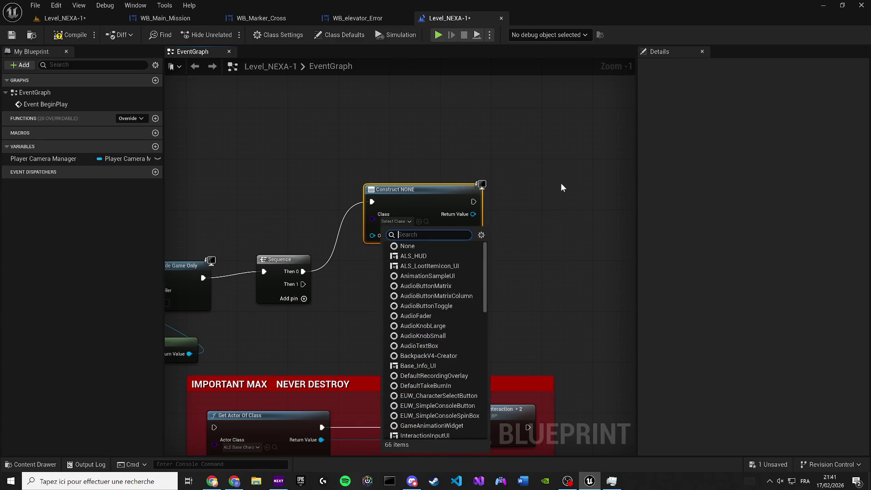
{"action": "type", "text": "eleva"}
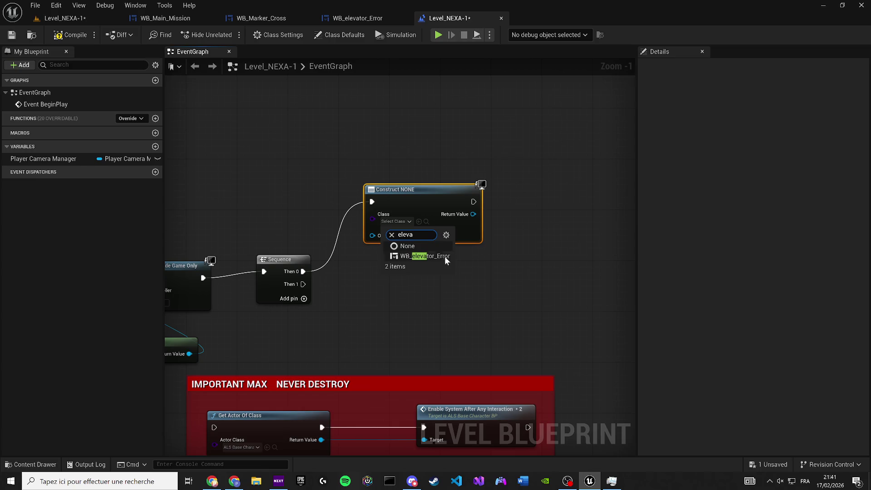
{"action": "left_click", "coordinate": [431, 257]}
Add the created widget to the viewport with Add to Viewport, then save the level
{"action": "mouse_move", "coordinate": [479, 214]}
{"action": "left_mouse_down"}
{"action": "mouse_move", "coordinate": [511, 191]}
{"action": "mouse_move", "coordinate": [505, 161]}
{"action": "left_mouse_up"}
{"action": "type", "text": "add"}
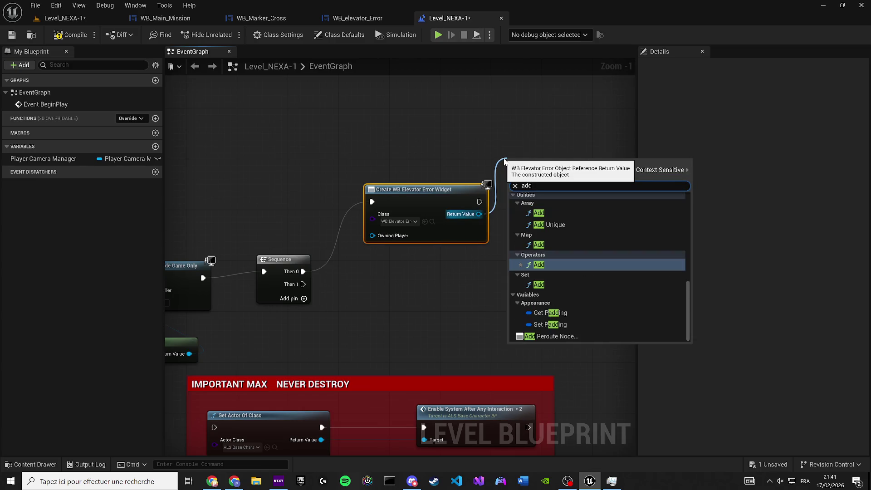
{"action": "type", "text": " to v"}
{"action": "key", "text": "Return"}
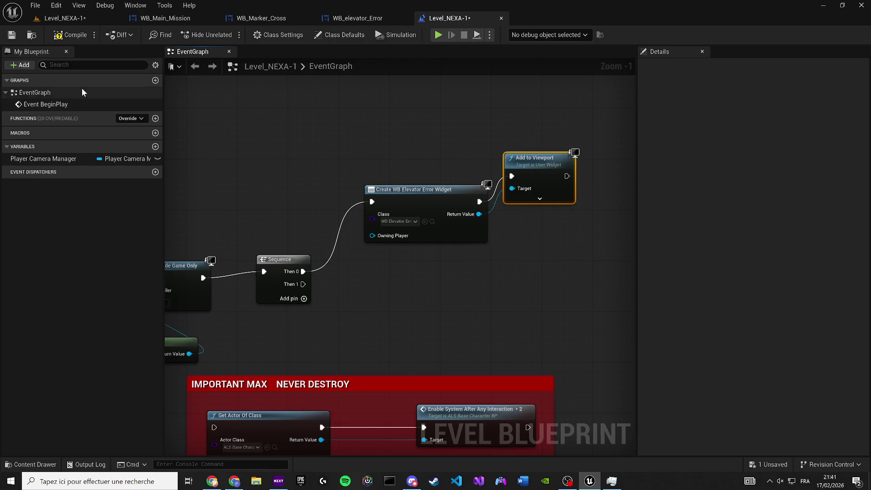
{"action": "left_click", "coordinate": [12, 35]}
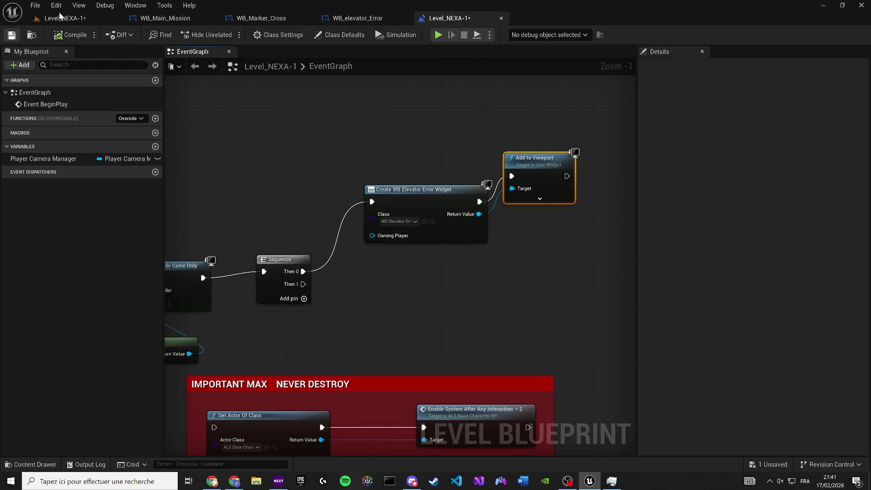
{"action": "left_click", "coordinate": [64, 18]}
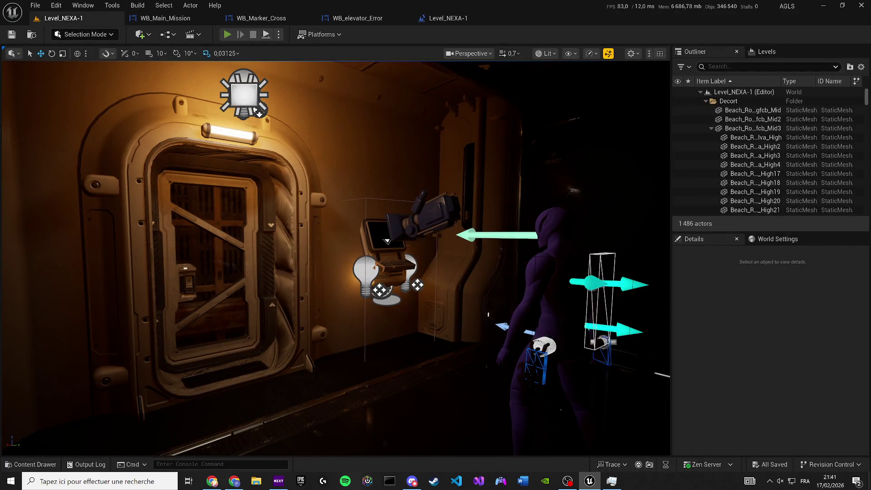
Play-test the level twice to see the 'Anomalie détectée dans le cœur Nexa' message, then reopen the level blueprint
{"action": "key", "text": "alt+p"}
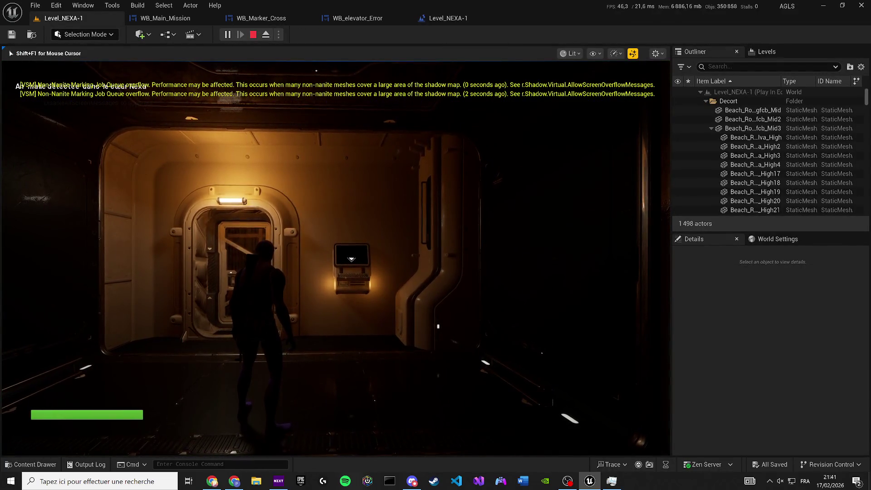
{"action": "key", "text": "super"}
{"action": "key", "text": "super"}
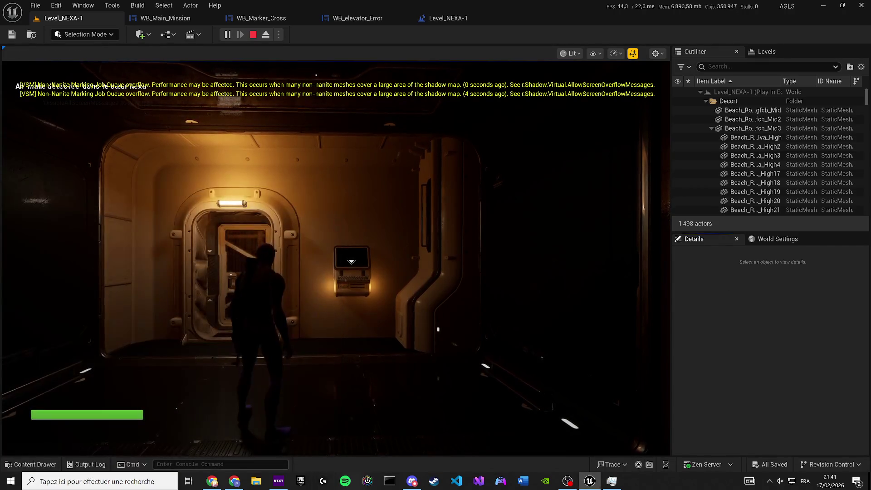
{"action": "left_click", "coordinate": [190, 464]}
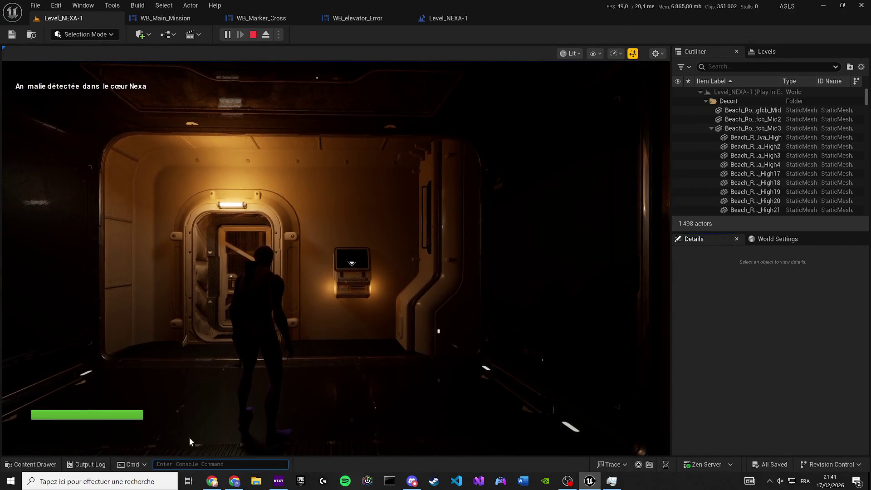
{"action": "left_click", "coordinate": [190, 441]}
{"action": "key", "text": "Escape"}
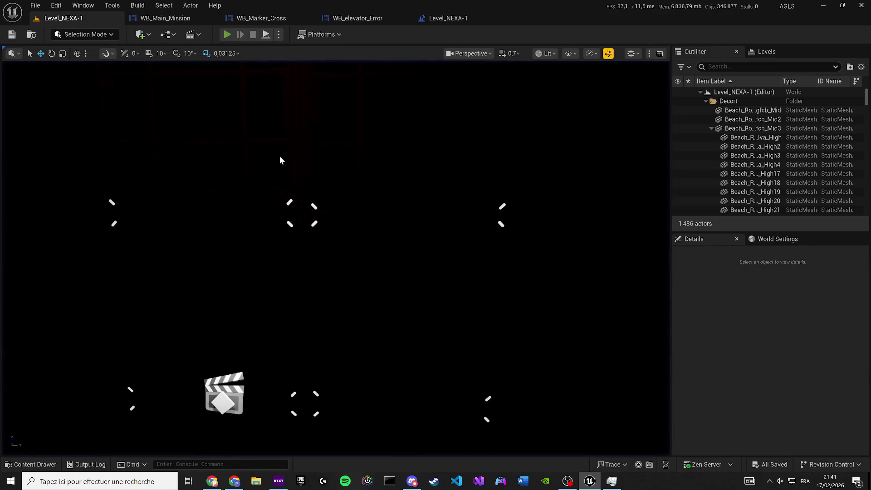
{"action": "key", "text": "alt+p"}
{"action": "key", "text": "Escape"}
{"action": "left_click", "coordinate": [426, 18]}
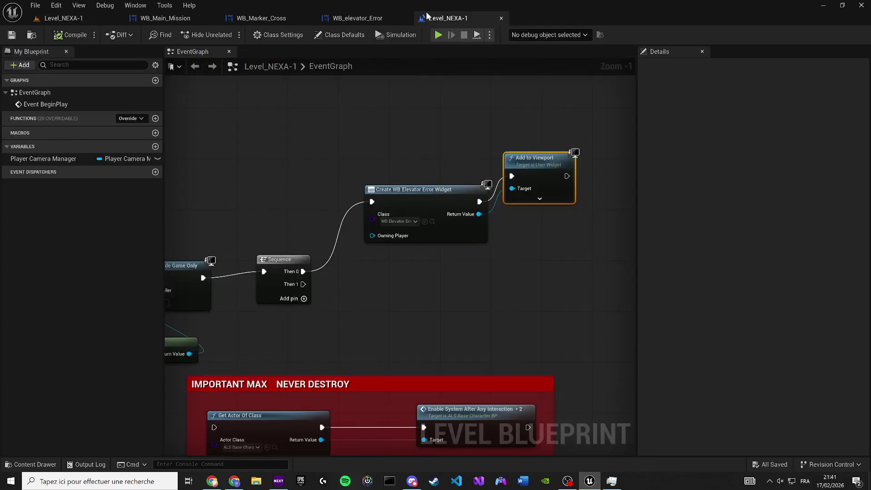
Close the Level Blueprint tab after checking the widget tabs, ending on the Level_NEXA-1 viewport
{"action": "left_click", "coordinate": [166, 18]}
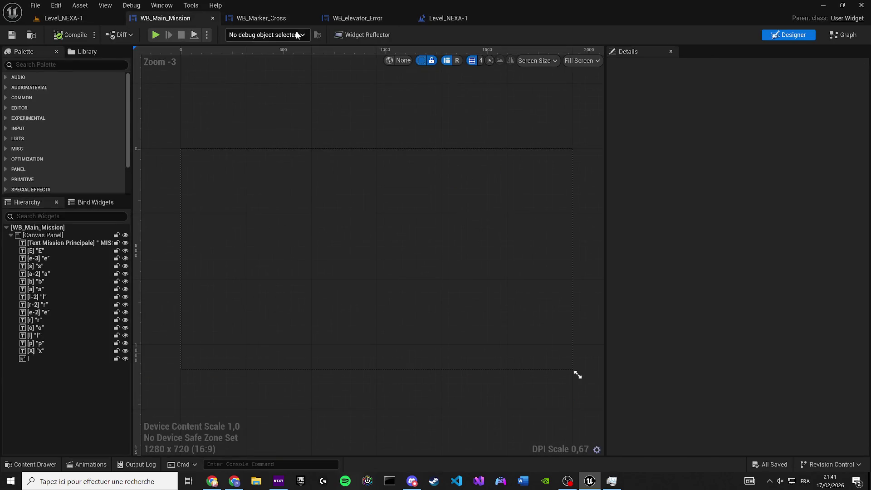
{"action": "left_click", "coordinate": [353, 19]}
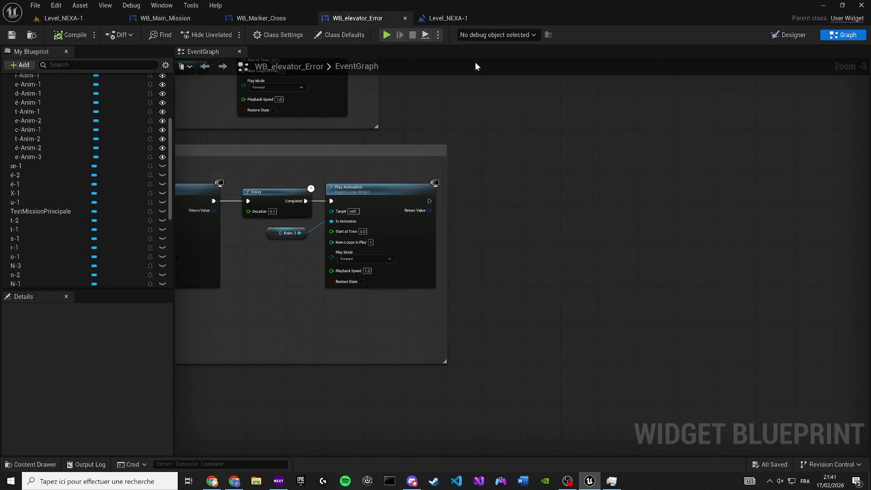
{"action": "left_click", "coordinate": [504, 18]}
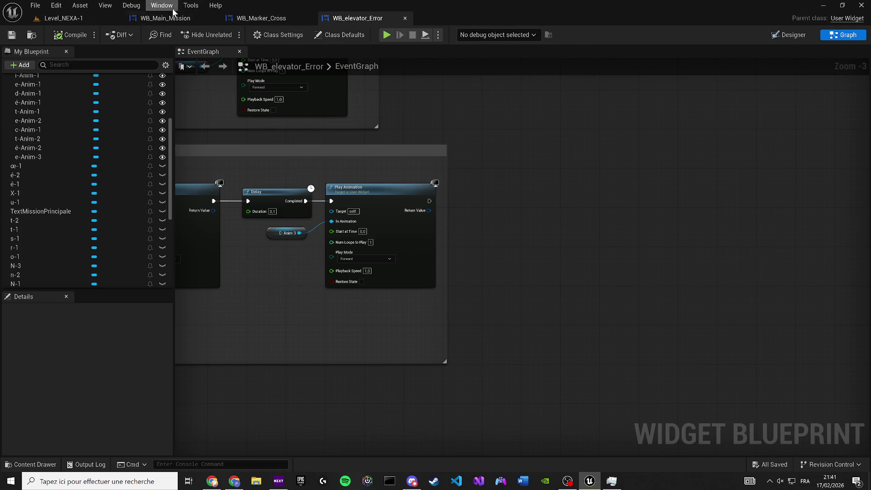
{"action": "left_click", "coordinate": [264, 20]}
{"action": "left_click", "coordinate": [189, 20]}
{"action": "left_click", "coordinate": [81, 19]}
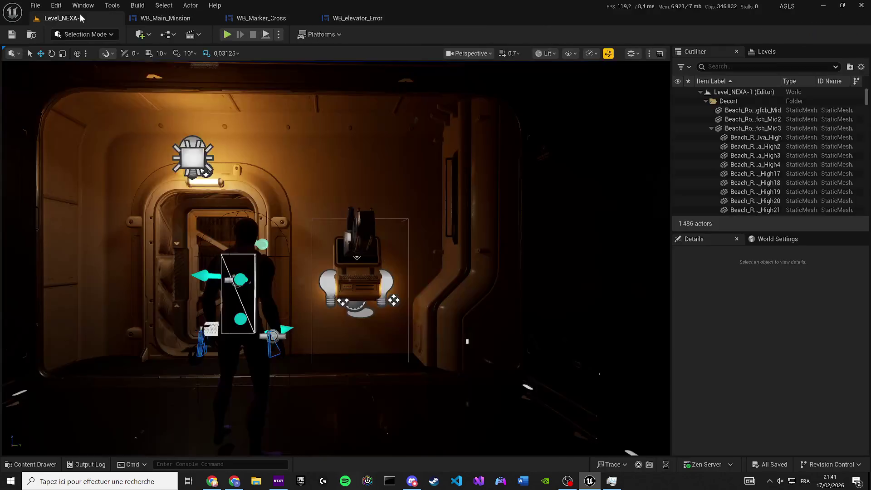
Open WB_elevator_Error's graph and bring the First Animation event and Anomalie Anim Smooth chain into view
{"action": "left_click", "coordinate": [166, 37]}
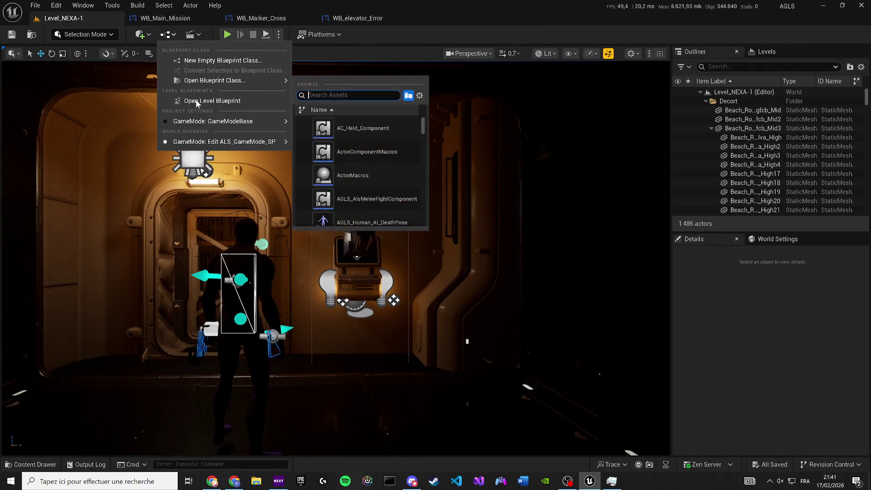
{"action": "left_click", "coordinate": [193, 97]}
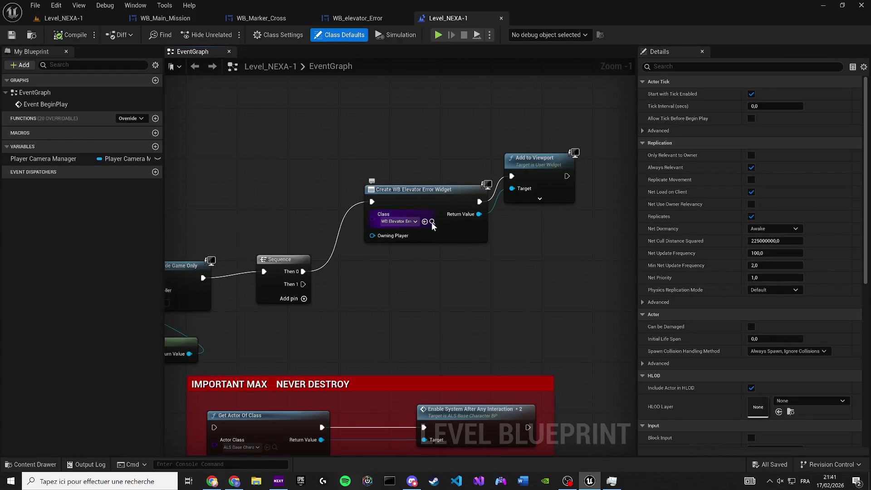
{"action": "left_click", "coordinate": [432, 223]}
{"action": "double_click", "coordinate": [265, 323]}
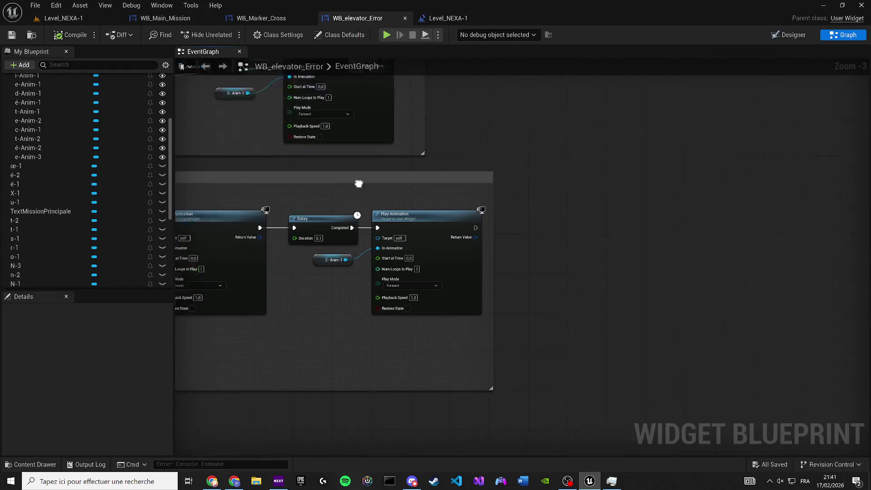
{"action": "scroll", "coordinate": [318, 205], "scroll_direction": "down", "scroll_amount": 6}
{"action": "scroll", "coordinate": [368, 271], "scroll_direction": "up", "scroll_amount": 6}
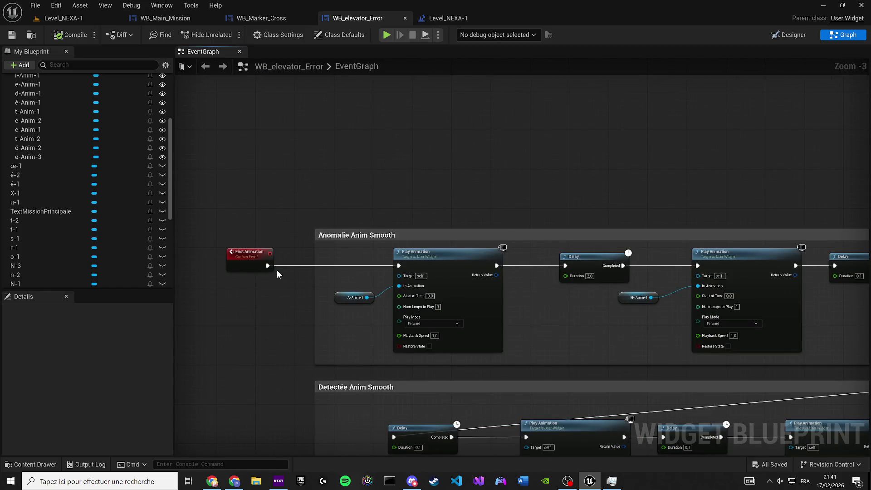
{"action": "mouse_move", "coordinate": [277, 270]}
{"action": "left_mouse_down"}
{"action": "mouse_move", "coordinate": [308, 271]}
{"action": "mouse_move", "coordinate": [186, 130]}
{"action": "left_mouse_up"}
{"action": "scroll", "coordinate": [255, 203], "scroll_direction": "down", "scroll_amount": 4}
{"action": "scroll", "coordinate": [289, 230], "scroll_direction": "up", "scroll_amount": 5}
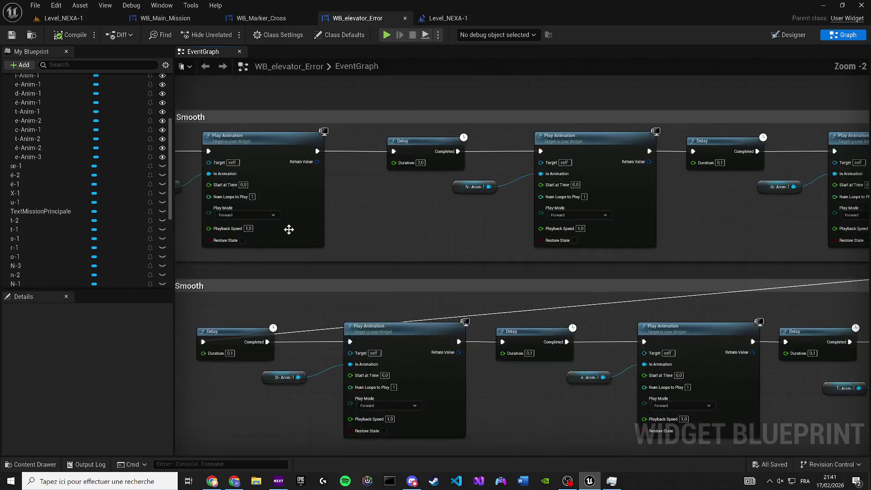
{"action": "left_click_drag", "start_coordinate": [289, 229], "coordinate": [375, 245]}
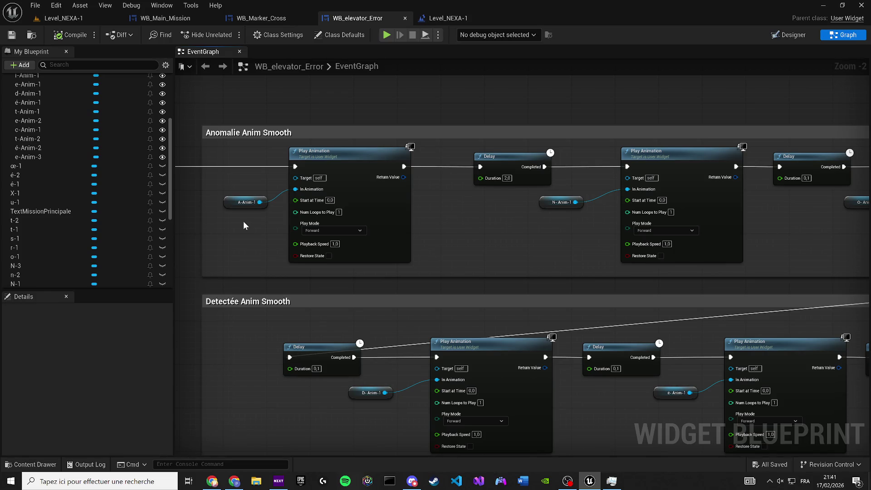
{"action": "mouse_move", "coordinate": [244, 222]}
{"action": "left_mouse_down"}
{"action": "mouse_move", "coordinate": [374, 235]}
{"action": "mouse_move", "coordinate": [347, 212]}
{"action": "left_mouse_up"}
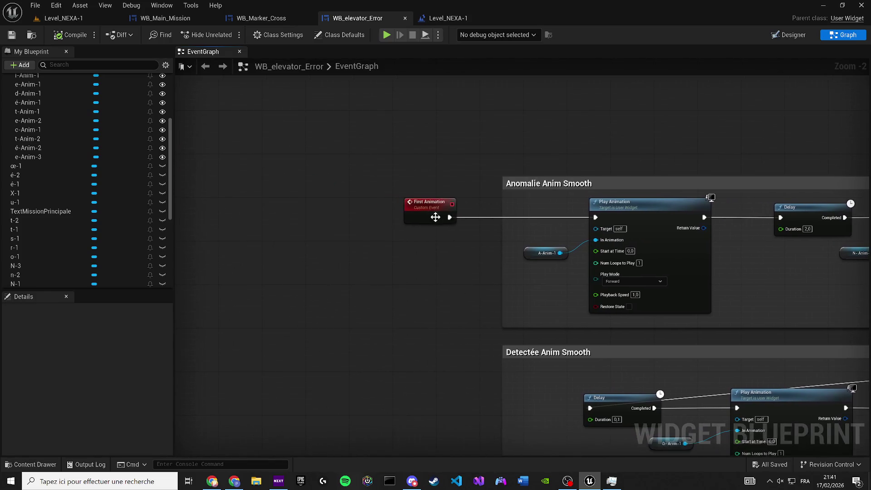
Wire a 3.0-second Delay between First Animation and the first Anomalie Play Animation
{"action": "left_click", "coordinate": [348, 213]}
{"action": "left_click", "coordinate": [383, 182]}
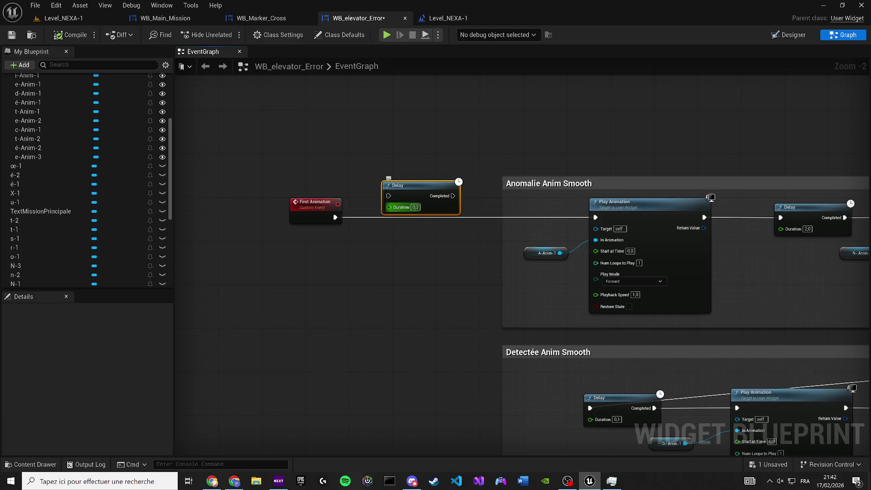
{"action": "left_click_drag", "start_coordinate": [389, 196], "coordinate": [335, 218]}
{"action": "mouse_move", "coordinate": [417, 202]}
{"action": "left_mouse_down"}
{"action": "mouse_move", "coordinate": [417, 218]}
{"action": "mouse_move", "coordinate": [408, 213]}
{"action": "mouse_move", "coordinate": [596, 217]}
{"action": "left_mouse_up"}
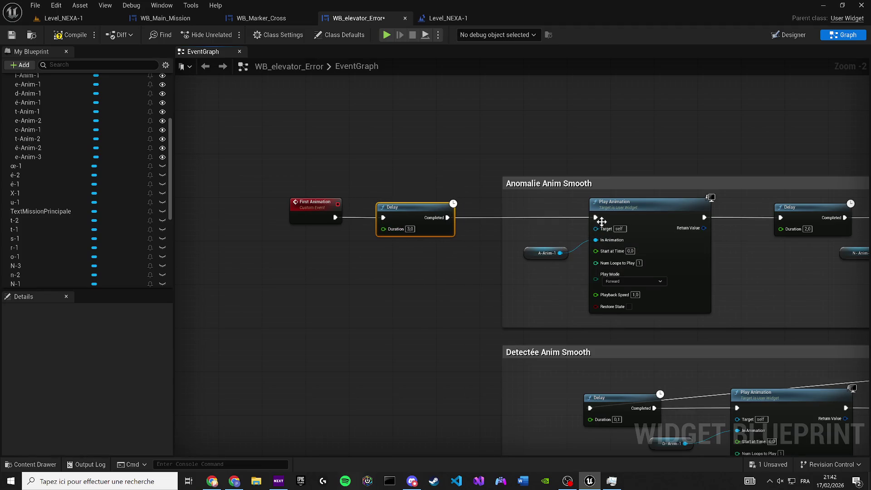
{"action": "scroll", "coordinate": [596, 218], "scroll_direction": "down", "scroll_amount": 2}
{"action": "scroll", "coordinate": [270, 164], "scroll_direction": "down", "scroll_amount": 2}
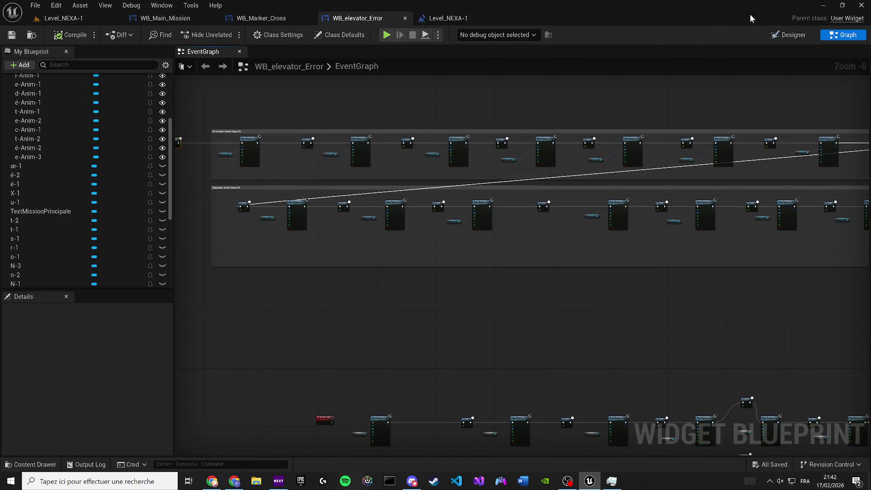
{"action": "left_click", "coordinate": [788, 38]}
Close the animations timeline and the compiler results panel
{"action": "scroll", "coordinate": [268, 153], "scroll_direction": "up", "scroll_amount": 4}
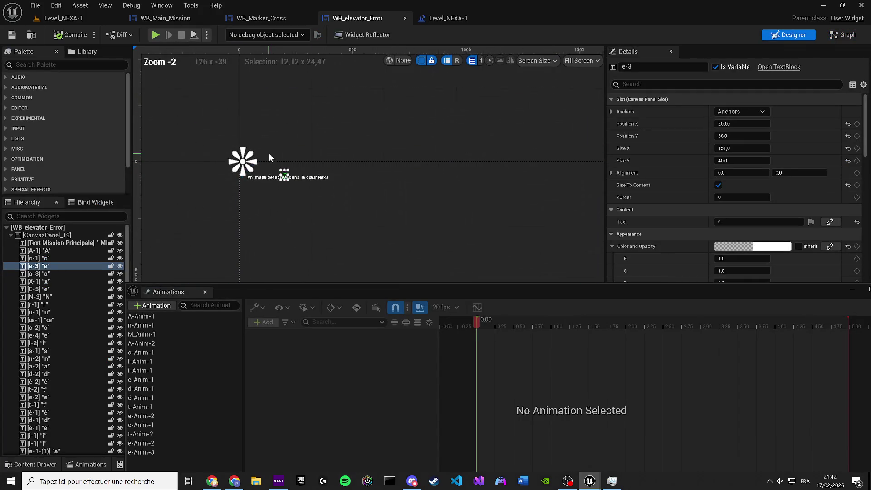
{"action": "scroll", "coordinate": [291, 173], "scroll_direction": "up", "scroll_amount": 3}
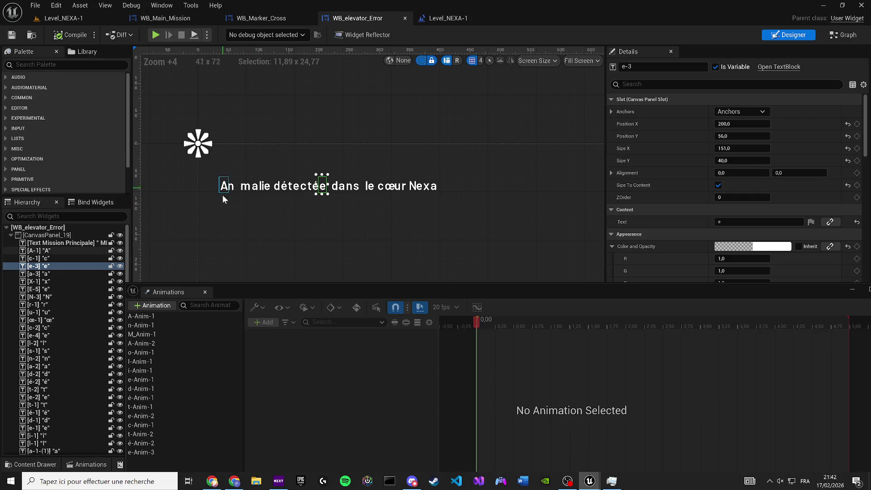
{"action": "left_click", "coordinate": [205, 292]}
{"action": "scroll", "coordinate": [230, 165], "scroll_direction": "up", "scroll_amount": 3}
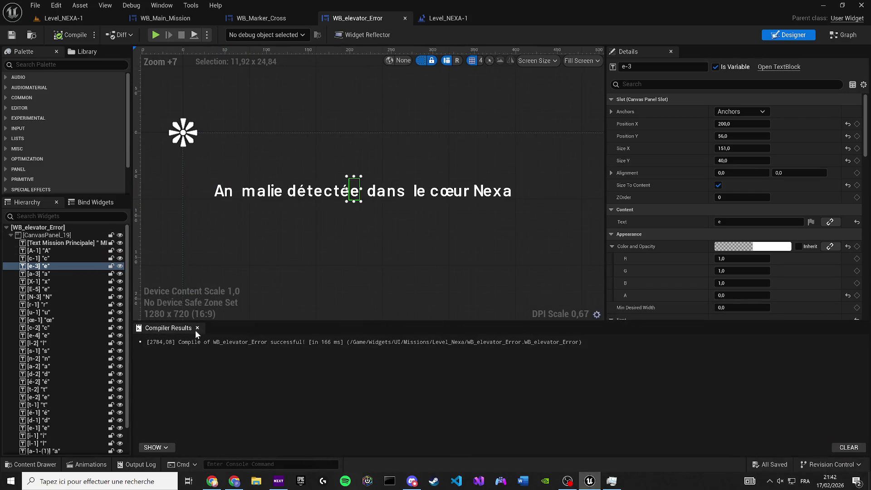
{"action": "left_click", "coordinate": [197, 328]}
Multi-select every letter widget of 'Anomalie détectée' on the canvas
{"action": "left_click", "coordinate": [219, 193]}
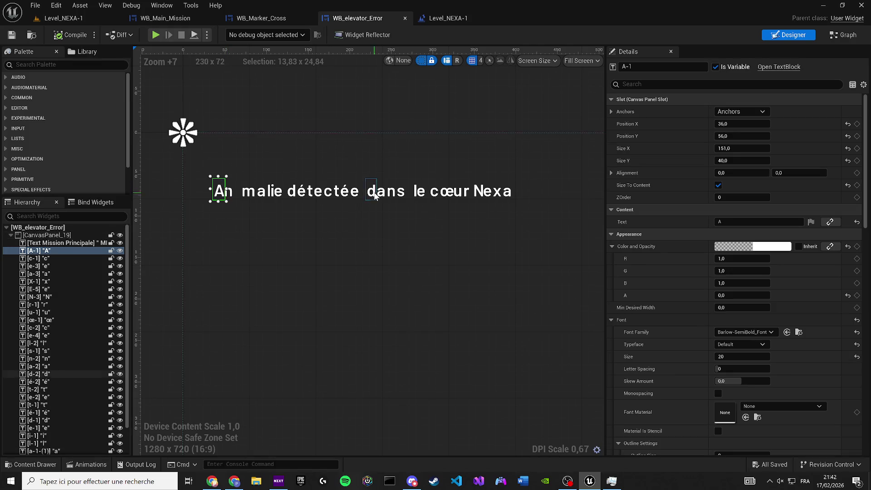
{"action": "scroll", "coordinate": [313, 194], "scroll_direction": "up", "scroll_amount": 1}
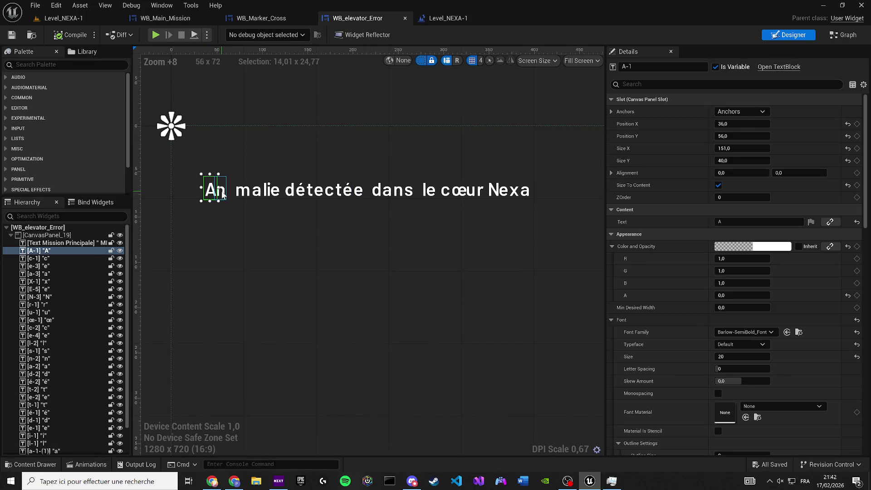
{"action": "left_click", "coordinate": [222, 195], "text": "ctrl"}
{"action": "left_click", "coordinate": [230, 191], "text": "ctrl"}
{"action": "left_click", "coordinate": [242, 191], "text": "ctrl"}
{"action": "left_click", "coordinate": [257, 190], "text": "ctrl"}
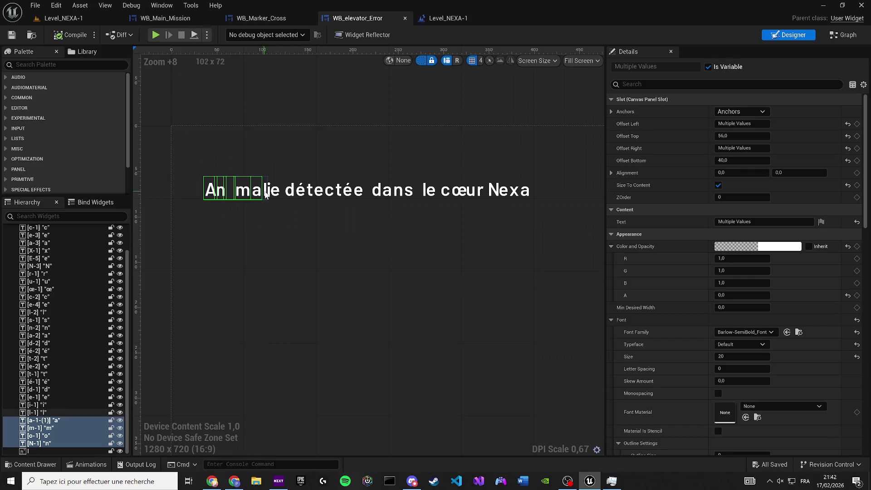
{"action": "left_click", "coordinate": [266, 193], "text": "ctrl"}
{"action": "left_click", "coordinate": [274, 195], "text": "ctrl"}
{"action": "left_click", "coordinate": [276, 195], "text": "ctrl"}
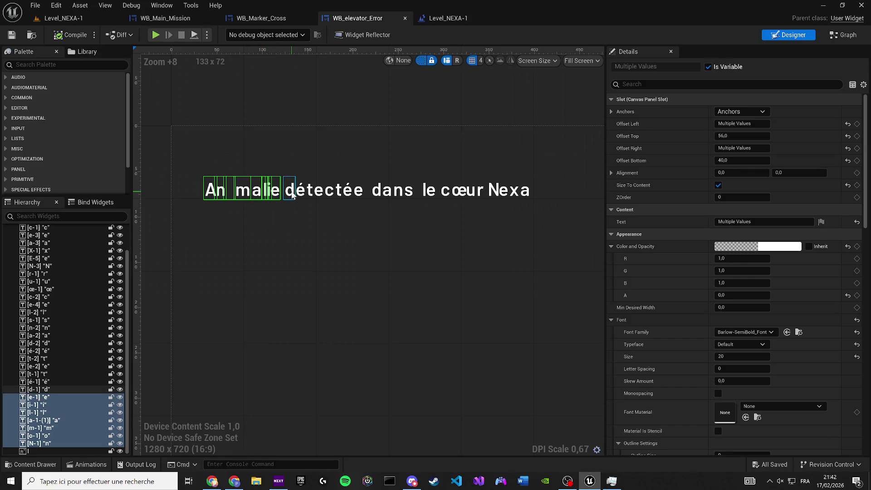
{"action": "left_click", "coordinate": [291, 193], "text": "ctrl"}
{"action": "left_click", "coordinate": [301, 192], "text": "ctrl"}
{"action": "left_click", "coordinate": [309, 193], "text": "ctrl"}
{"action": "left_click", "coordinate": [318, 193], "text": "ctrl"}
{"action": "left_click", "coordinate": [329, 191], "text": "ctrl"}
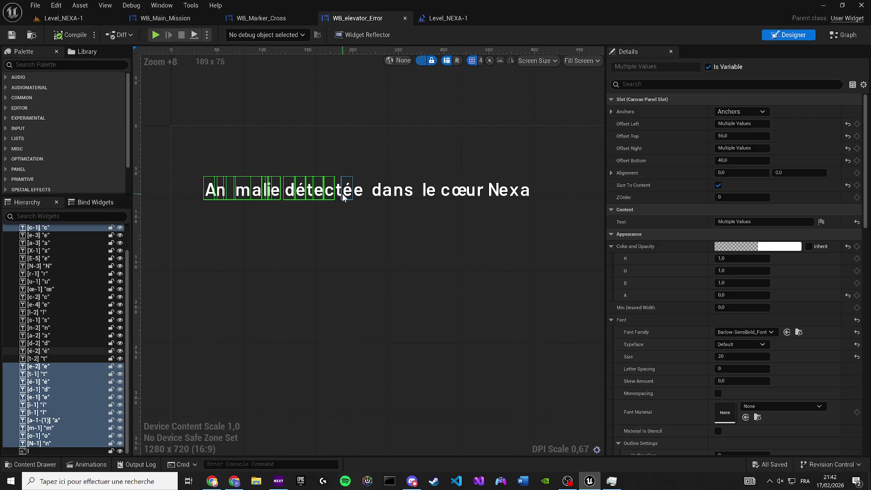
{"action": "left_click", "coordinate": [347, 191], "text": "ctrl"}
{"action": "left_click", "coordinate": [338, 190], "text": "ctrl"}
{"action": "left_click", "coordinate": [358, 191], "text": "ctrl"}
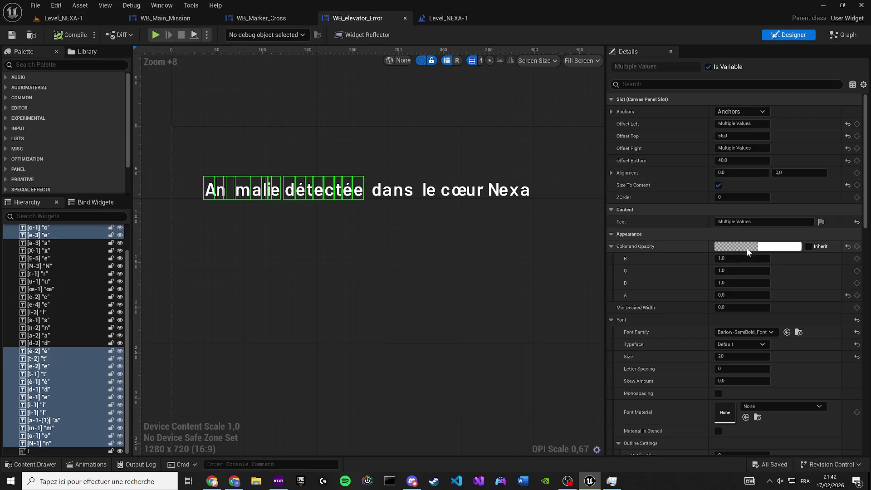
Set the selected letters' Render Opacity to 0 and compile the widget
{"action": "left_click", "coordinate": [655, 84]}
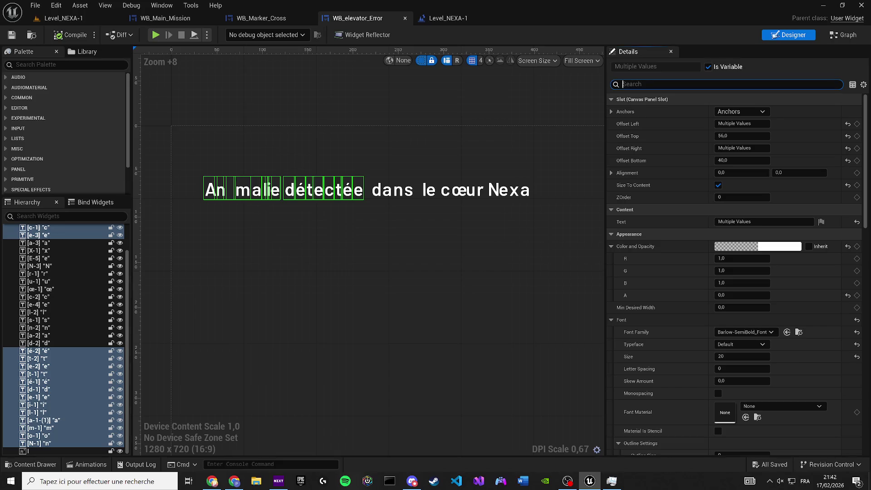
{"action": "type", "text": "op"}
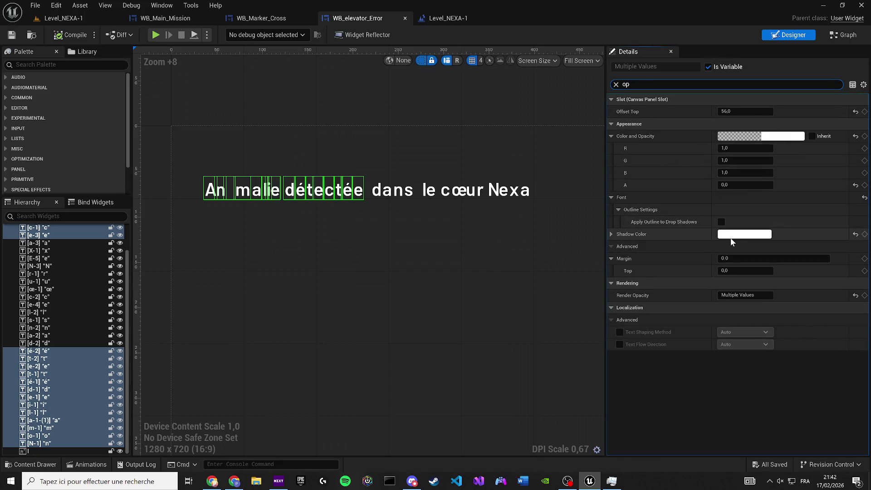
{"action": "left_click", "coordinate": [745, 295]}
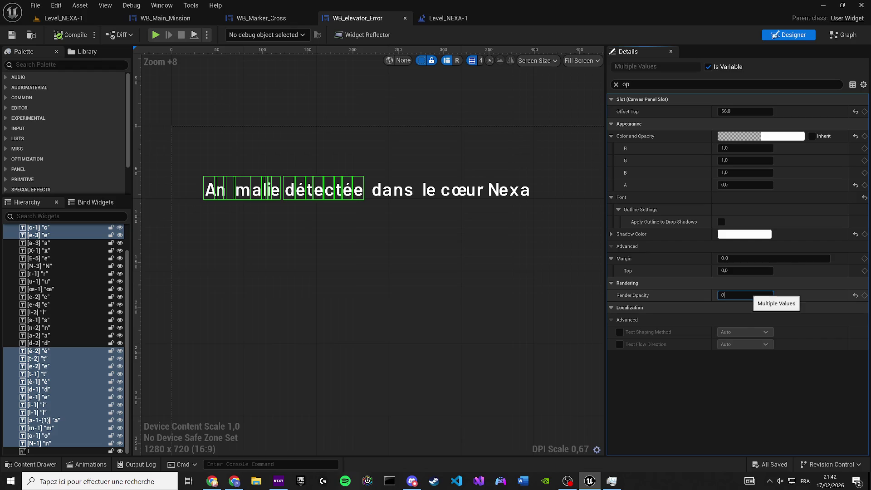
{"action": "type", "text": "0"}
{"action": "key", "text": "Return"}
{"action": "left_click", "coordinate": [75, 37]}
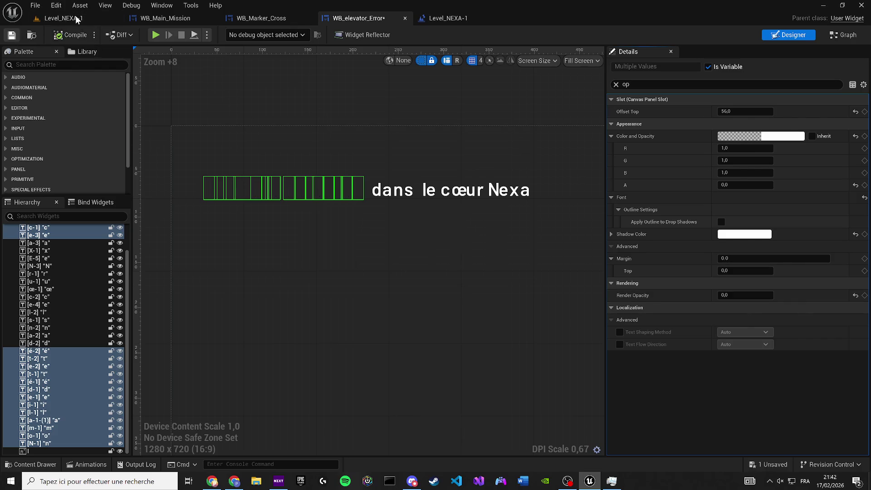
{"action": "left_click", "coordinate": [75, 16]}
{"action": "key", "text": "alt+p"}
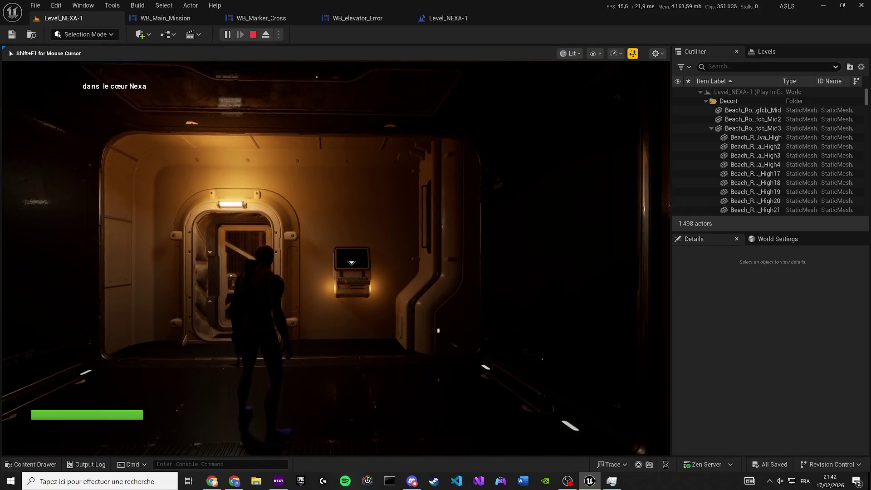
{"action": "key", "text": "Escape"}
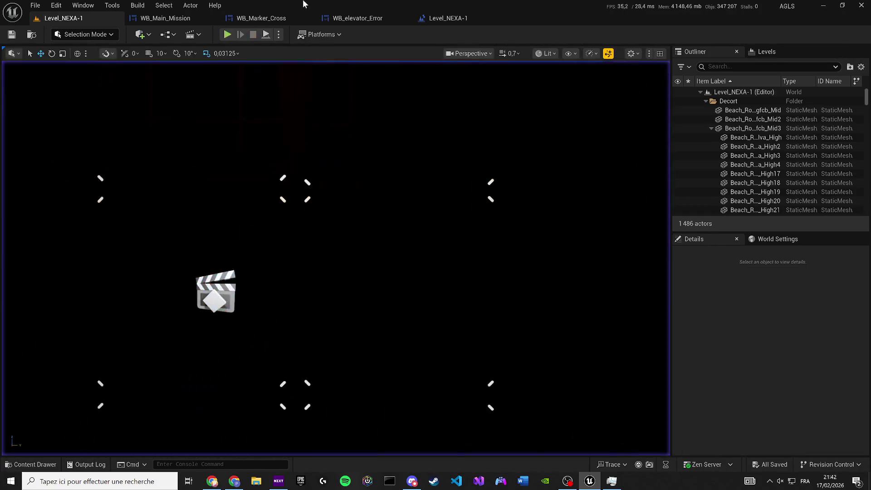
{"action": "left_click", "coordinate": [167, 24]}
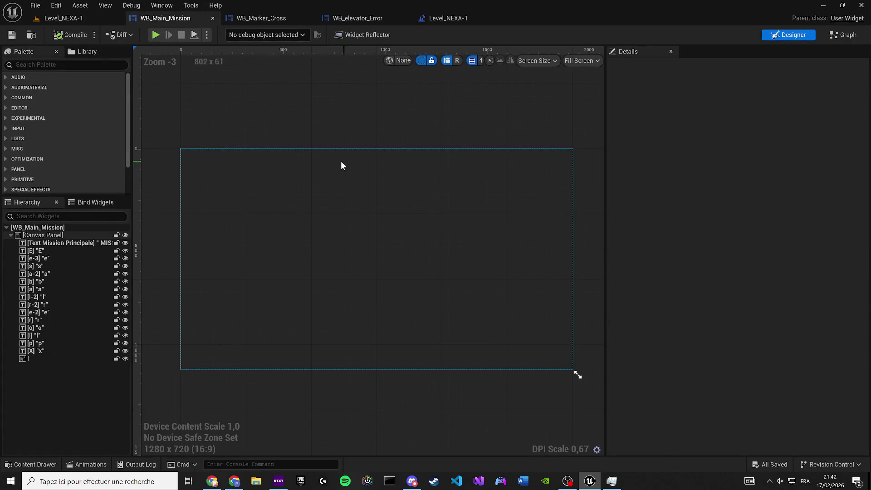
Close WB_Main_Mission, undo the Render Opacity change, and reselect the A letter
{"action": "left_click", "coordinate": [213, 18]}
{"action": "left_click_drag", "start_coordinate": [284, 20], "coordinate": [181, 19]}
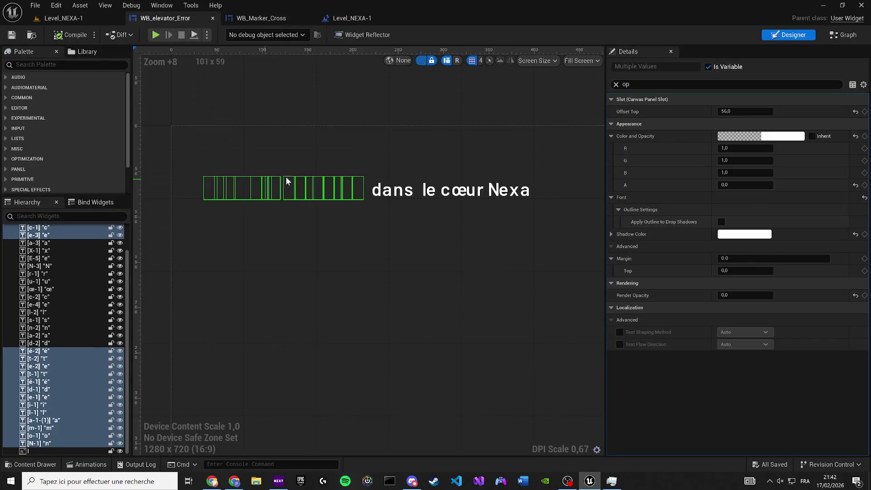
{"action": "key", "text": "ctrl+z"}
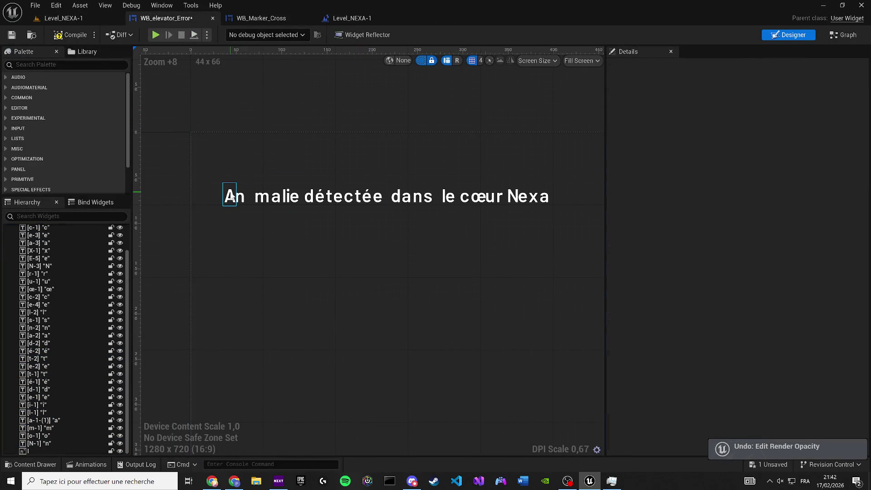
{"action": "left_click", "coordinate": [231, 196]}
{"action": "key", "text": "ctrl+shift+space"}
{"action": "left_click", "coordinate": [206, 293]}
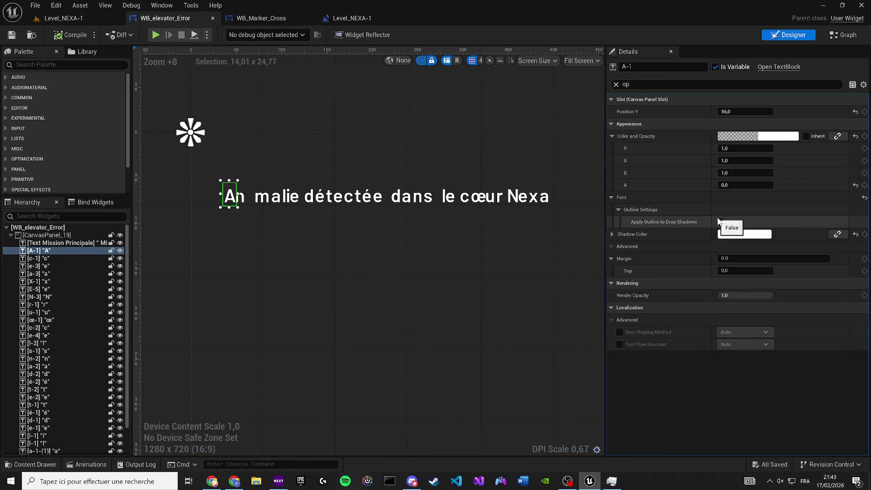
Filter Details by 'render' and multi-select every letter of 'Anomalie détectée'
{"action": "left_click", "coordinate": [657, 88]}
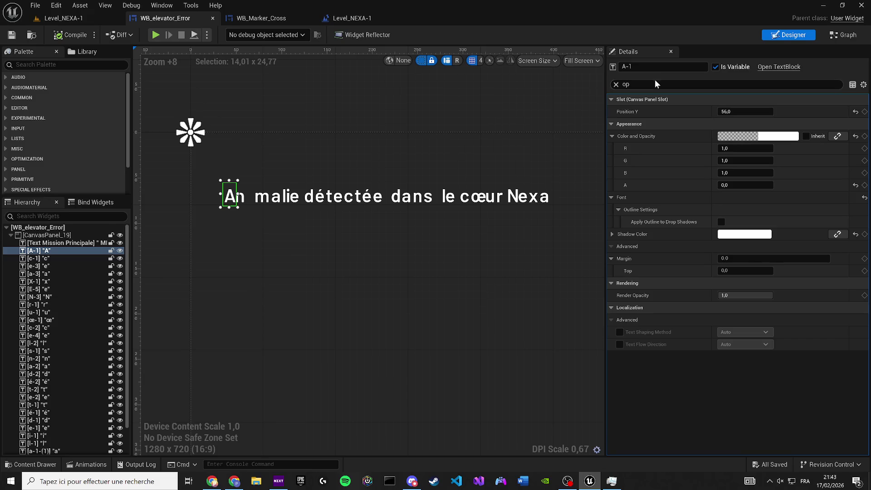
{"action": "type", "text": "render"}
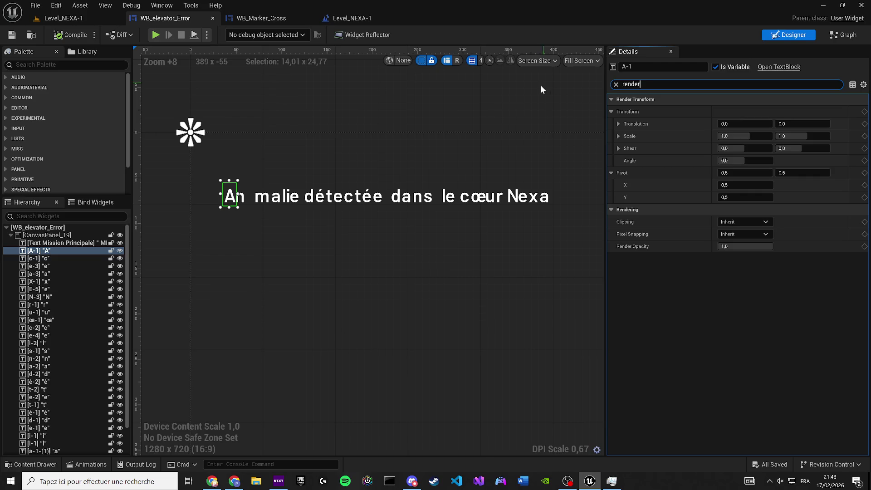
{"action": "left_click", "coordinate": [245, 199], "text": "ctrl"}
{"action": "left_click", "coordinate": [250, 201], "text": "ctrl"}
{"action": "left_click", "coordinate": [262, 200], "text": "ctrl"}
{"action": "left_click", "coordinate": [276, 200], "text": "ctrl"}
{"action": "left_click", "coordinate": [289, 201], "text": "ctrl"}
{"action": "left_click", "coordinate": [286, 201], "text": "ctrl"}
{"action": "left_click", "coordinate": [296, 201], "text": "ctrl"}
{"action": "left_click", "coordinate": [309, 201], "text": "ctrl"}
{"action": "left_click", "coordinate": [320, 201], "text": "ctrl"}
{"action": "left_click", "coordinate": [334, 201], "text": "ctrl"}
{"action": "left_click", "coordinate": [343, 201], "text": "ctrl"}
{"action": "left_click", "coordinate": [350, 201], "text": "ctrl"}
{"action": "left_click", "coordinate": [360, 201], "text": "ctrl"}
{"action": "left_click", "coordinate": [371, 200], "text": "ctrl"}
{"action": "left_click", "coordinate": [377, 200], "text": "ctrl"}
Set the selected letters' Render Opacity to 0, compile, and play Level_NEXA-1
{"action": "left_click", "coordinate": [745, 246]}
{"action": "type", "text": "0"}
{"action": "key", "text": "Return"}
{"action": "left_click", "coordinate": [64, 34]}
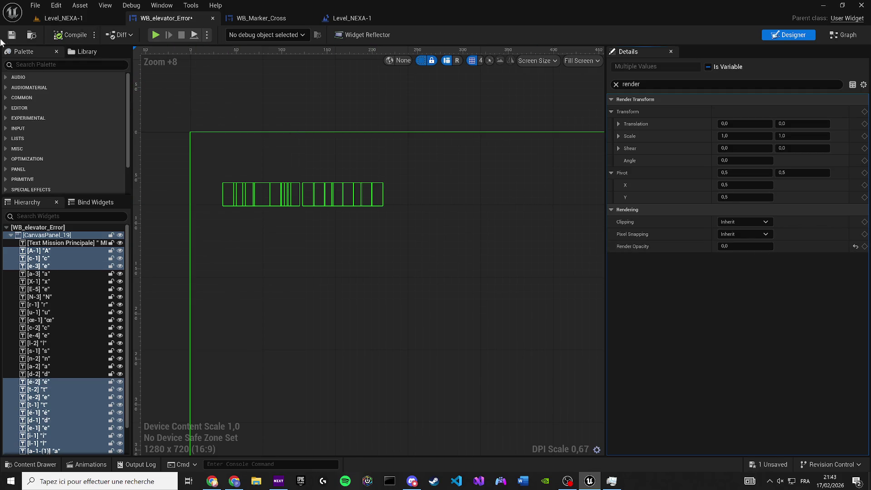
{"action": "left_click", "coordinate": [58, 20]}
{"action": "key", "text": "alt+p"}
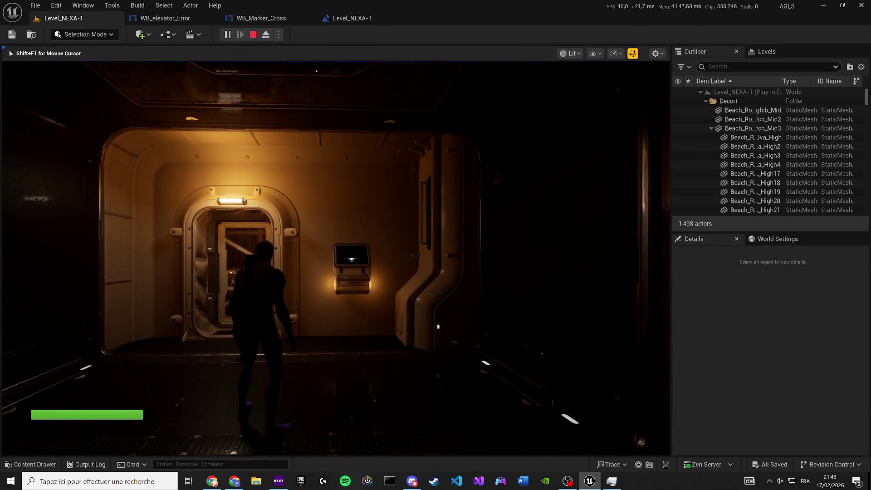
Walk toward the lit door, stop the test play, and return to WB_elevator_Error
{"action": "key", "text": "w"}
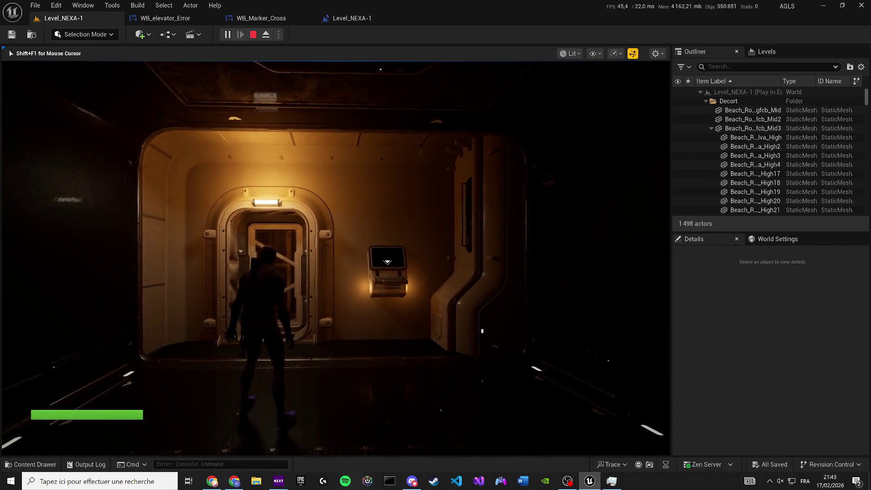
{"action": "key", "text": "Escape"}
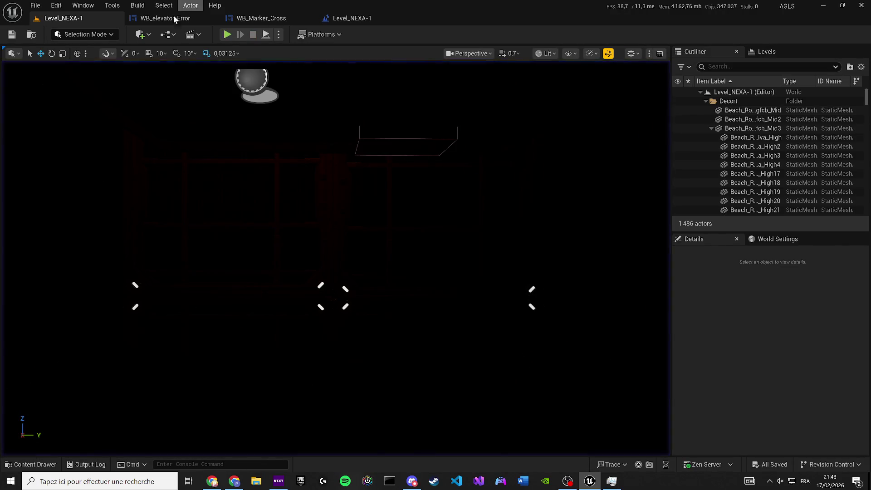
{"action": "left_click", "coordinate": [165, 18]}
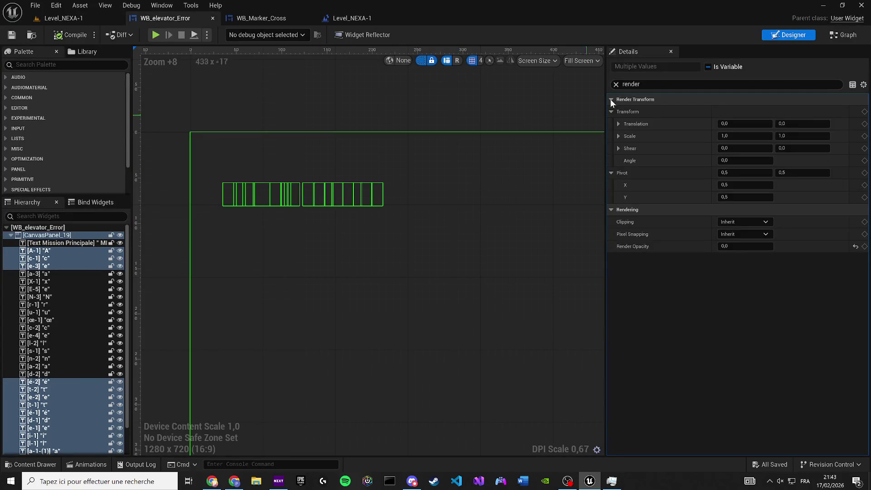
Check the Anomalie Anim Smooth Play Animation chain in the event graph, then return to Designer
{"action": "key", "text": "ctrl+shift+g"}
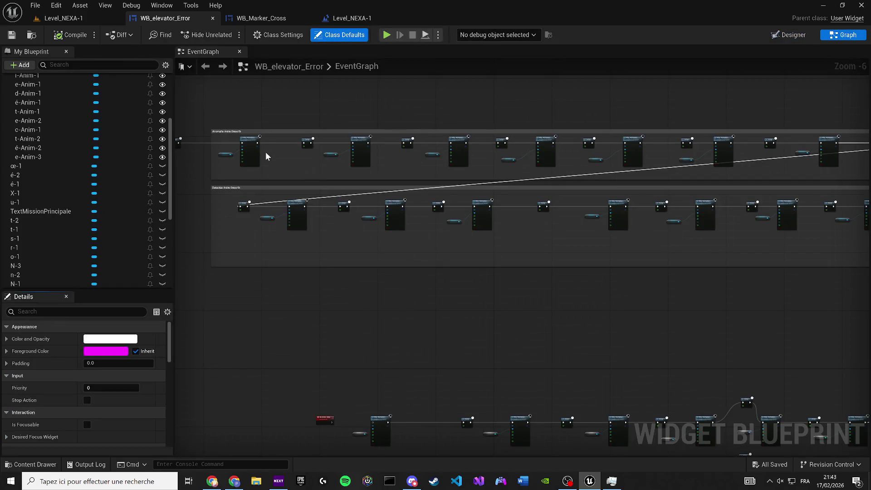
{"action": "scroll", "coordinate": [241, 224], "scroll_direction": "up", "scroll_amount": 4}
{"action": "left_click_drag", "start_coordinate": [431, 222], "coordinate": [251, 176]}
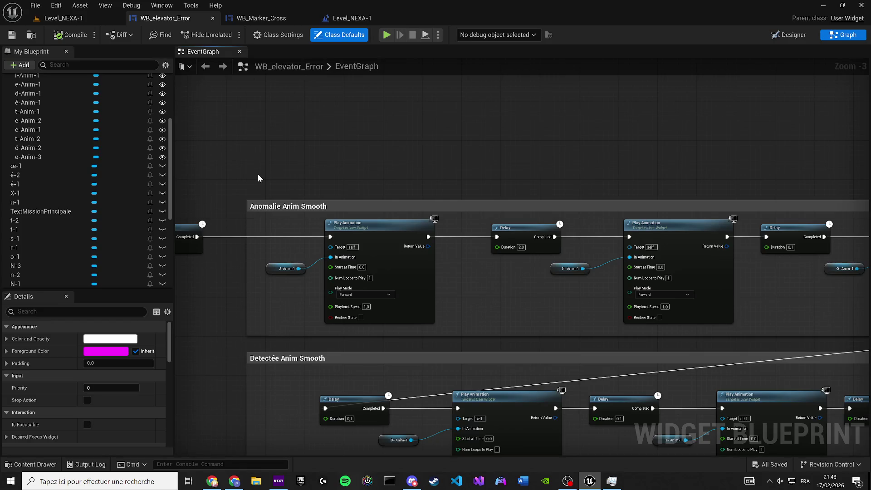
{"action": "left_click", "coordinate": [794, 35]}
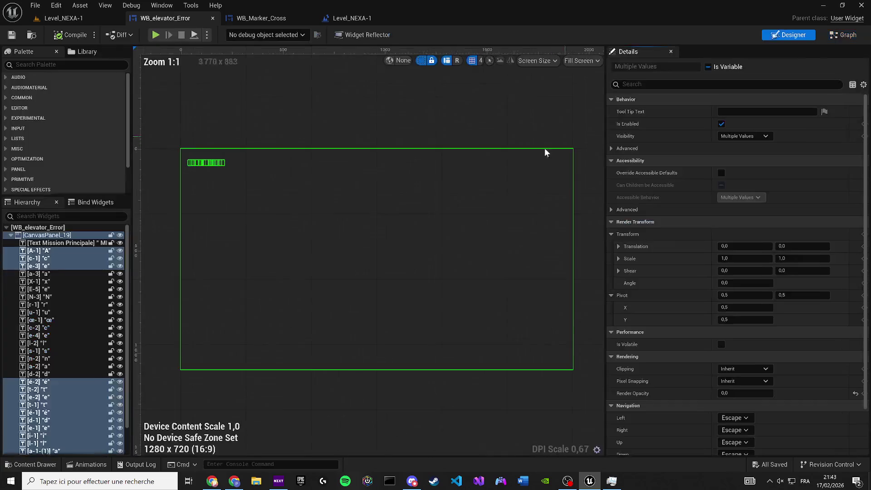
{"action": "left_click", "coordinate": [169, 6]}
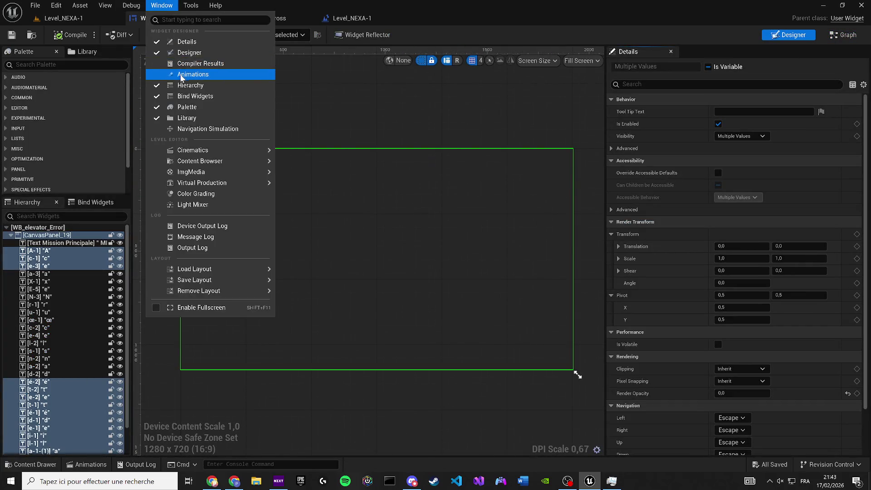
Show the Animations panel, preview A-Anim-1's opacity fade, and rewind it to 0,00
{"action": "left_click", "coordinate": [177, 123]}
{"action": "scroll", "coordinate": [225, 162], "scroll_direction": "up", "scroll_amount": 5}
{"action": "left_click", "coordinate": [164, 316]}
{"action": "scroll", "coordinate": [276, 222], "scroll_direction": "up", "scroll_amount": 4}
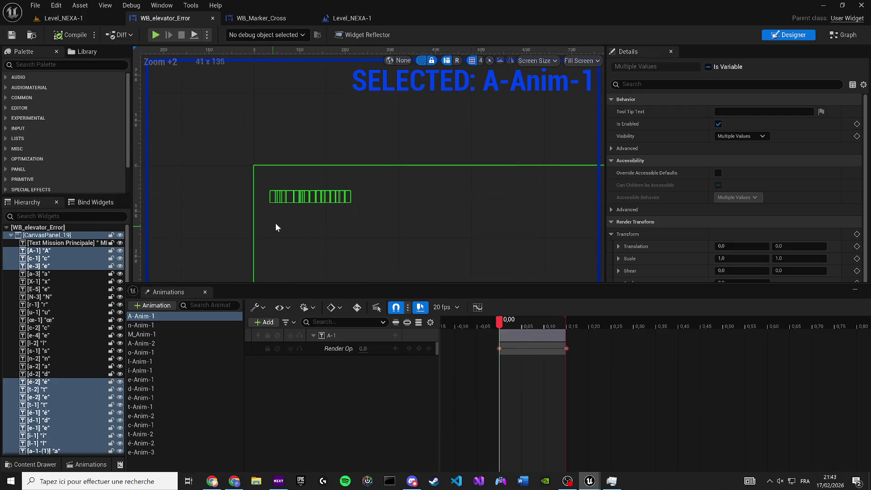
{"action": "left_click", "coordinate": [201, 203]}
{"action": "key", "text": "space"}
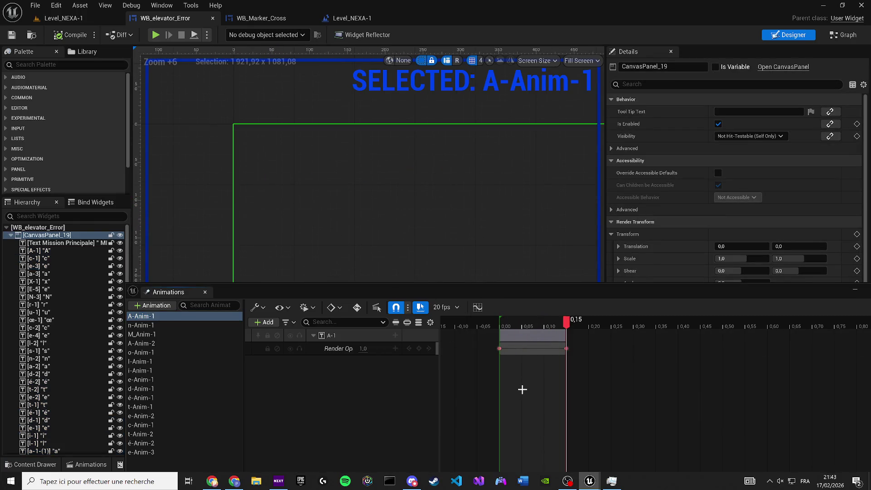
{"action": "left_click", "coordinate": [504, 325]}
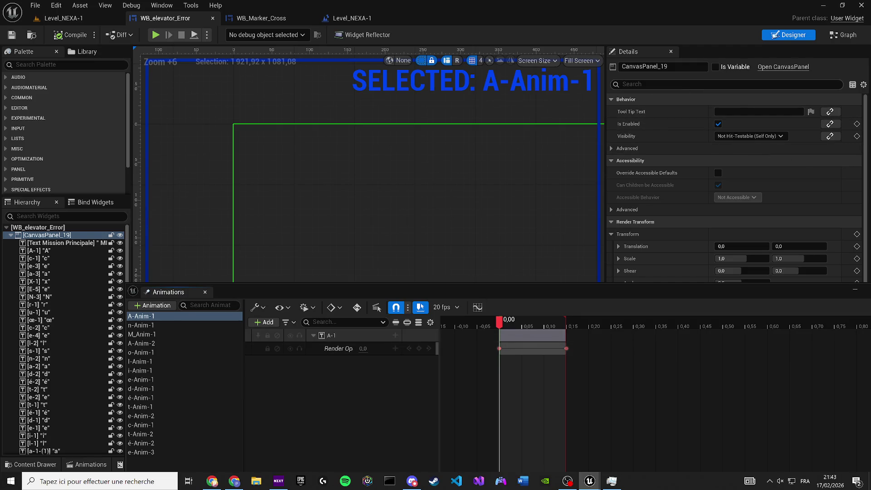
Filter Details by 'opa' and set letter A's Color and Opacity alpha to 1 at 0,15
{"action": "type", "text": "visi"}
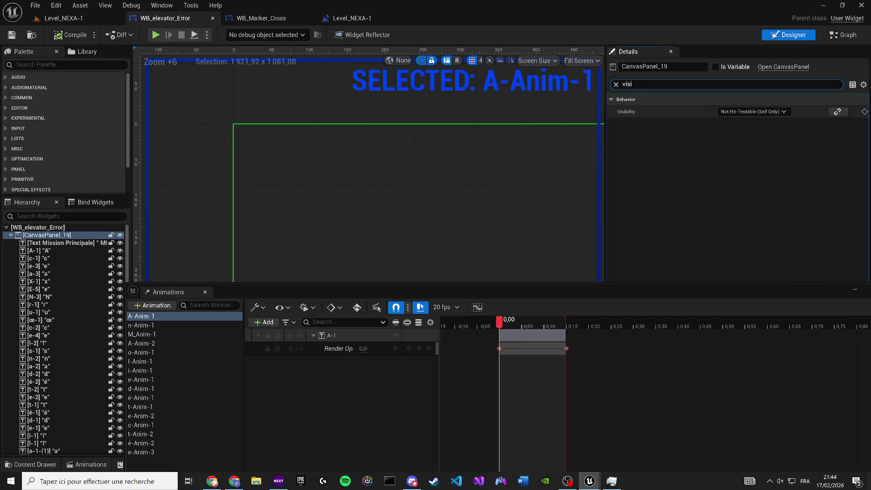
{"action": "left_click", "coordinate": [752, 111]}
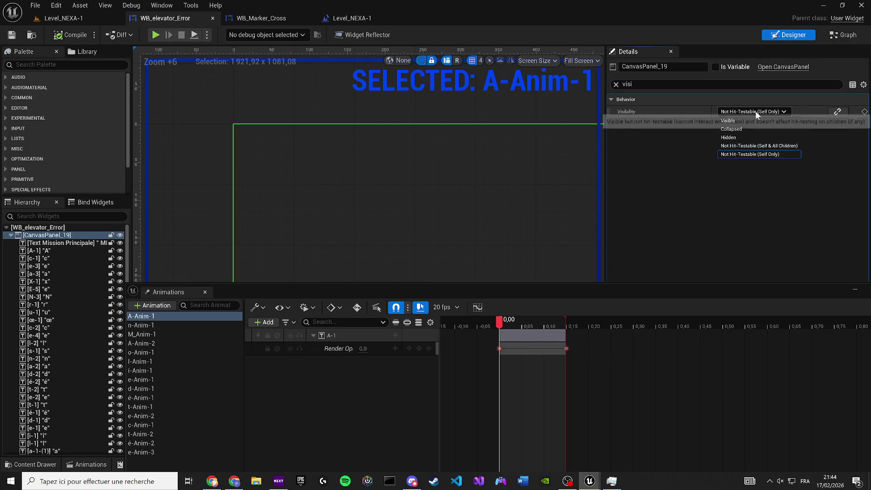
{"action": "left_click", "coordinate": [50, 251]}
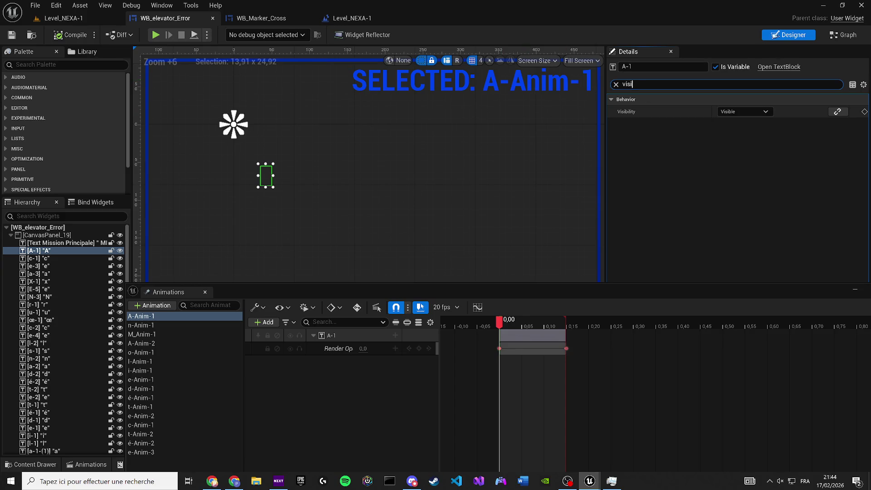
{"action": "key", "text": "BackSpace"}
{"action": "key", "text": "BackSpace"}
{"action": "key", "text": "BackSpace"}
{"action": "type", "text": "opa"}
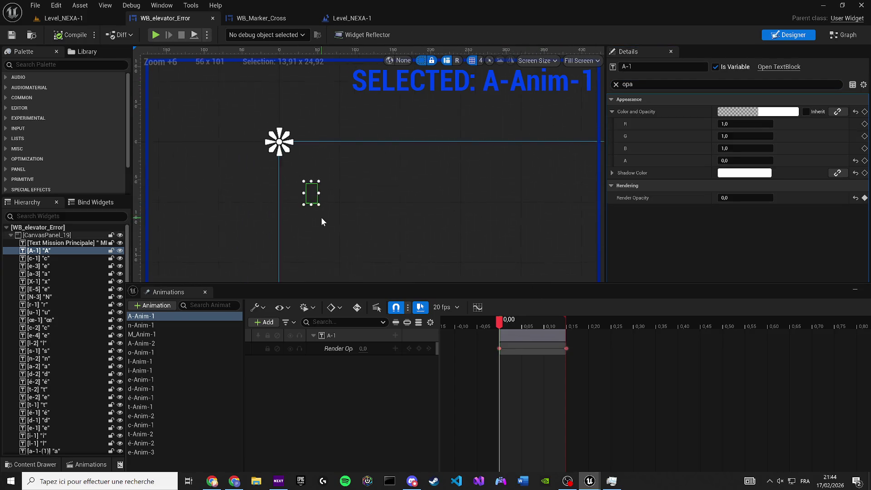
{"action": "scroll", "coordinate": [322, 219], "scroll_direction": "up", "scroll_amount": 3}
{"action": "key", "text": "space"}
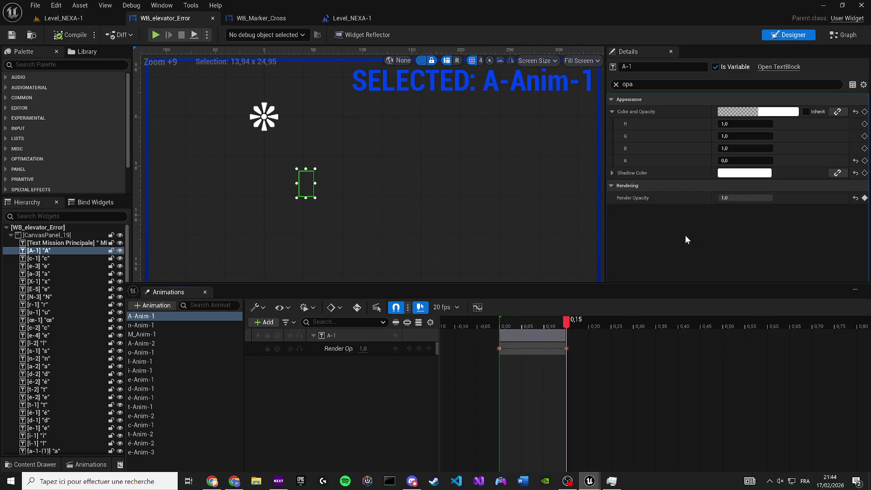
{"action": "left_click", "coordinate": [769, 112]}
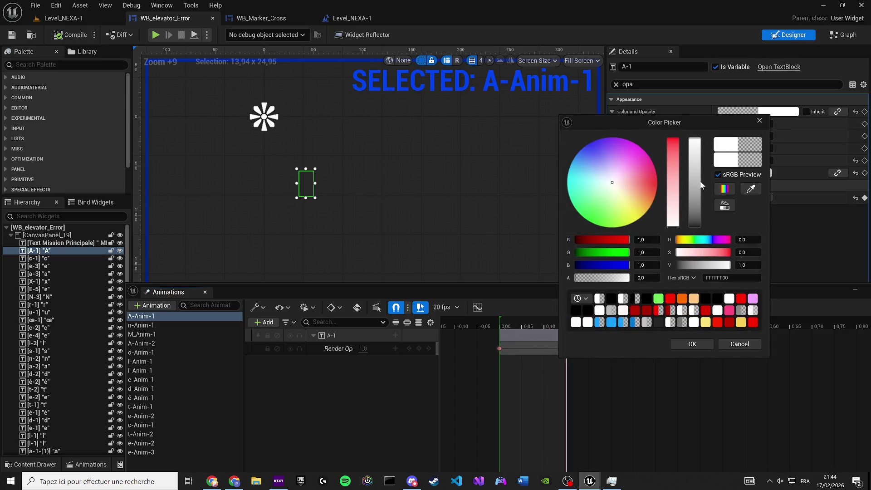
{"action": "left_click", "coordinate": [599, 304]}
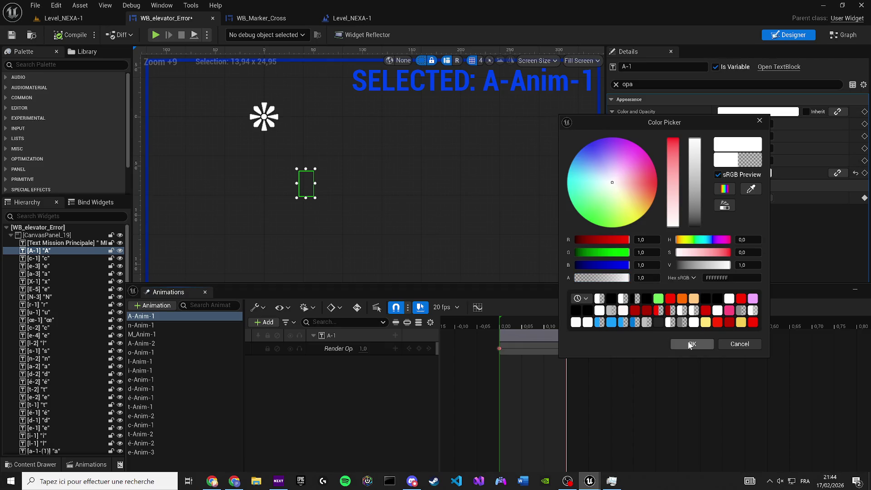
{"action": "left_click", "coordinate": [689, 346]}
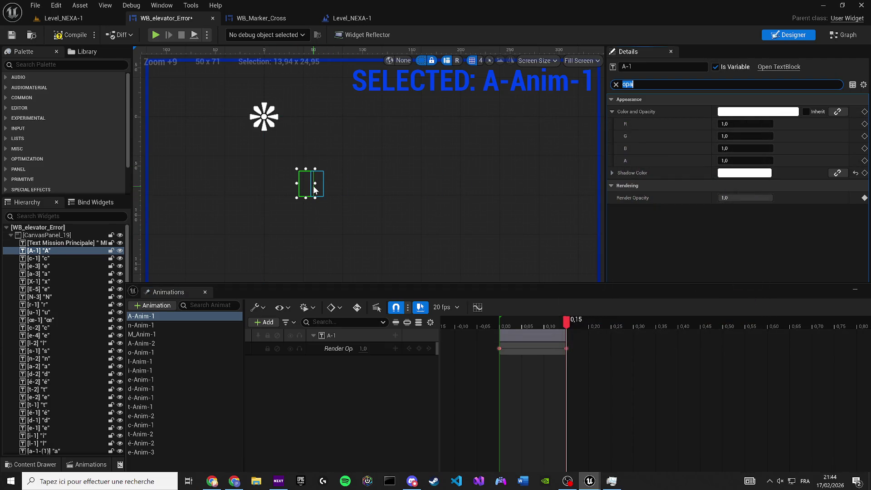
Multi-select the remaining letter widgets across the sentence
{"action": "left_click", "coordinate": [313, 186], "text": "ctrl"}
{"action": "left_click", "coordinate": [325, 185], "text": "ctrl"}
{"action": "left_click", "coordinate": [337, 187], "text": "ctrl"}
{"action": "left_click", "coordinate": [350, 189], "text": "ctrl"}
{"action": "left_click", "coordinate": [372, 190], "text": "ctrl"}
{"action": "left_click", "coordinate": [366, 187], "text": "ctrl"}
{"action": "left_click", "coordinate": [377, 185], "text": "ctrl"}
{"action": "left_click", "coordinate": [387, 184], "text": "ctrl"}
{"action": "left_click", "coordinate": [398, 185], "text": "ctrl"}
{"action": "left_click", "coordinate": [413, 186], "text": "ctrl"}
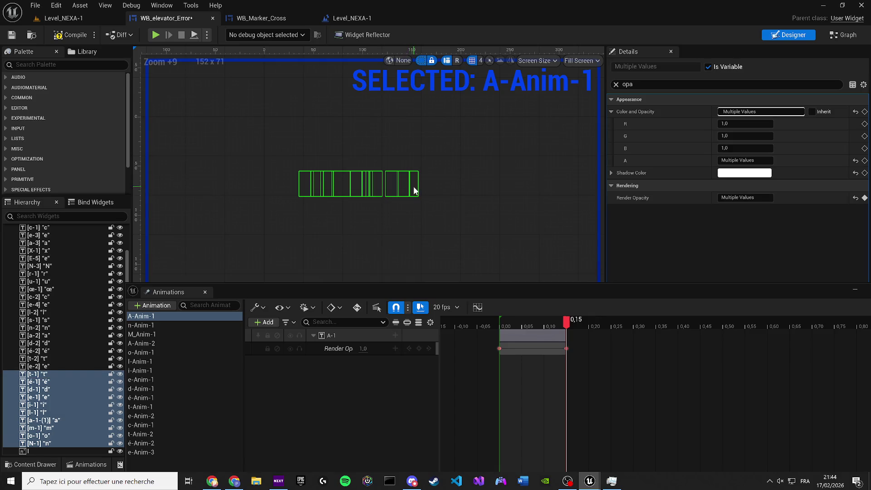
{"action": "left_click", "coordinate": [423, 186], "text": "ctrl"}
{"action": "left_click", "coordinate": [435, 186], "text": "ctrl"}
{"action": "left_click", "coordinate": [445, 186], "text": "ctrl"}
{"action": "left_click", "coordinate": [456, 186], "text": "ctrl"}
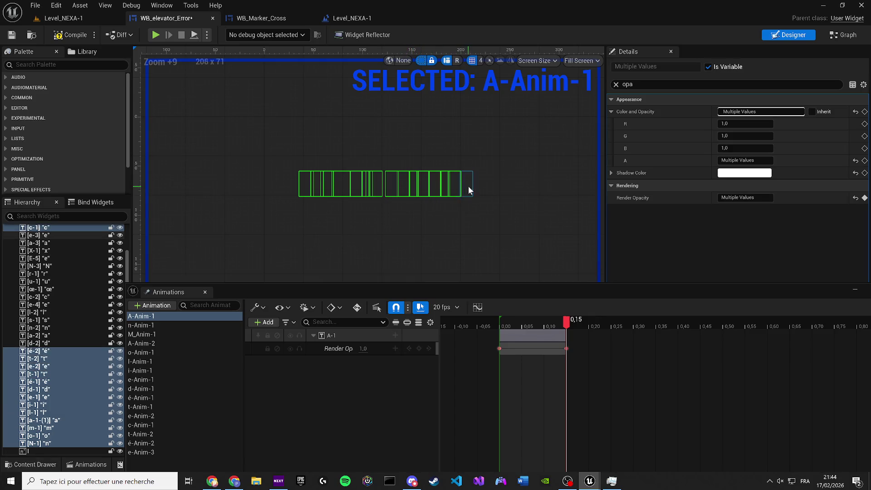
{"action": "left_click", "coordinate": [468, 186], "text": "ctrl"}
{"action": "mouse_move", "coordinate": [490, 183]}
{"action": "left_mouse_down"}
{"action": "mouse_move", "coordinate": [213, 183]}
{"action": "mouse_move", "coordinate": [359, 186]}
{"action": "left_mouse_up"}
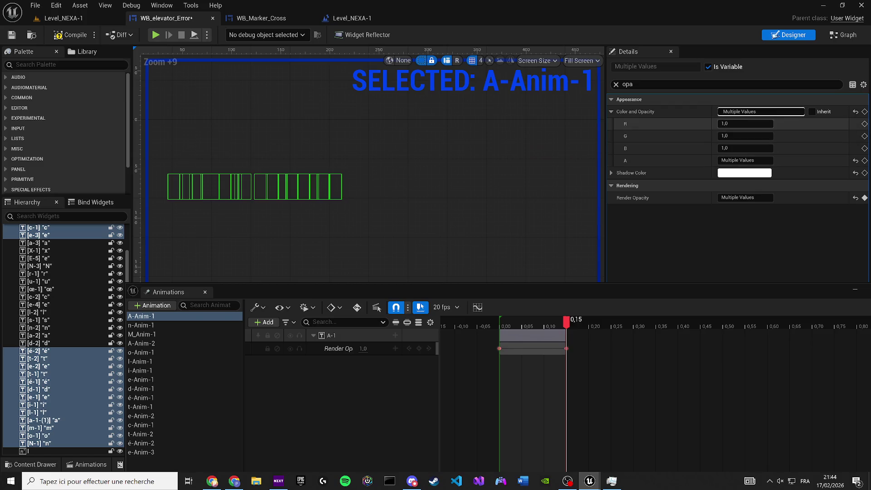
Set the selected letters' Color and Opacity to opaque white, save, and go to Level_NEXA-1
{"action": "left_click", "coordinate": [734, 115]}
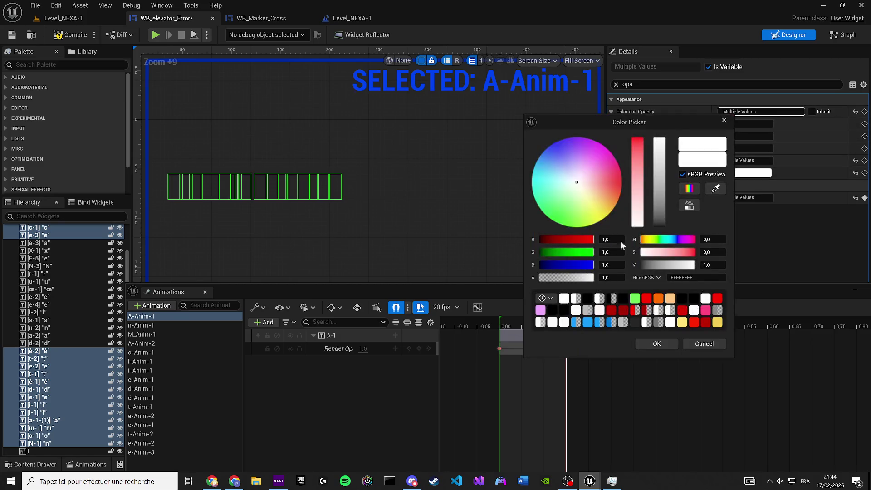
{"action": "left_click_drag", "start_coordinate": [557, 281], "coordinate": [627, 307]}
{"action": "left_click", "coordinate": [658, 344]}
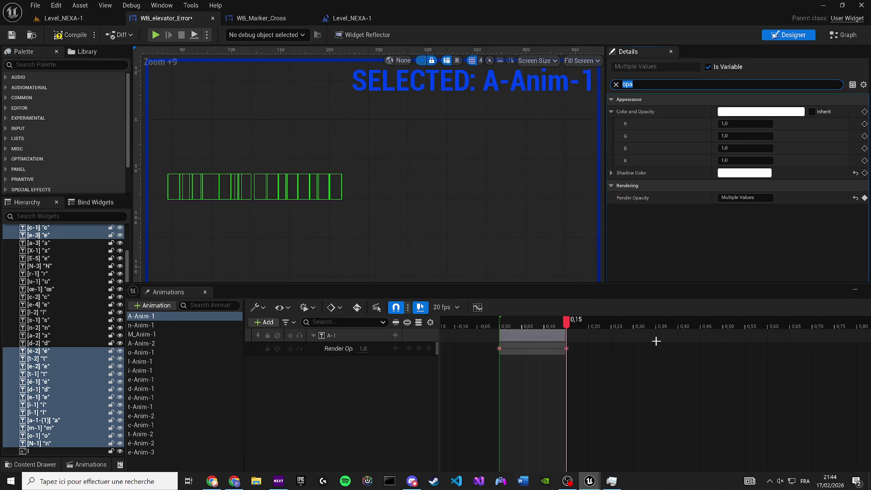
{"action": "left_click", "coordinate": [13, 35]}
{"action": "left_click", "coordinate": [63, 18]}
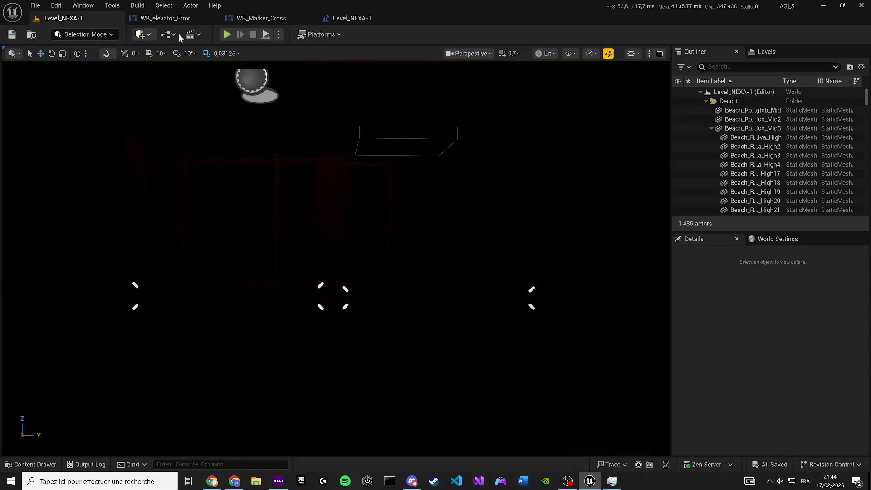
Test-play the level briefly, then return to the error widget editor
{"action": "key", "text": "alt+p"}
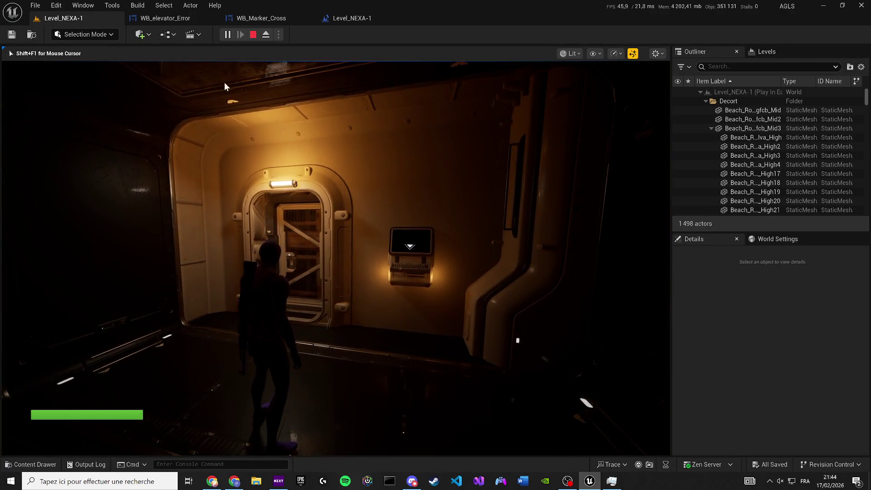
{"action": "key", "text": "Escape"}
{"action": "left_click", "coordinate": [165, 18]}
Select all letter widgets from A down to n and set their Color to white
{"action": "scroll", "coordinate": [256, 162], "scroll_direction": "down", "scroll_amount": 9}
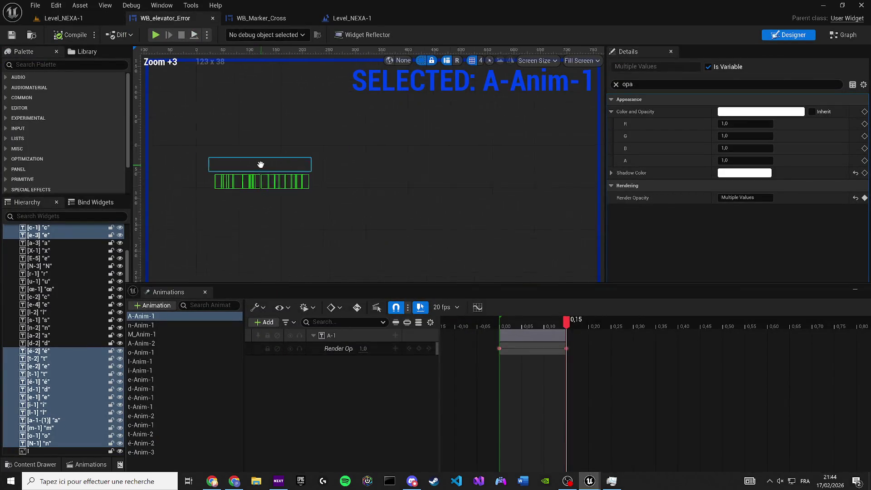
{"action": "scroll", "coordinate": [49, 254], "scroll_direction": "up", "scroll_amount": 2}
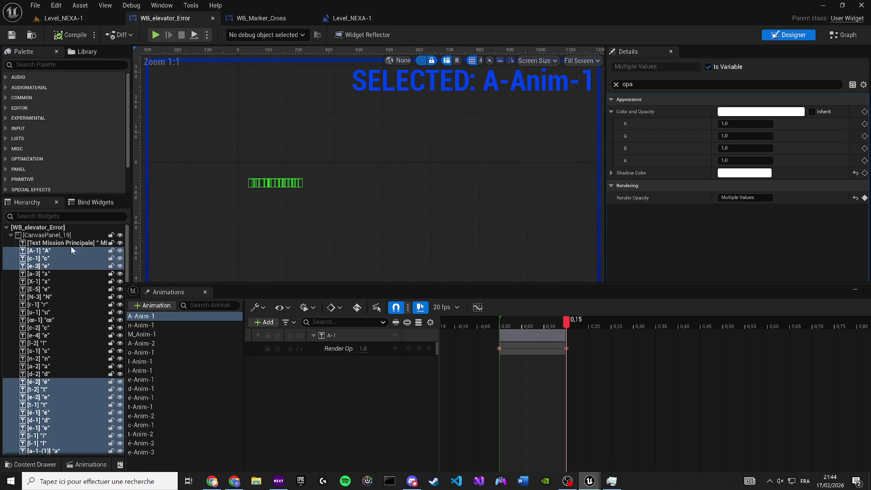
{"action": "left_click", "coordinate": [54, 252]}
{"action": "scroll", "coordinate": [66, 361], "scroll_direction": "down", "scroll_amount": 2}
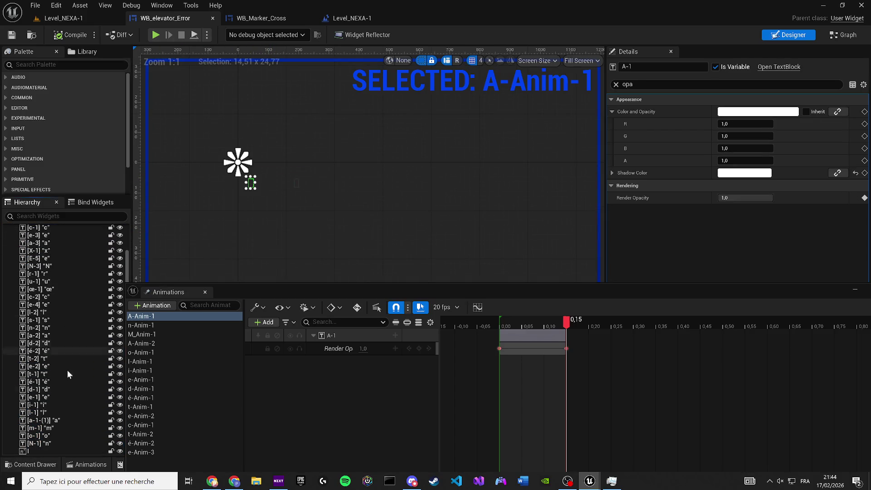
{"action": "left_click", "coordinate": [48, 443], "text": "shift"}
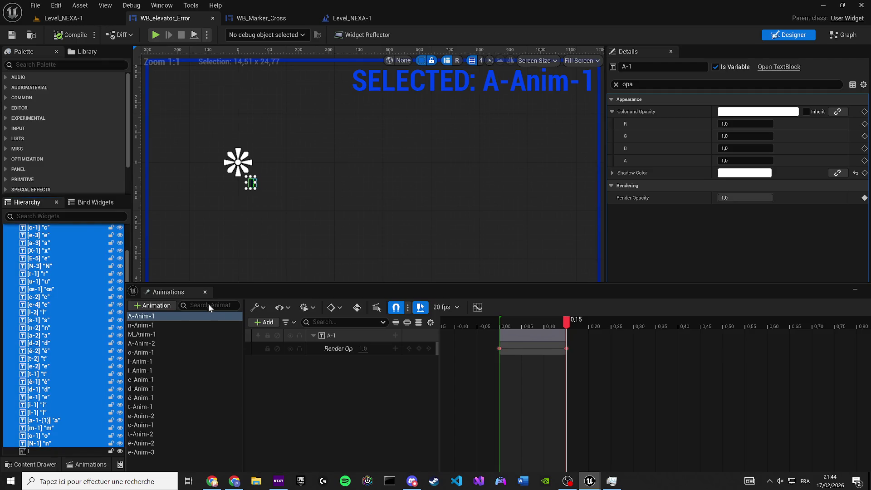
{"action": "left_click", "coordinate": [205, 292]}
{"action": "left_click", "coordinate": [758, 112]}
{"action": "left_click", "coordinate": [688, 139]}
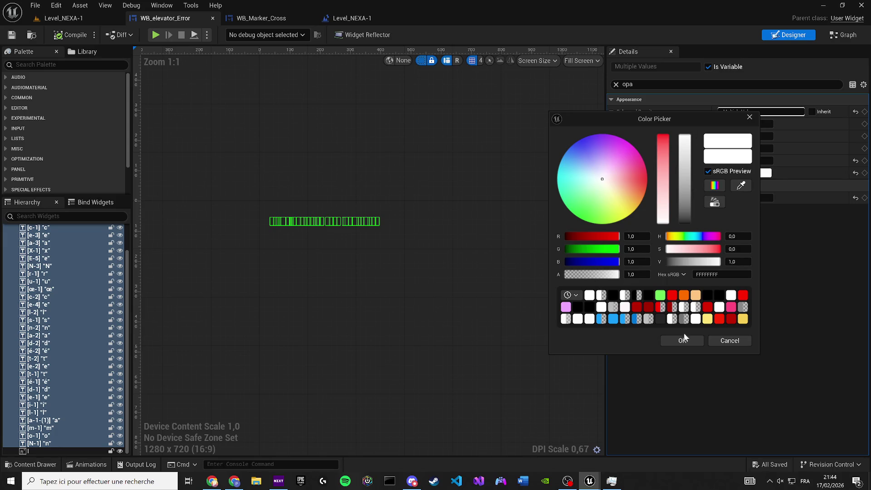
{"action": "left_click", "coordinate": [683, 340]}
Commit the letters' Render Opacity, compile the widget, and run a quick game preview
{"action": "left_click", "coordinate": [746, 197]}
{"action": "key", "text": "Return"}
{"action": "left_click", "coordinate": [56, 36]}
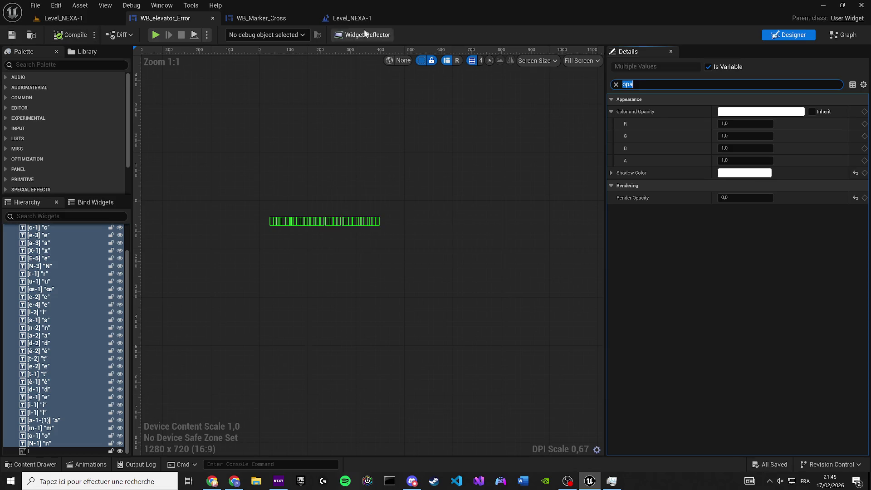
{"action": "left_click", "coordinate": [156, 35]}
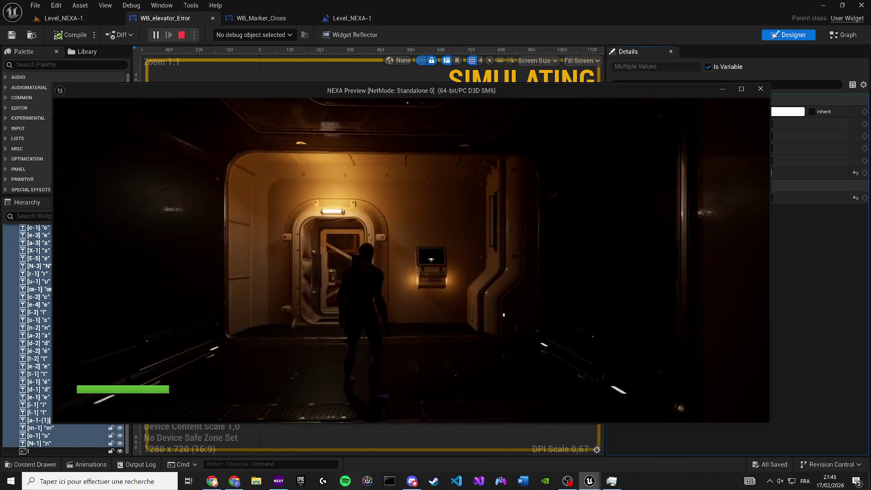
{"action": "key", "text": "Escape"}
Set the letters' Render Opacity to 1.0 and launch the game preview again
{"action": "left_click", "coordinate": [723, 198]}
{"action": "type", "text": "1"}
{"action": "key", "text": "Return"}
{"action": "key", "text": "ctrl+z"}
{"action": "scroll", "coordinate": [310, 177], "scroll_direction": "up", "scroll_amount": 4}
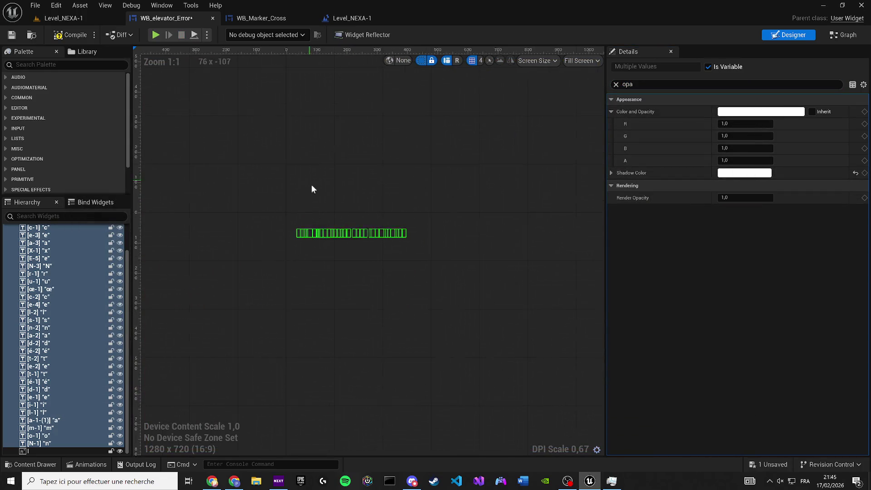
{"action": "left_click", "coordinate": [156, 35]}
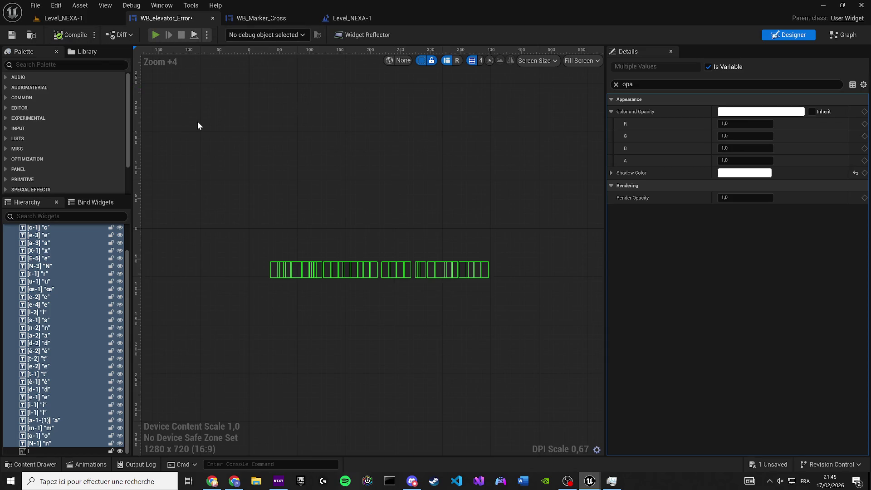
Stop the preview, clear the Details filter, expand Slot and Appearance, and select letter A
{"action": "key", "text": "Escape"}
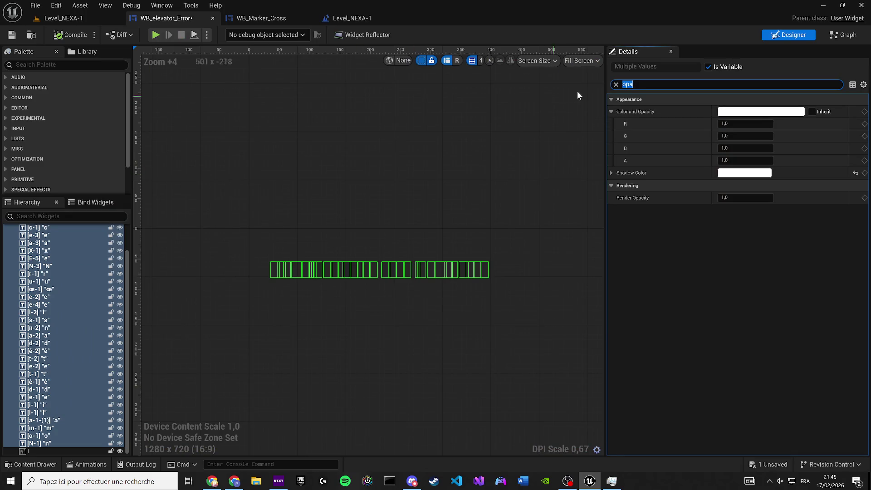
{"action": "left_click", "coordinate": [616, 85]}
{"action": "scroll", "coordinate": [323, 200], "scroll_direction": "up", "scroll_amount": 5}
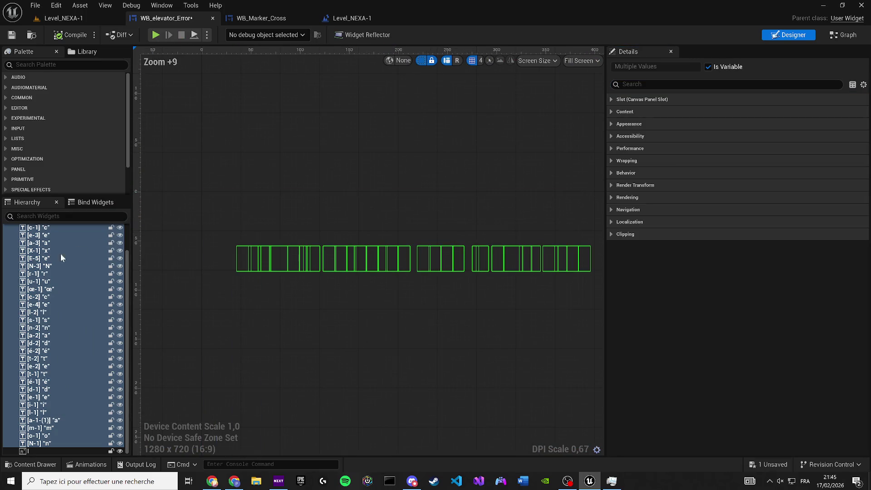
{"action": "scroll", "coordinate": [53, 284], "scroll_direction": "up", "scroll_amount": 2}
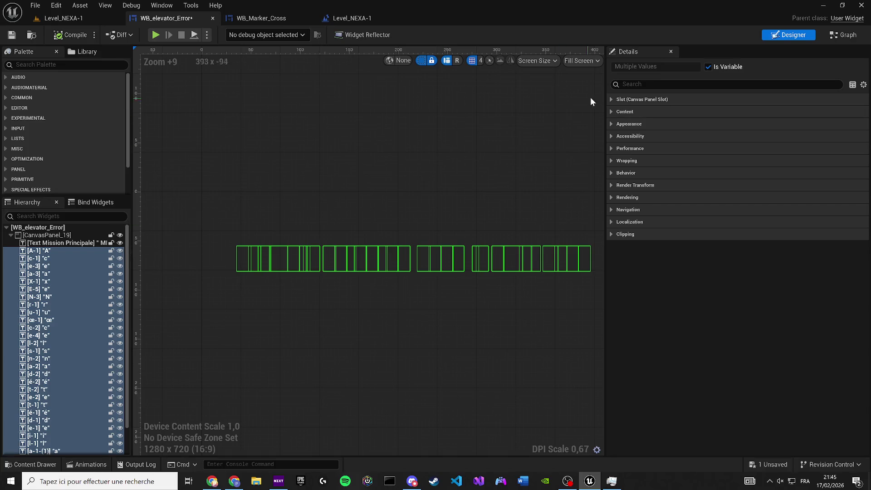
{"action": "left_click", "coordinate": [611, 99]}
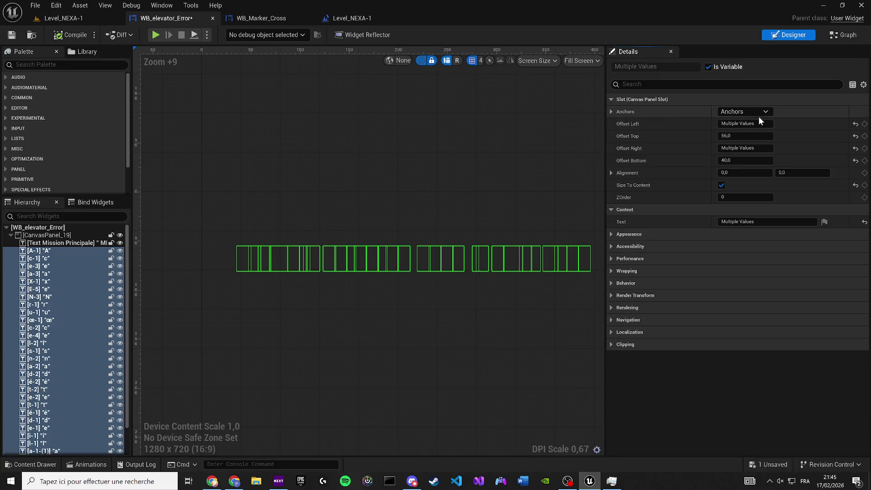
{"action": "left_click_drag", "start_coordinate": [529, 194], "coordinate": [518, 199]}
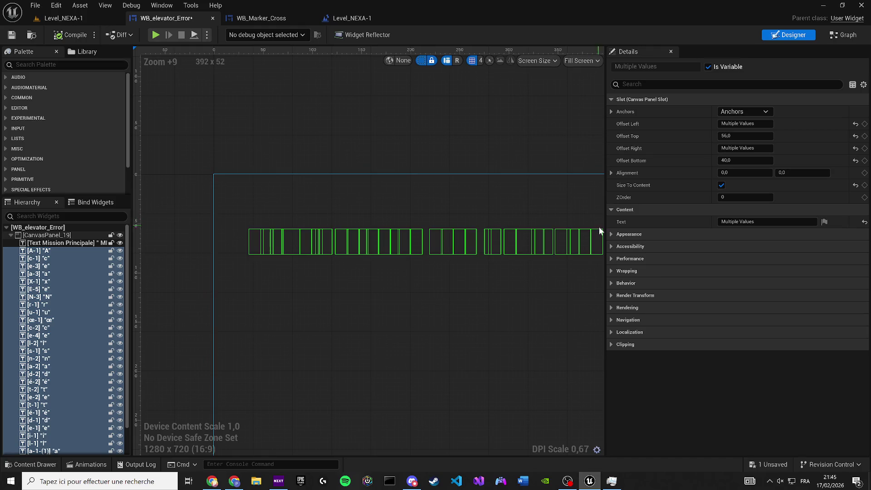
{"action": "left_click", "coordinate": [617, 234]}
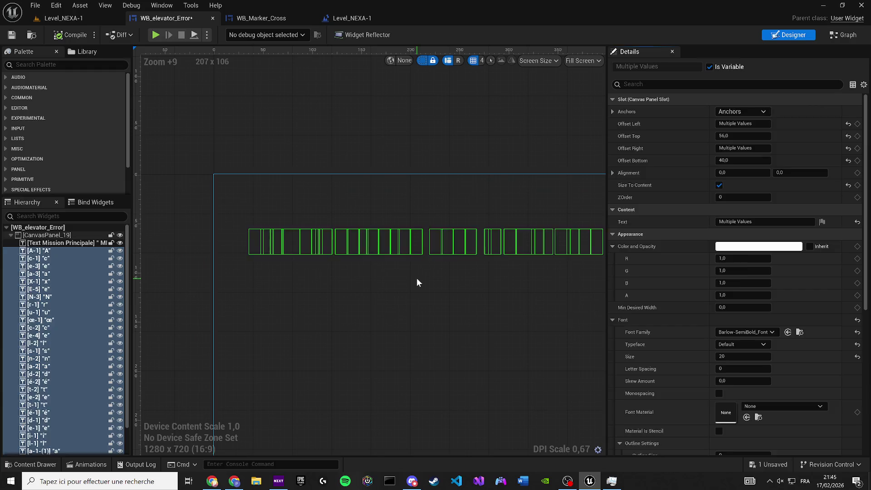
{"action": "left_click", "coordinate": [252, 245]}
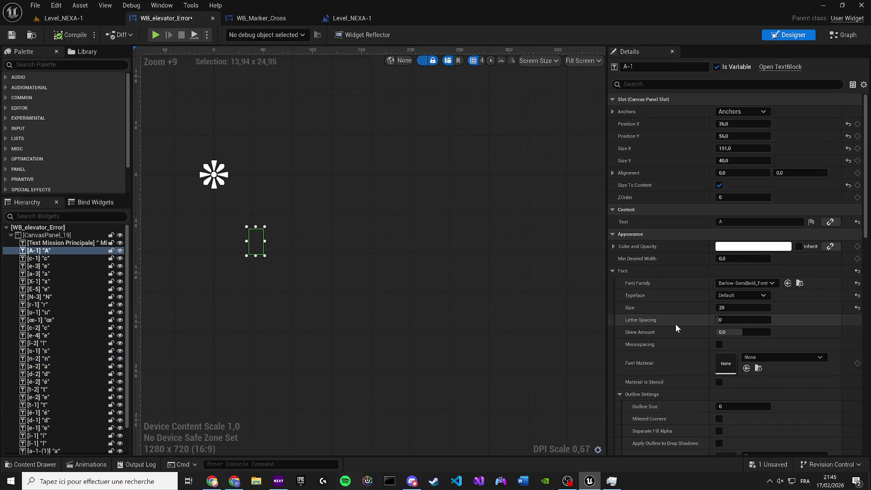
Frame the A-1 text block on the canvas and filter its Details to opacity properties
{"action": "mouse_move", "coordinate": [494, 241]}
{"action": "left_mouse_down"}
{"action": "mouse_move", "coordinate": [370, 226]}
{"action": "mouse_move", "coordinate": [360, 249]}
{"action": "left_mouse_up"}
{"action": "scroll", "coordinate": [744, 290], "scroll_direction": "down", "scroll_amount": 5}
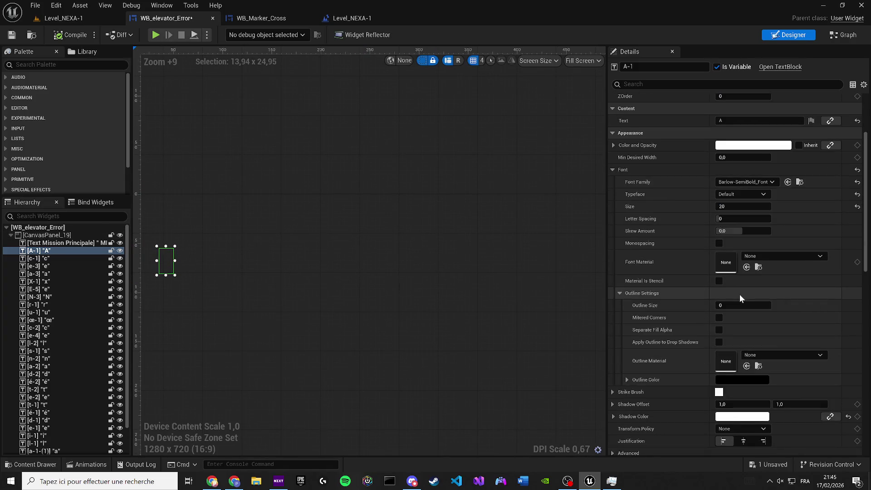
{"action": "scroll", "coordinate": [745, 290], "scroll_direction": "down", "scroll_amount": 4}
{"action": "scroll", "coordinate": [762, 291], "scroll_direction": "down", "scroll_amount": 6}
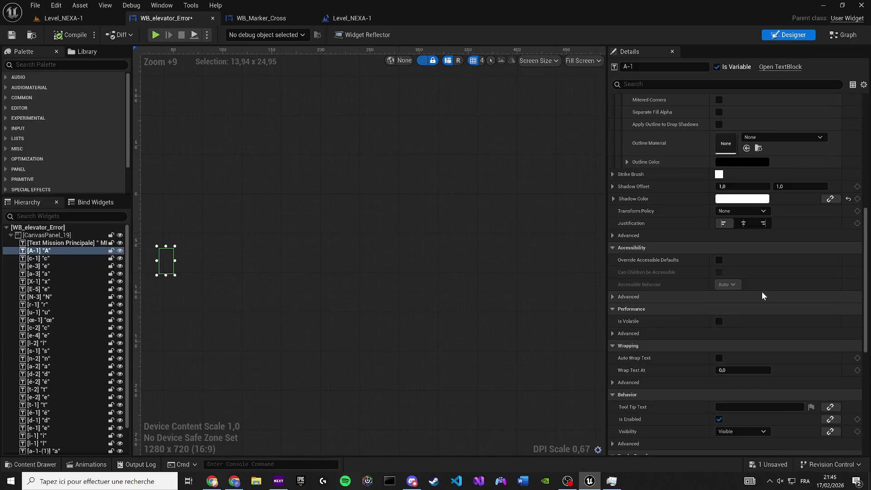
{"action": "scroll", "coordinate": [772, 314], "scroll_direction": "down", "scroll_amount": 6}
{"action": "scroll", "coordinate": [785, 334], "scroll_direction": "down", "scroll_amount": 4}
{"action": "left_click_drag", "start_coordinate": [866, 354], "coordinate": [860, 197]}
{"action": "scroll", "coordinate": [859, 197], "scroll_direction": "up", "scroll_amount": 3}
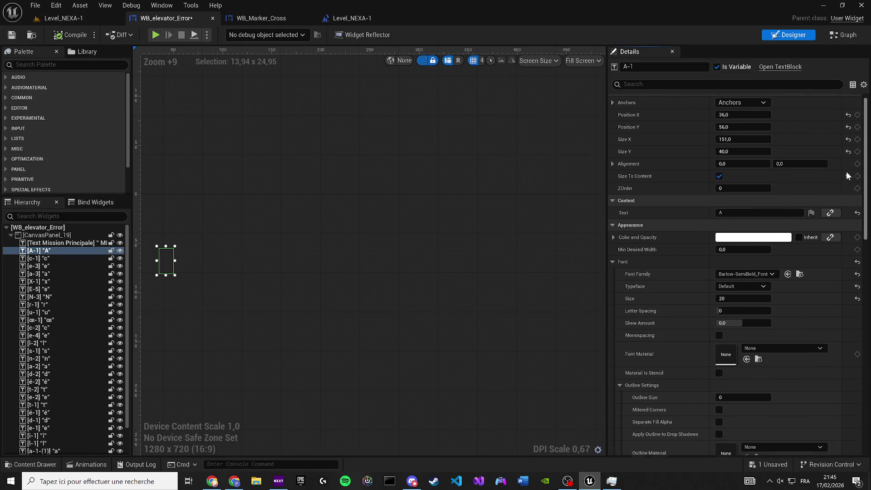
{"action": "left_click", "coordinate": [726, 85]}
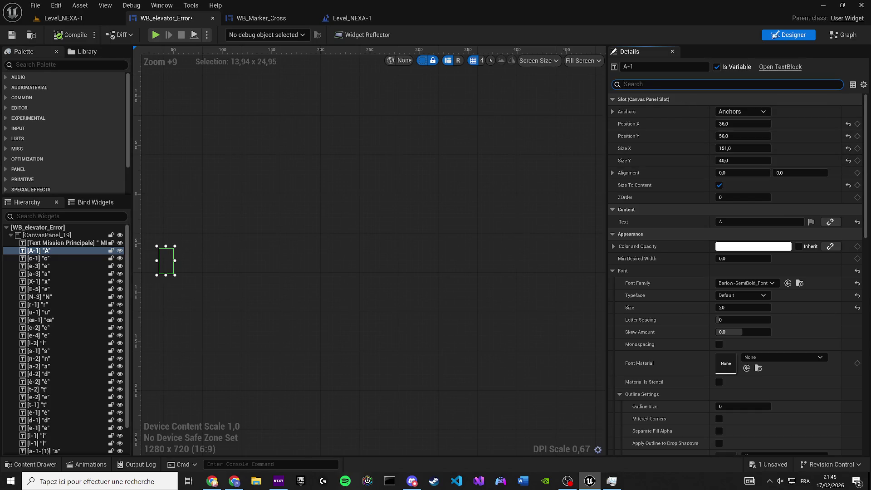
{"action": "type", "text": "opa"}
{"action": "scroll", "coordinate": [271, 250], "scroll_direction": "up", "scroll_amount": 5}
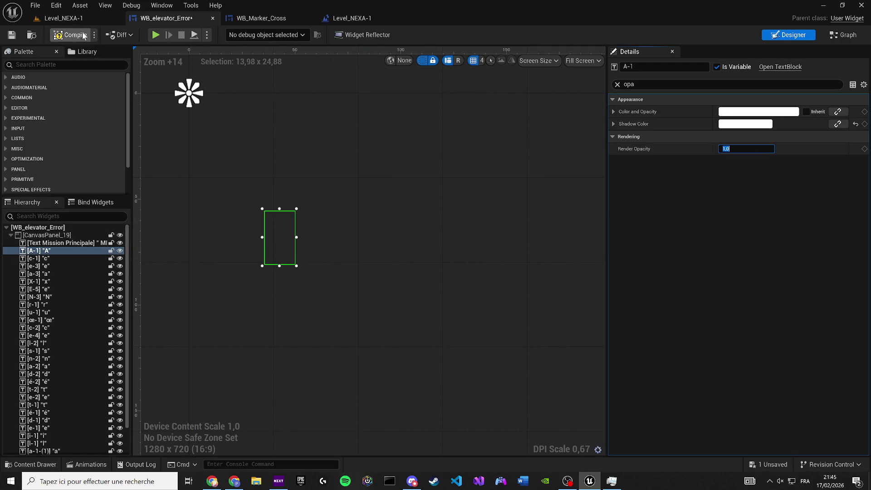
Save the widget blueprint, leaving the letter's Visibility setting unchanged
{"action": "left_click", "coordinate": [13, 37]}
{"action": "left_click", "coordinate": [667, 83]}
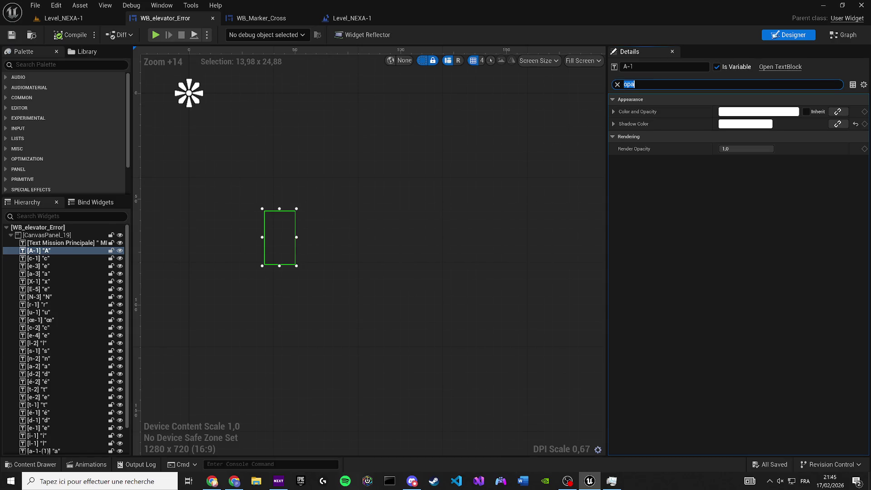
{"action": "type", "text": "visi"}
{"action": "left_click", "coordinate": [743, 112]}
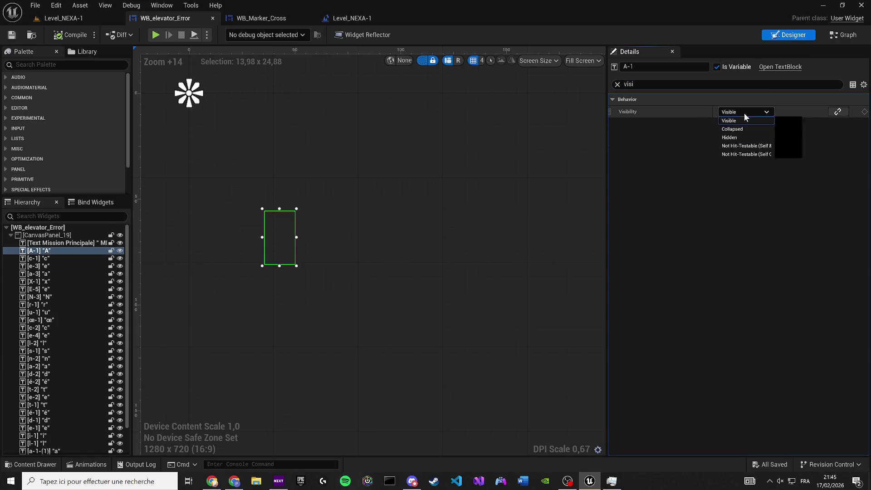
{"action": "left_click", "coordinate": [738, 137]}
{"action": "left_click", "coordinate": [735, 115]}
{"action": "left_click", "coordinate": [384, 193]}
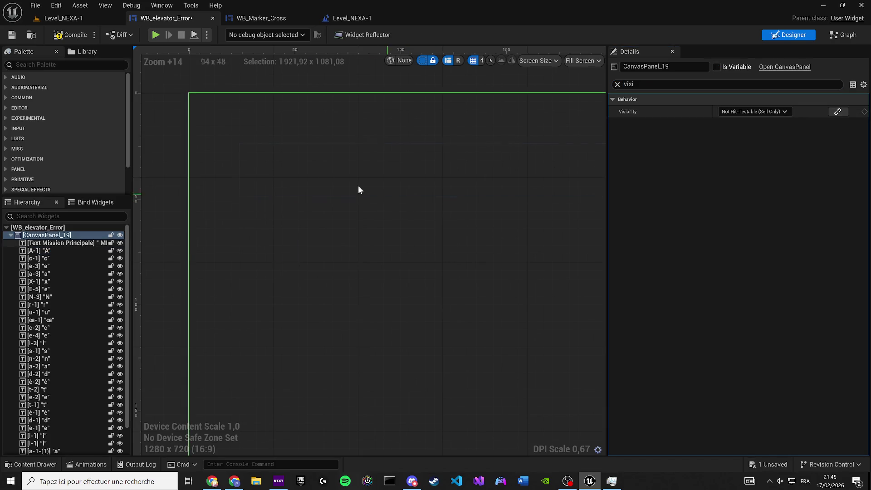
{"action": "left_click", "coordinate": [12, 36]}
Select all letter text blocks from A-1 to the last letter in the Hierarchy
{"action": "left_click", "coordinate": [47, 248]}
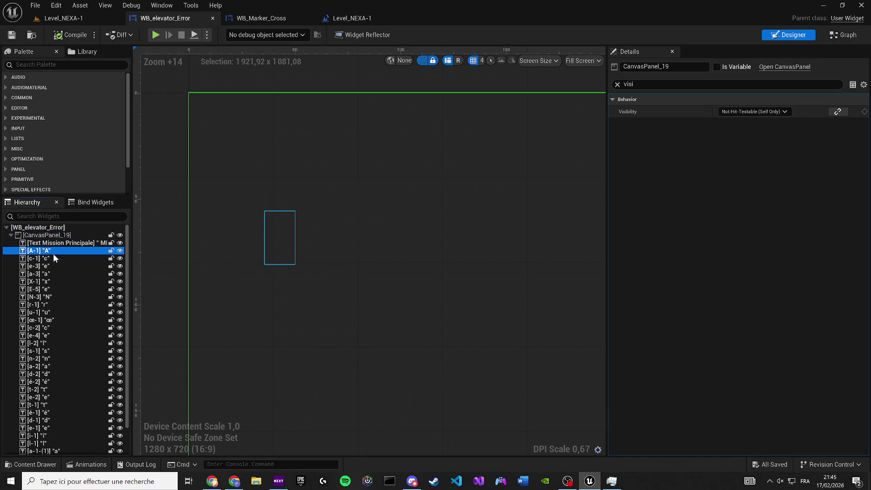
{"action": "scroll", "coordinate": [68, 358], "scroll_direction": "down", "scroll_amount": 2}
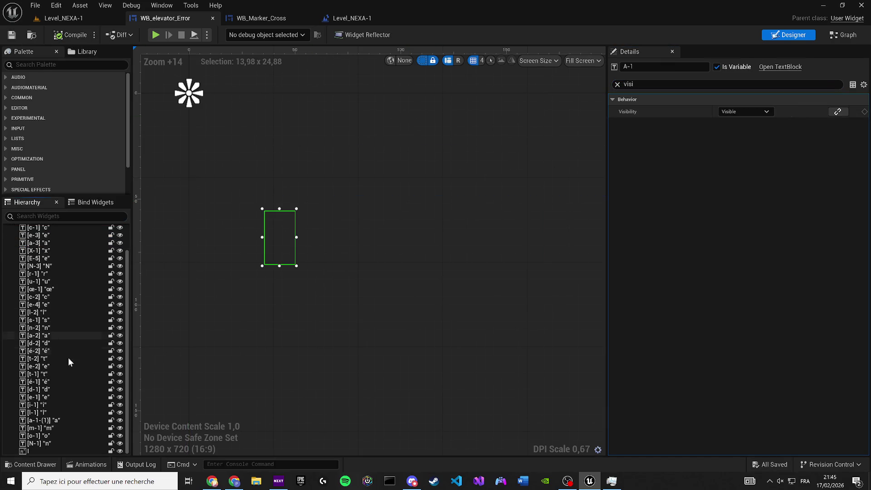
{"action": "left_click", "coordinate": [46, 450], "text": "shift"}
{"action": "scroll", "coordinate": [323, 233], "scroll_direction": "down", "scroll_amount": 8}
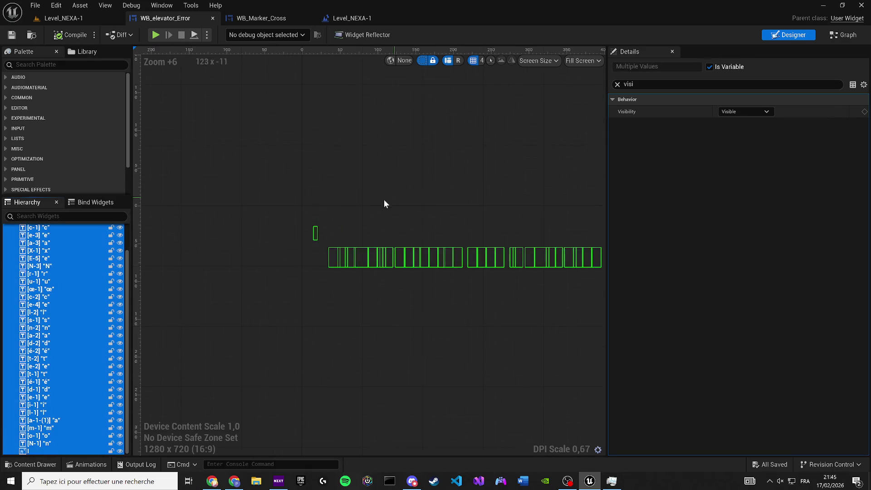
{"action": "left_click", "coordinate": [617, 84]}
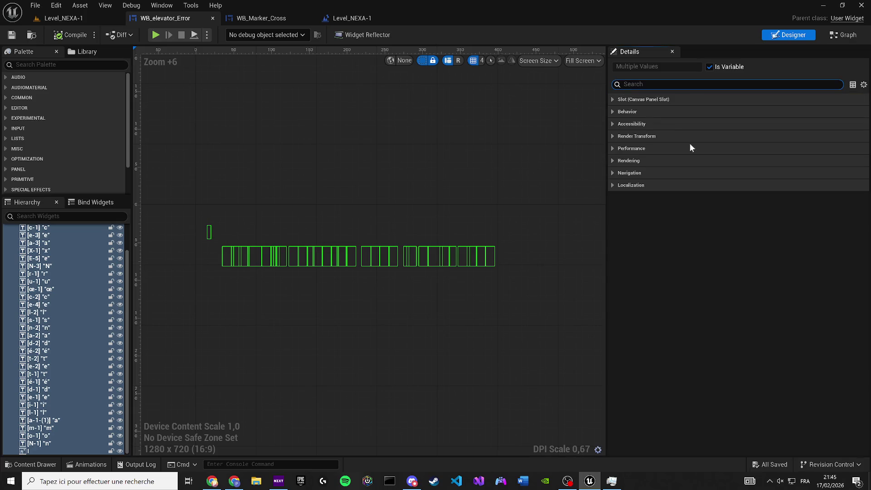
{"action": "left_click", "coordinate": [613, 99]}
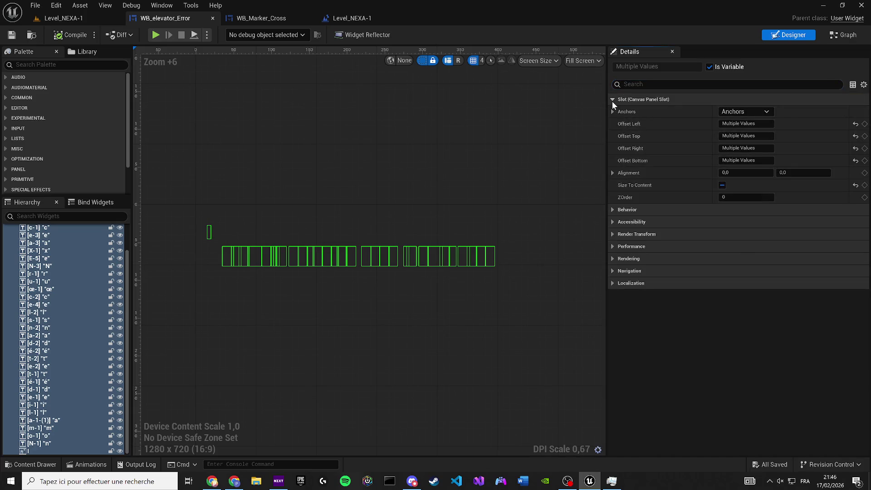
{"action": "left_click", "coordinate": [612, 100]}
{"action": "scroll", "coordinate": [91, 258], "scroll_direction": "up", "scroll_amount": 2}
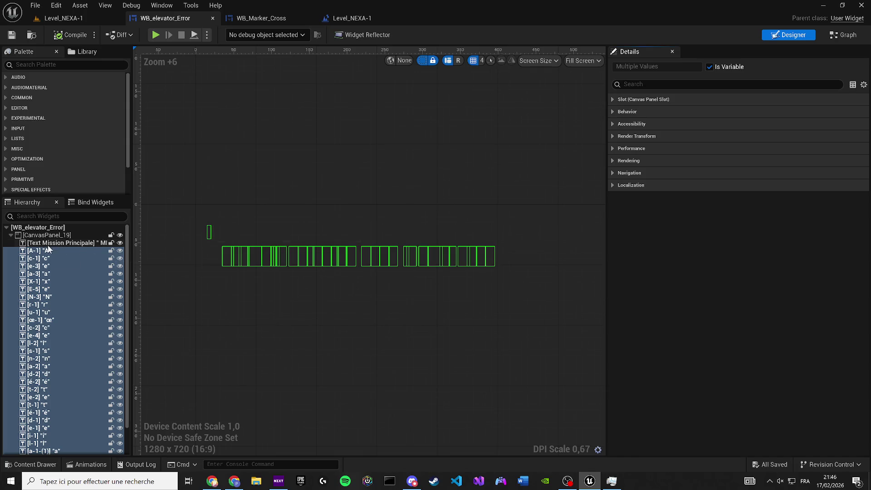
{"action": "scroll", "coordinate": [60, 286], "scroll_direction": "down", "scroll_amount": 2}
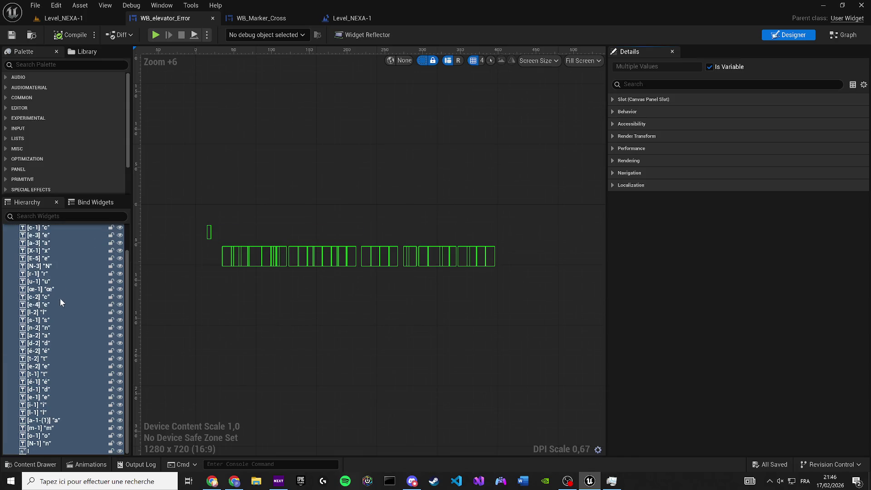
{"action": "left_click", "coordinate": [34, 445]}
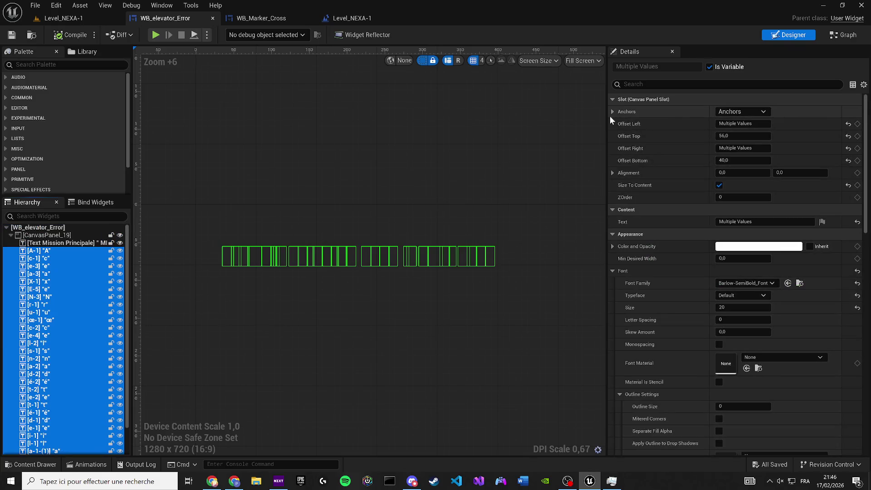
Make the letters' Color and Opacity fully transparent, collapse Font, and open Window > Animations
{"action": "left_click", "coordinate": [735, 246]}
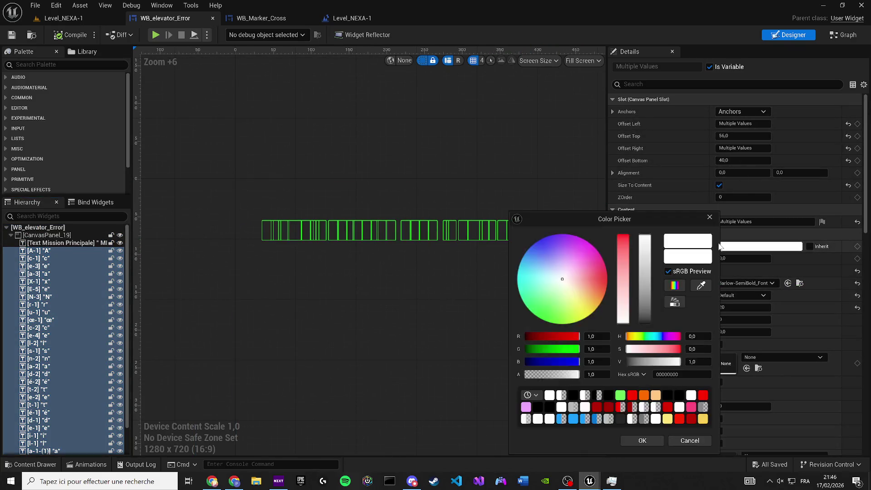
{"action": "mouse_move", "coordinate": [555, 375]}
{"action": "left_mouse_down"}
{"action": "mouse_move", "coordinate": [506, 379]}
{"action": "mouse_move", "coordinate": [591, 375]}
{"action": "left_mouse_up"}
{"action": "left_click", "coordinate": [642, 442]}
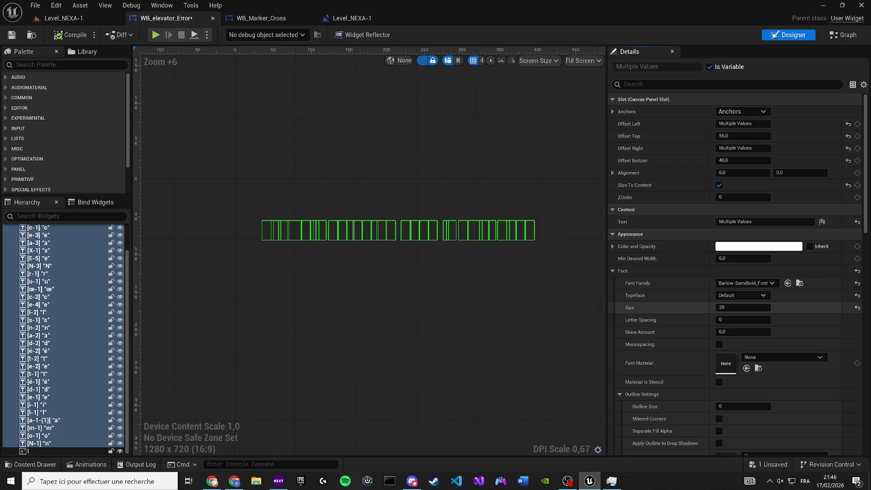
{"action": "left_click", "coordinate": [612, 271]}
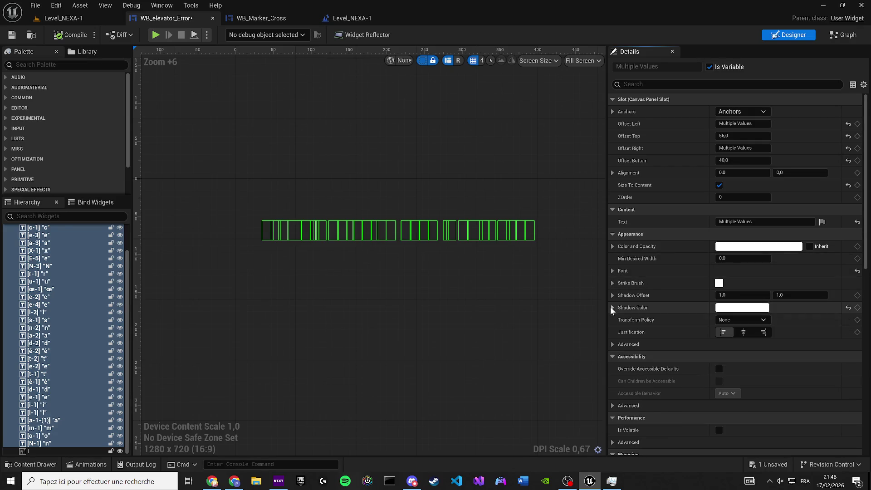
{"action": "left_click", "coordinate": [612, 345]}
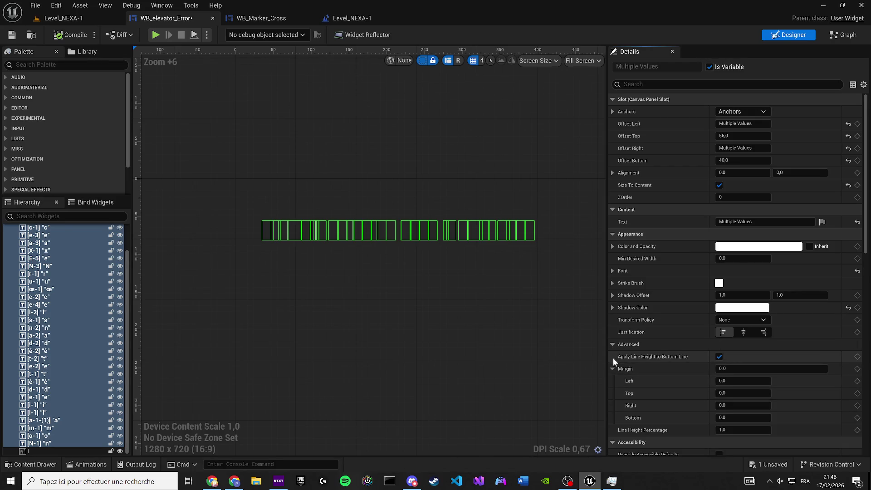
{"action": "left_click", "coordinate": [613, 369]}
{"action": "scroll", "coordinate": [660, 358], "scroll_direction": "down", "scroll_amount": 5}
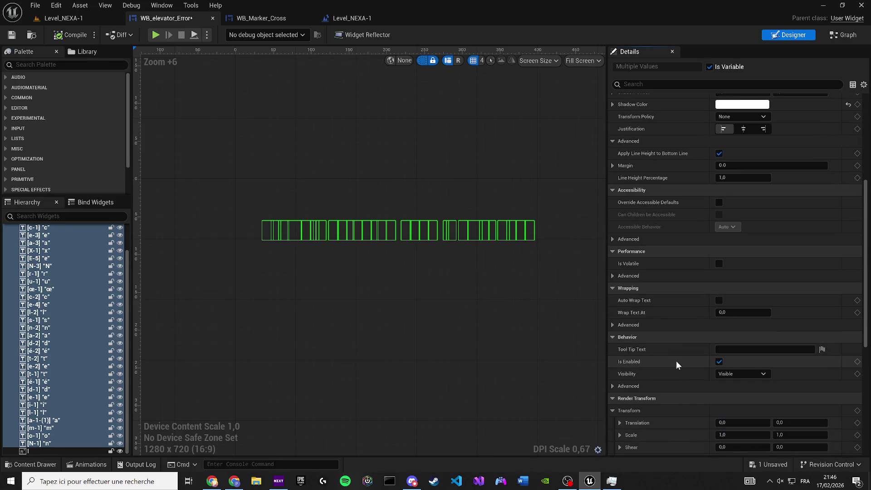
{"action": "left_click", "coordinate": [161, 5]}
{"action": "left_click", "coordinate": [182, 77]}
Select A-Anim-1 and apply a fully transparent Color and Opacity to the letters
{"action": "left_click", "coordinate": [171, 321]}
{"action": "scroll", "coordinate": [306, 245], "scroll_direction": "up", "scroll_amount": 9}
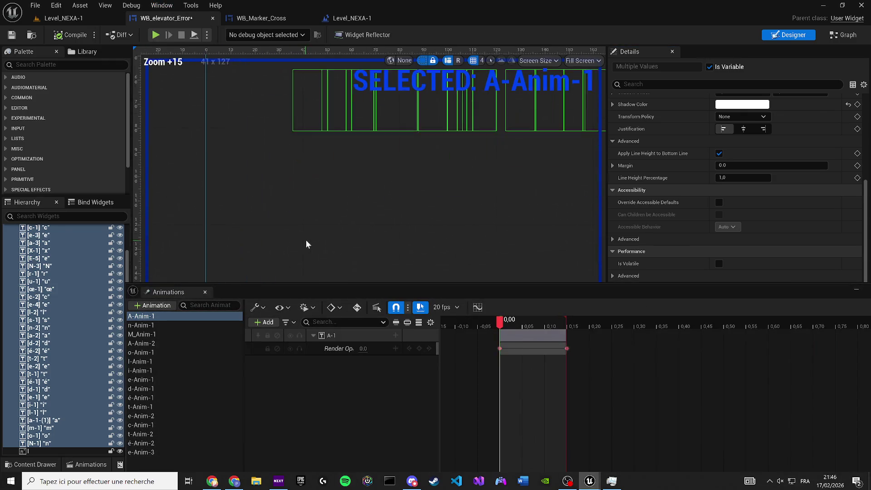
{"action": "mouse_move", "coordinate": [502, 323]}
{"action": "left_mouse_down"}
{"action": "mouse_move", "coordinate": [567, 323]}
{"action": "mouse_move", "coordinate": [501, 323]}
{"action": "left_mouse_up"}
{"action": "scroll", "coordinate": [697, 168], "scroll_direction": "up", "scroll_amount": 2}
{"action": "scroll", "coordinate": [697, 169], "scroll_direction": "up", "scroll_amount": 3}
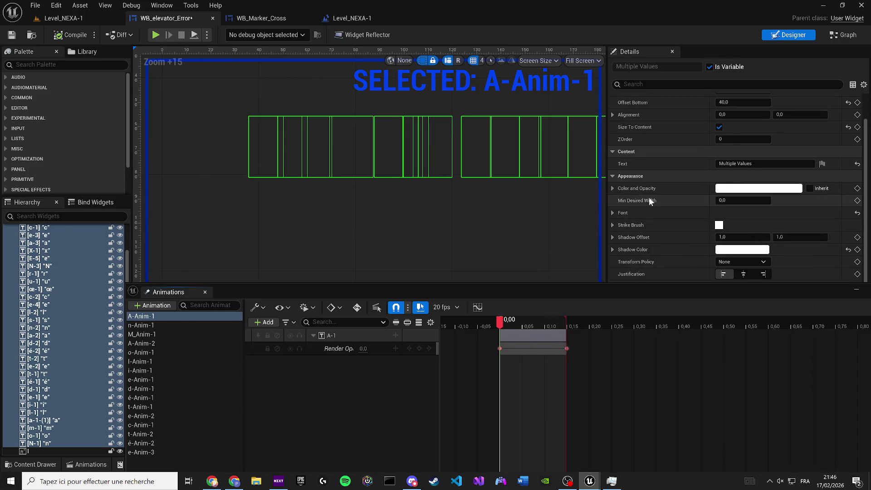
{"action": "left_click", "coordinate": [735, 188]}
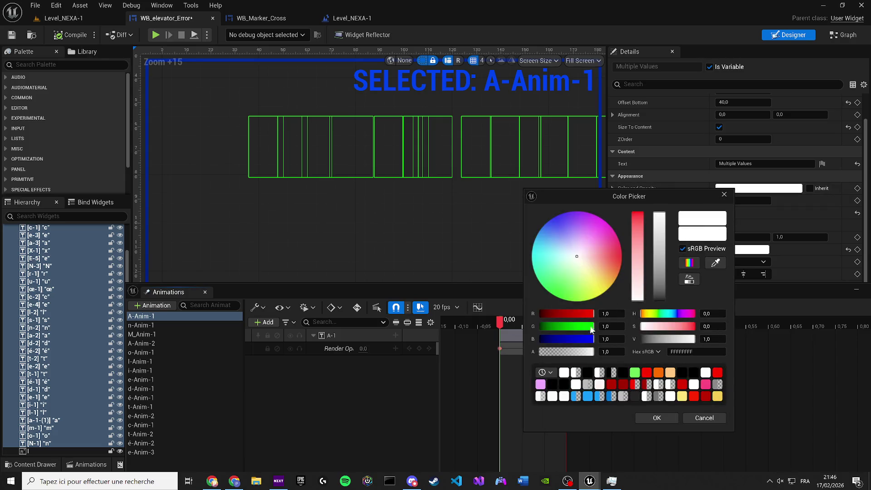
{"action": "left_click_drag", "start_coordinate": [561, 353], "coordinate": [539, 352]}
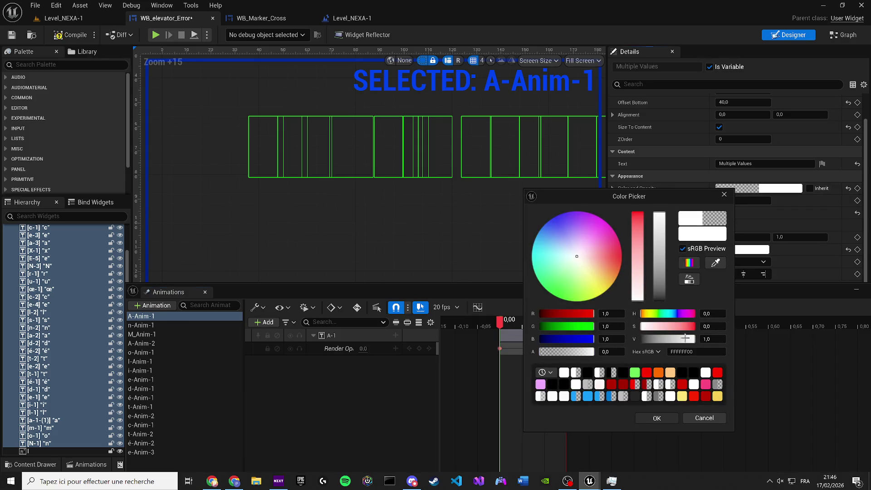
{"action": "left_click", "coordinate": [657, 417]}
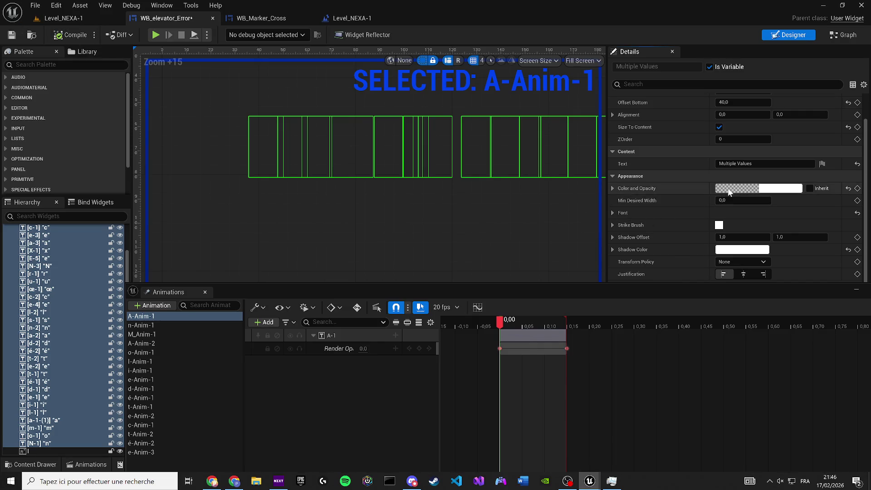
Change the letters' colour to opaque near-white FFFEFBFF with alpha 1
{"action": "left_click", "coordinate": [736, 188]}
{"action": "left_click_drag", "start_coordinate": [590, 268], "coordinate": [578, 282]}
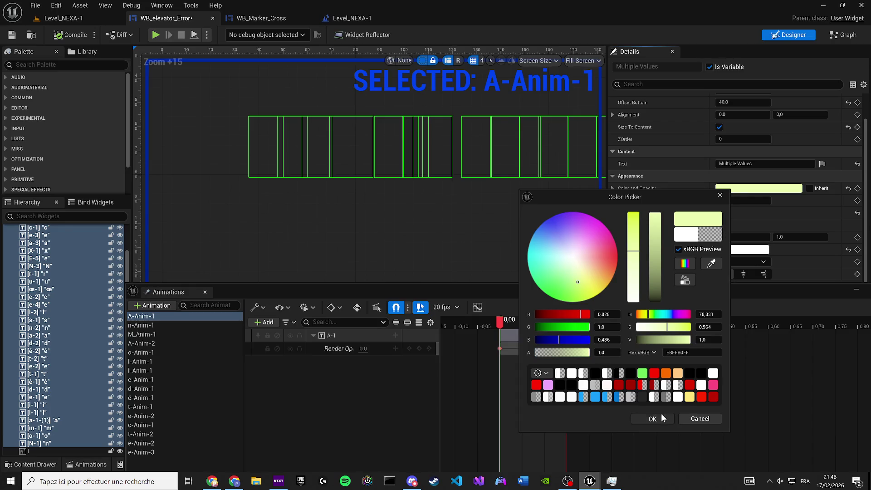
{"action": "left_click", "coordinate": [662, 418]}
{"action": "left_click", "coordinate": [735, 188]}
{"action": "left_click_drag", "start_coordinate": [642, 254], "coordinate": [649, 297]}
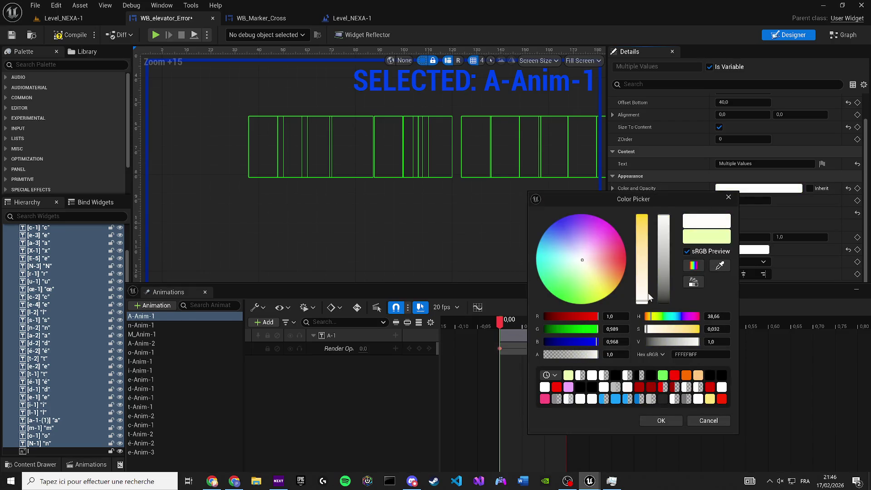
{"action": "left_click", "coordinate": [667, 414]}
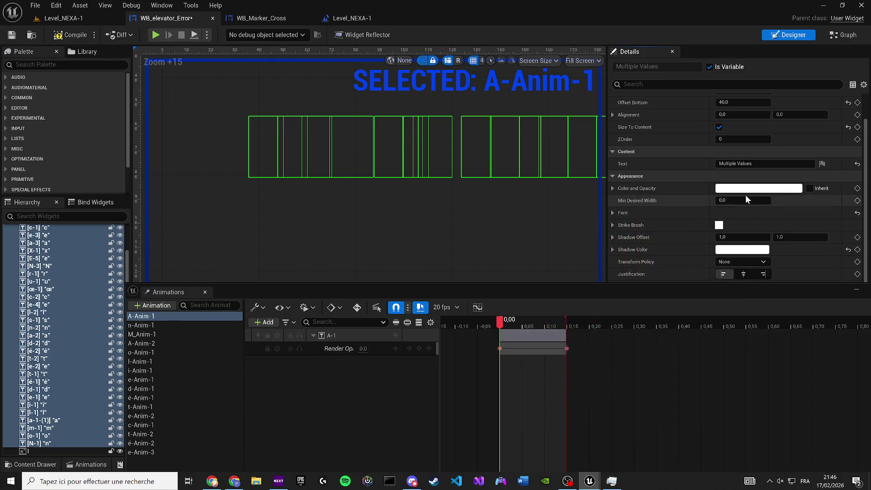
Compile and save WB_elevator_Error
{"action": "scroll", "coordinate": [602, 221], "scroll_direction": "down", "scroll_amount": 4}
{"action": "scroll", "coordinate": [486, 208], "scroll_direction": "up", "scroll_amount": 2}
{"action": "scroll", "coordinate": [696, 225], "scroll_direction": "down", "scroll_amount": 1}
{"action": "scroll", "coordinate": [696, 226], "scroll_direction": "down", "scroll_amount": 10}
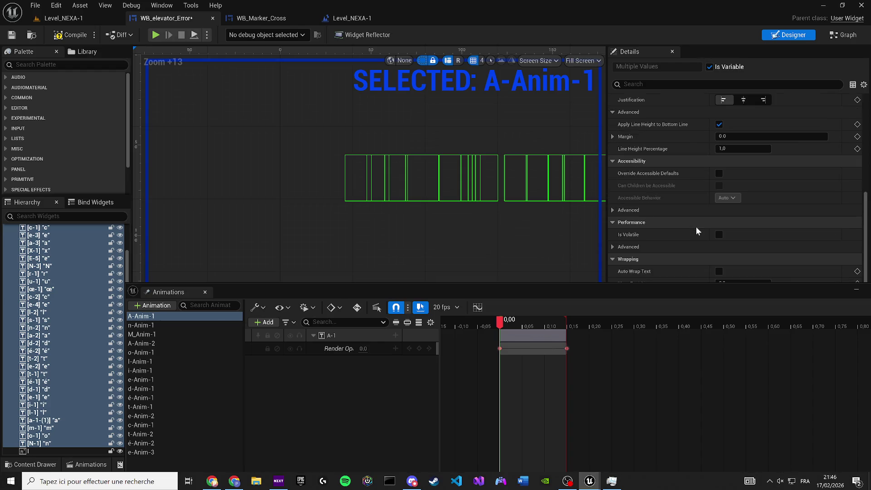
{"action": "scroll", "coordinate": [688, 226], "scroll_direction": "down", "scroll_amount": 5}
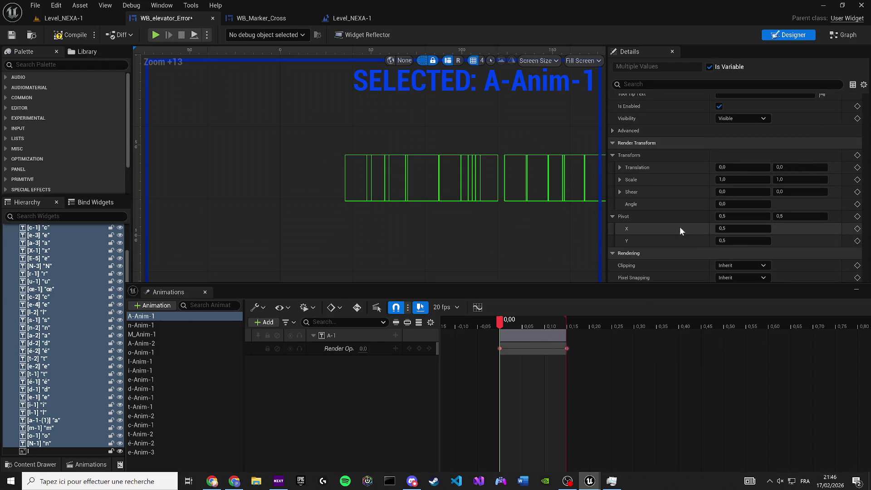
{"action": "left_click", "coordinate": [70, 35]}
{"action": "left_click", "coordinate": [9, 36]}
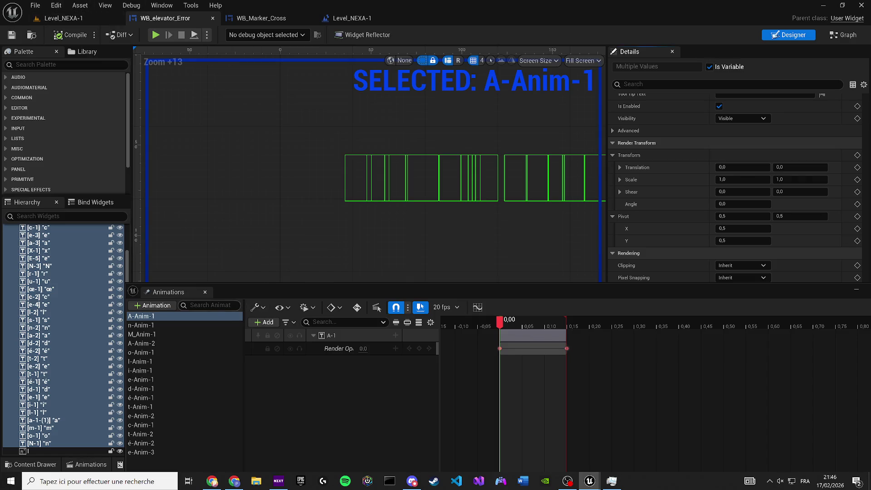
{"action": "left_click", "coordinate": [395, 336]}
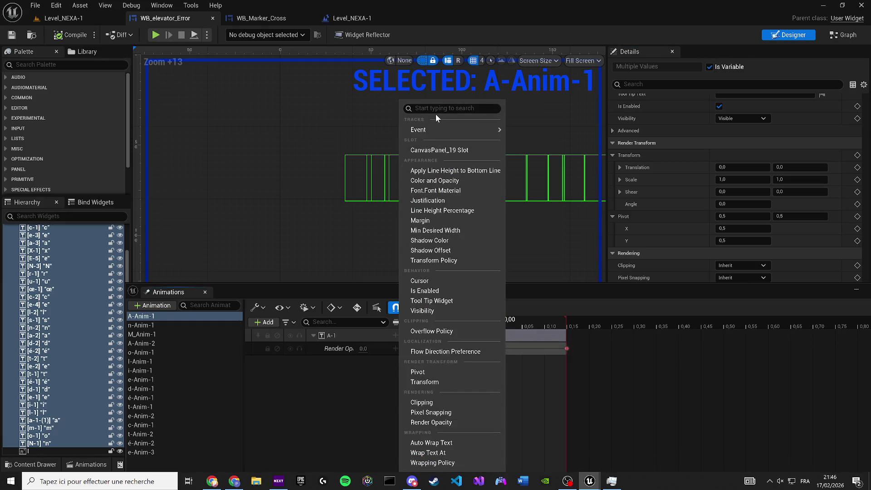
Add a Color and Opacity track to A-1 in A-Anim-1 and key Render Opacity at 1.0
{"action": "type", "text": "opa"}
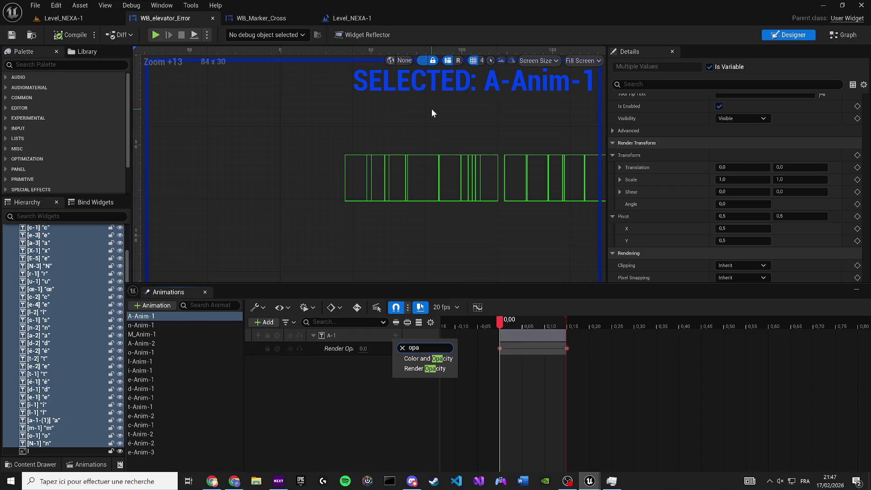
{"action": "left_click", "coordinate": [430, 362]}
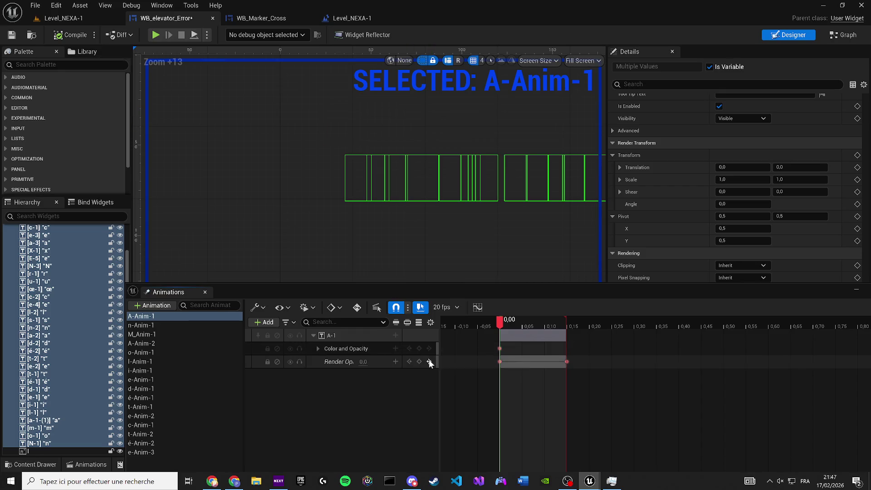
{"action": "type", "text": "1"}
{"action": "key", "text": "Return"}
{"action": "scroll", "coordinate": [237, 260], "scroll_direction": "down", "scroll_amount": 3}
{"action": "scroll", "coordinate": [238, 260], "scroll_direction": "down", "scroll_amount": 1}
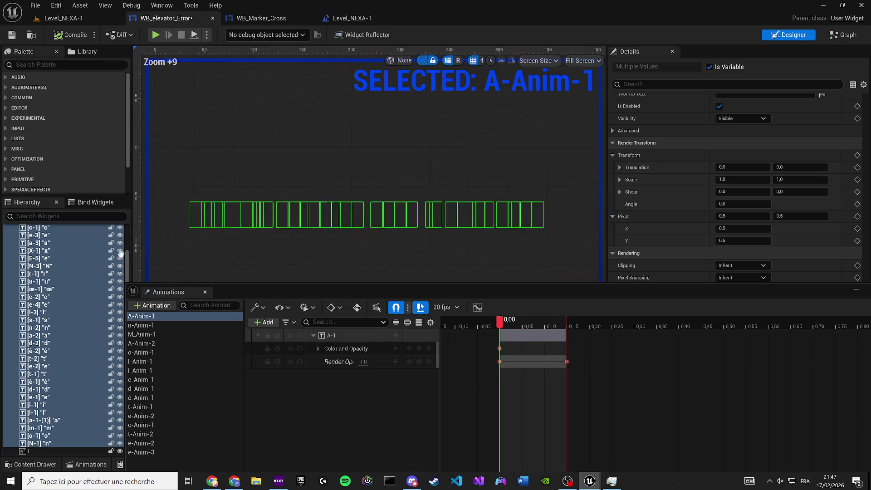
Check n-Anim-1 and A-Anim-1, then close the Animations panel
{"action": "left_click", "coordinate": [215, 255]}
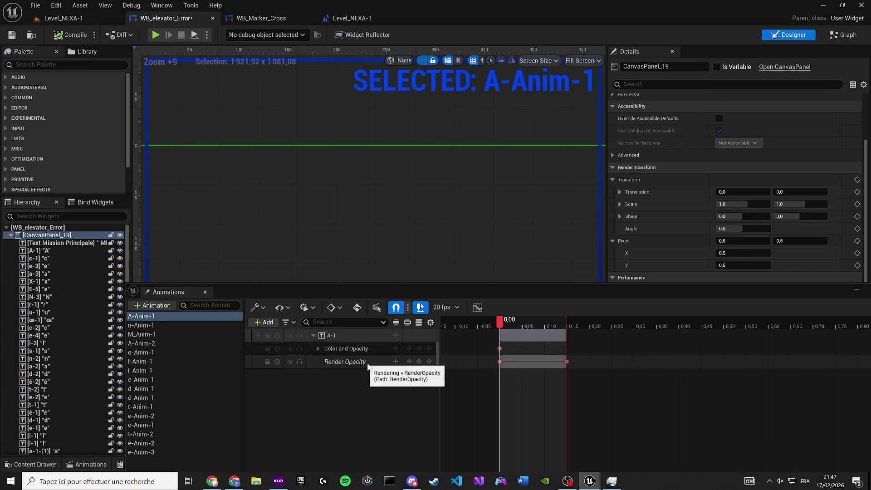
{"action": "mouse_move", "coordinate": [387, 219]}
{"action": "left_mouse_down"}
{"action": "mouse_move", "coordinate": [508, 241]}
{"action": "mouse_move", "coordinate": [419, 214]}
{"action": "left_mouse_up"}
{"action": "scroll", "coordinate": [307, 189], "scroll_direction": "up", "scroll_amount": 2}
{"action": "scroll", "coordinate": [356, 213], "scroll_direction": "down", "scroll_amount": 4}
{"action": "left_click", "coordinate": [164, 326]}
{"action": "left_click", "coordinate": [149, 316]}
{"action": "scroll", "coordinate": [362, 237], "scroll_direction": "down", "scroll_amount": 6}
{"action": "scroll", "coordinate": [212, 187], "scroll_direction": "down", "scroll_amount": 4}
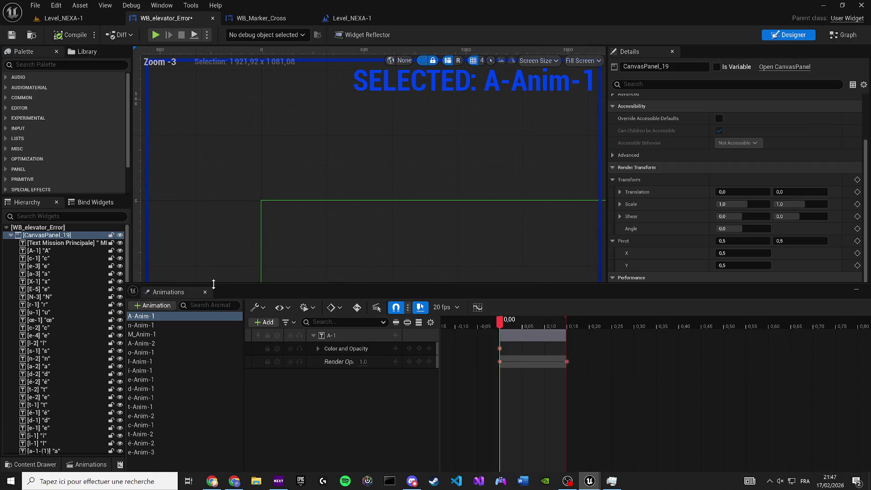
{"action": "left_click", "coordinate": [205, 292]}
{"action": "left_click", "coordinate": [82, 267]}
Undo four colour and Render Opacity edits with Ctrl+Z, passing through the Graph view
{"action": "scroll", "coordinate": [359, 213], "scroll_direction": "up", "scroll_amount": 18}
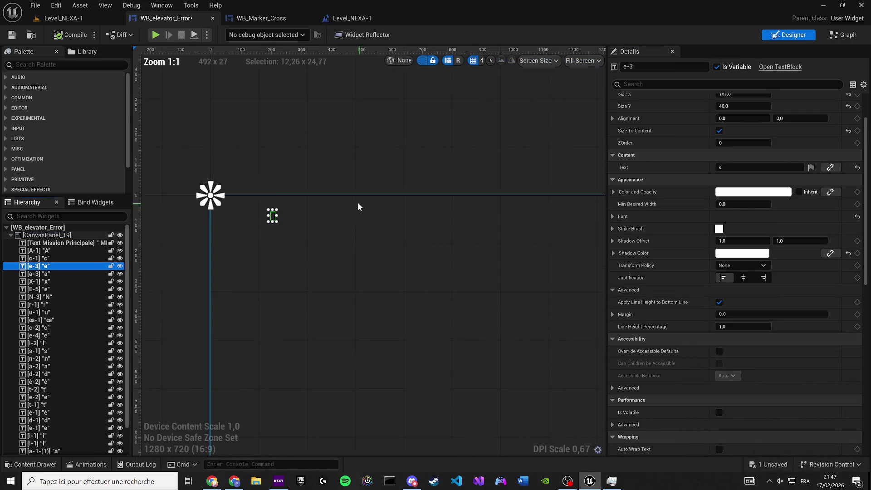
{"action": "scroll", "coordinate": [274, 237], "scroll_direction": "up", "scroll_amount": 3}
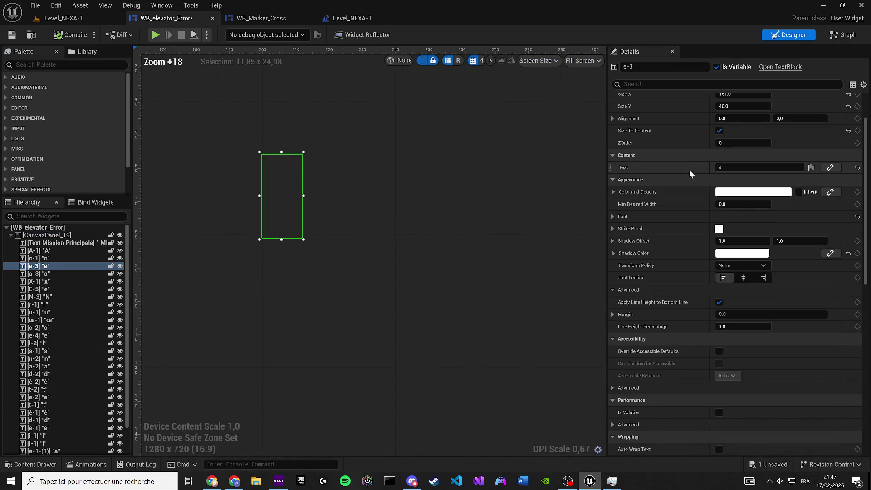
{"action": "scroll", "coordinate": [730, 154], "scroll_direction": "up", "scroll_amount": 2}
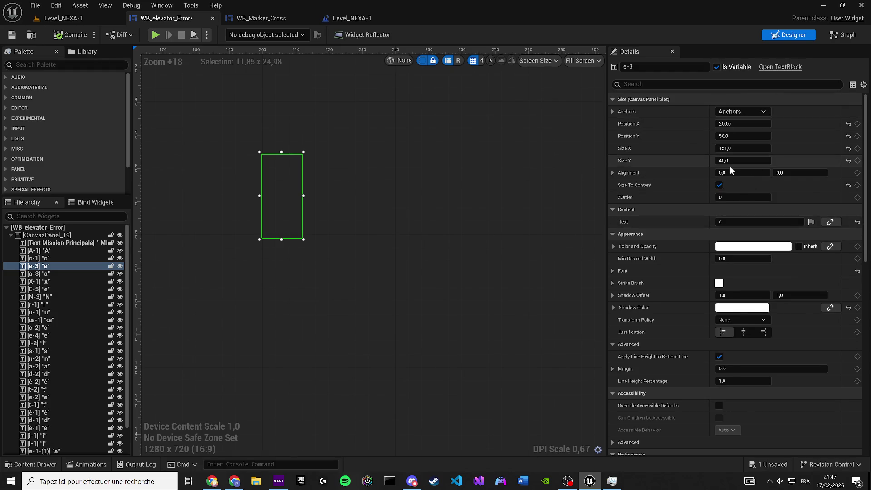
{"action": "scroll", "coordinate": [620, 282], "scroll_direction": "down", "scroll_amount": 1}
{"action": "scroll", "coordinate": [376, 159], "scroll_direction": "down", "scroll_amount": 20}
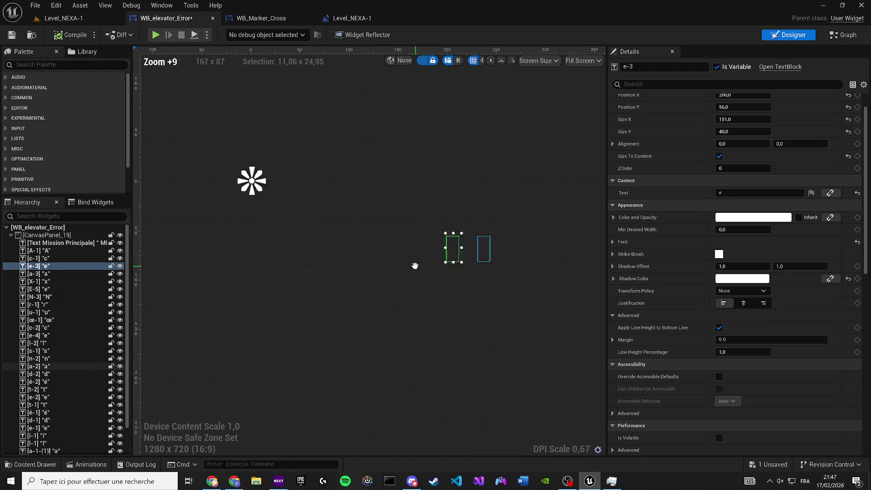
{"action": "key", "text": "ctrl+z"}
{"action": "key", "text": "ctrl+z"}
{"action": "key", "text": "ctrl+z"}
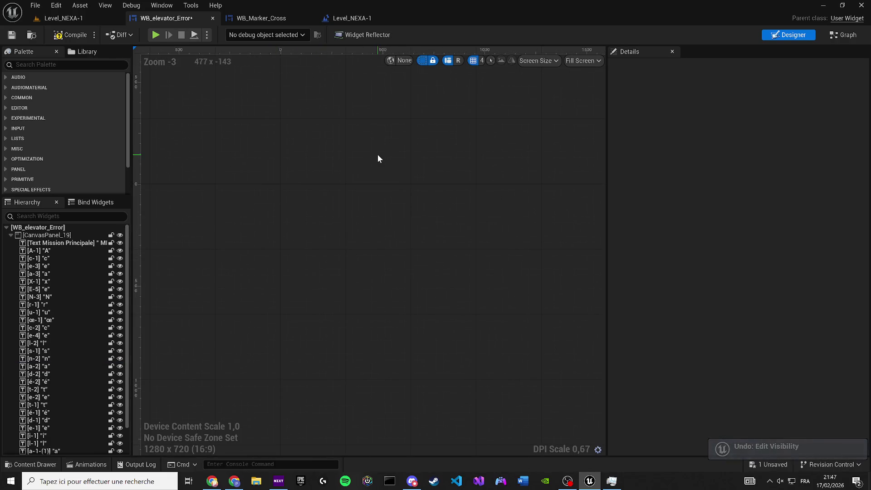
{"action": "key", "text": "ctrl+z"}
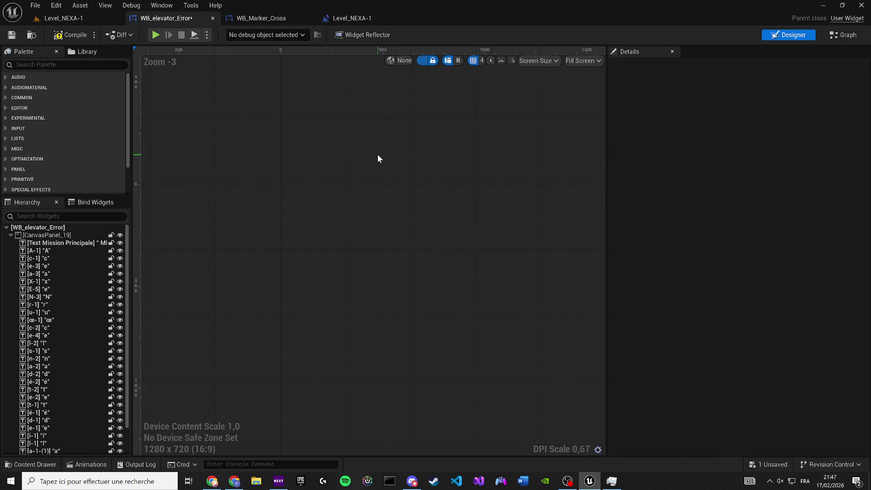
{"action": "left_click", "coordinate": [844, 35]}
{"action": "key", "text": "ctrl+z"}
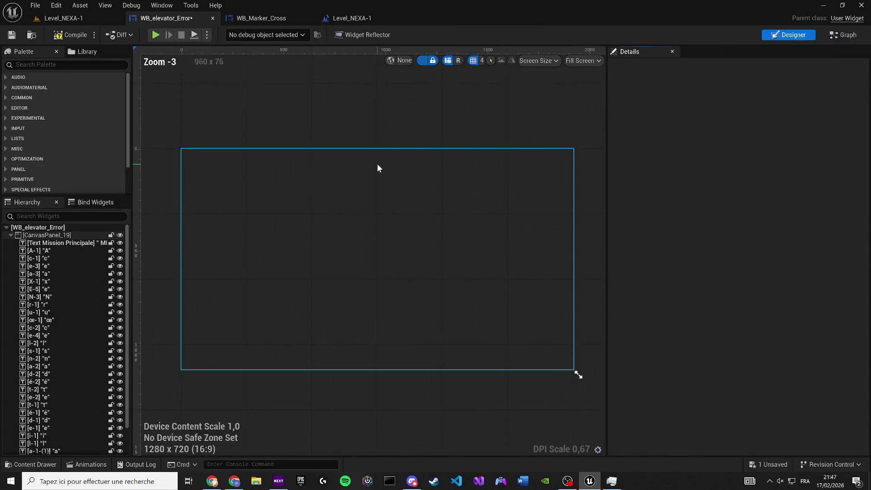
{"action": "key", "text": "ctrl+z"}
{"action": "scroll", "coordinate": [183, 160], "scroll_direction": "up", "scroll_amount": 10}
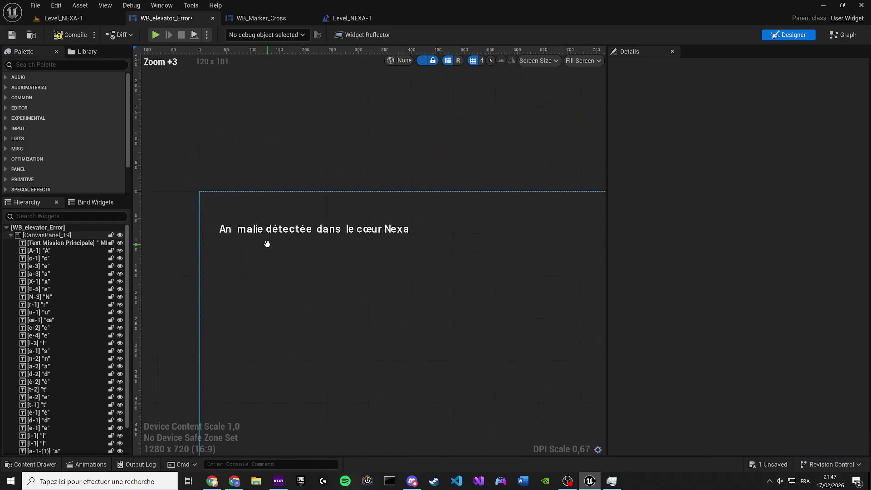
Select o-1, confirm its colour unchanged, and compile the widget
{"action": "left_click", "coordinate": [213, 218]}
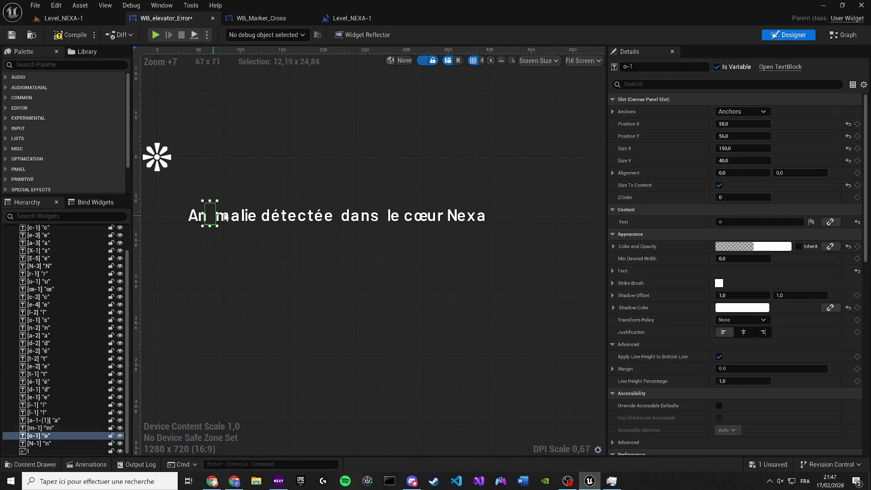
{"action": "left_click", "coordinate": [730, 246]}
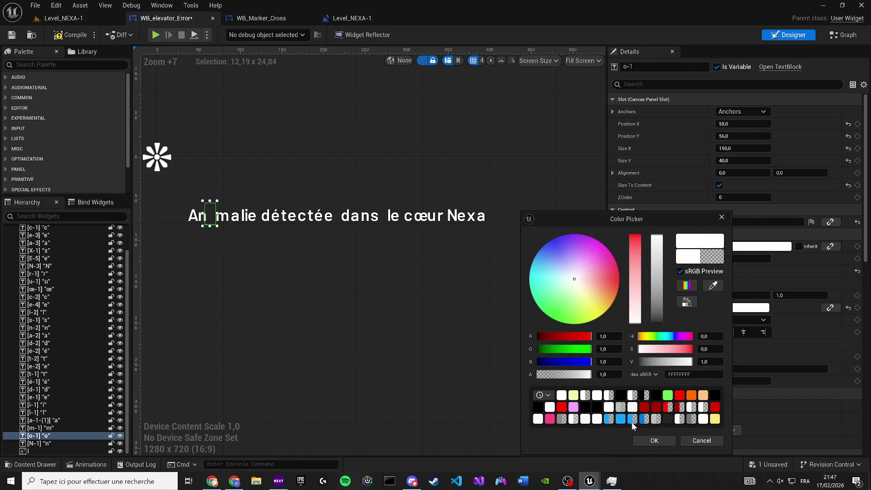
{"action": "left_click", "coordinate": [644, 438]}
{"action": "left_click", "coordinate": [64, 37]}
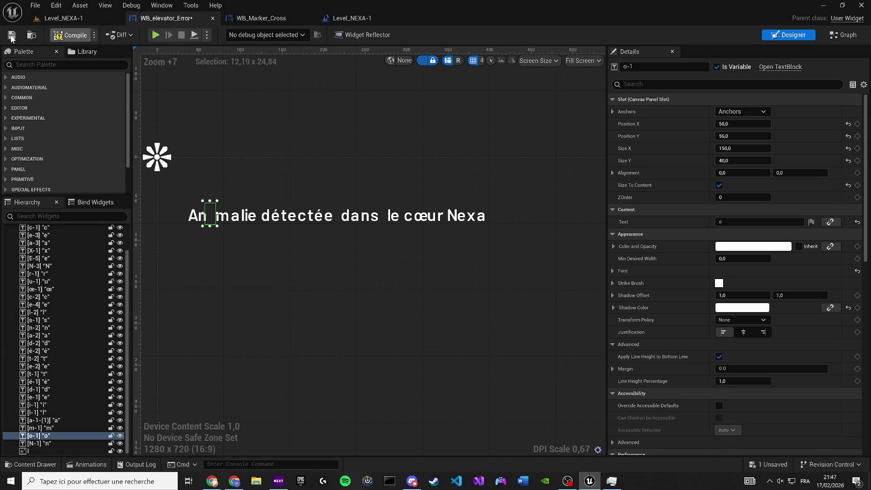
Filter Details for 'rend' and raise o-1's Render Opacity to 0.984
{"action": "scroll", "coordinate": [211, 217], "scroll_direction": "up", "scroll_amount": 5}
{"action": "left_click", "coordinate": [656, 87]}
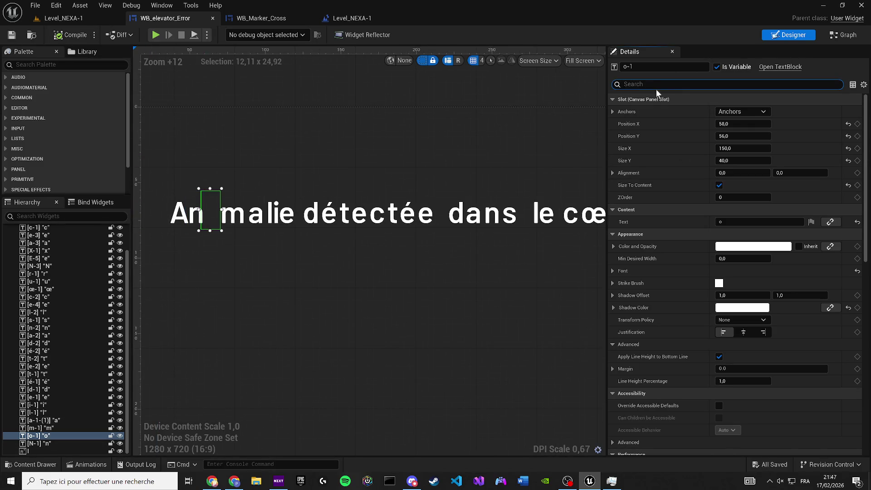
{"action": "type", "text": "rend"}
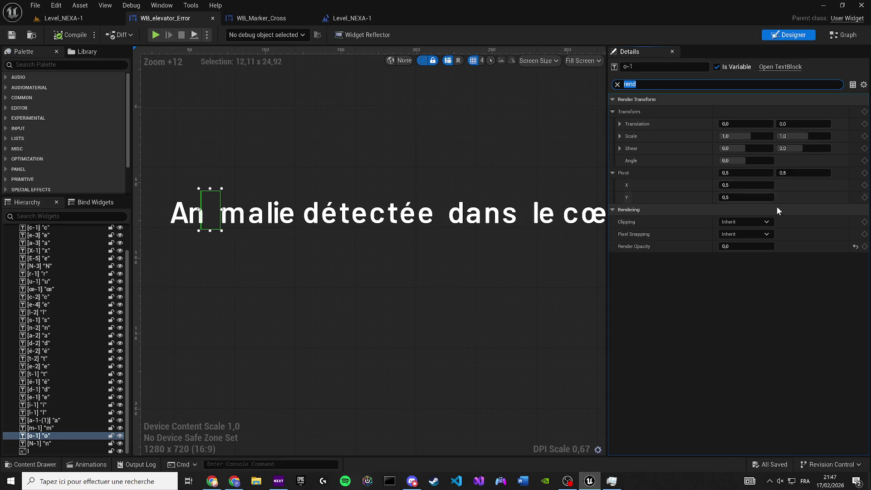
{"action": "left_click_drag", "start_coordinate": [744, 246], "coordinate": [772, 246]}
{"action": "scroll", "coordinate": [300, 235], "scroll_direction": "up", "scroll_amount": 5}
{"action": "mouse_move", "coordinate": [293, 193]}
{"action": "left_mouse_down"}
{"action": "mouse_move", "coordinate": [286, 142]}
{"action": "mouse_move", "coordinate": [303, 223]}
{"action": "left_mouse_up"}
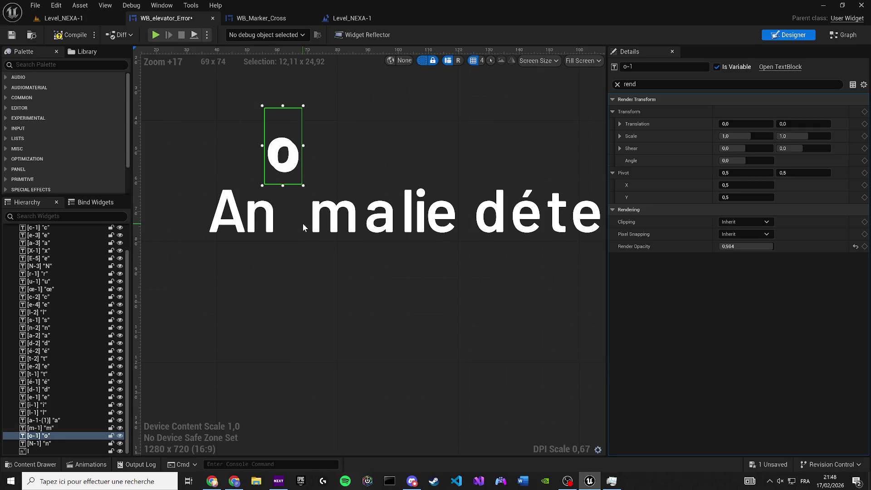
{"action": "key", "text": "ctrl+z"}
{"action": "left_click", "coordinate": [161, 5]}
Open the Animations panel and review o-Anim-1, A-Anim-1, n-Anim-1, M_Anim-1 and A-Anim-2 in turn
{"action": "left_click", "coordinate": [193, 74]}
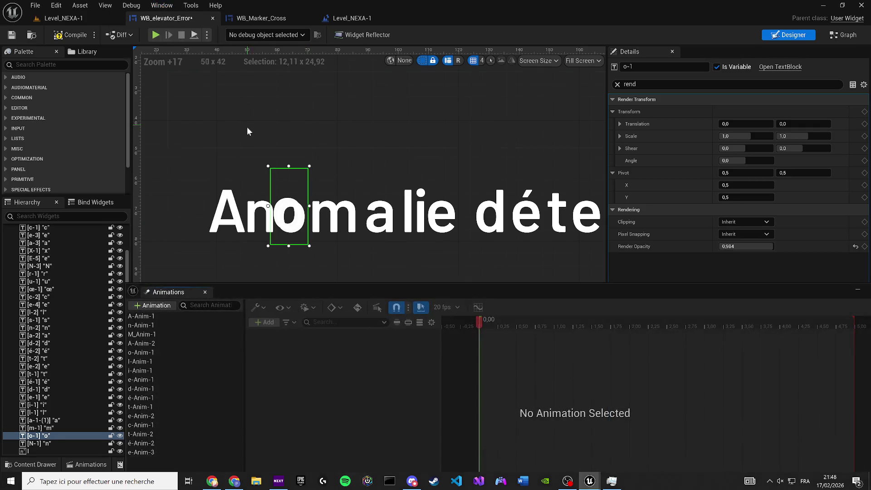
{"action": "left_click", "coordinate": [137, 354]}
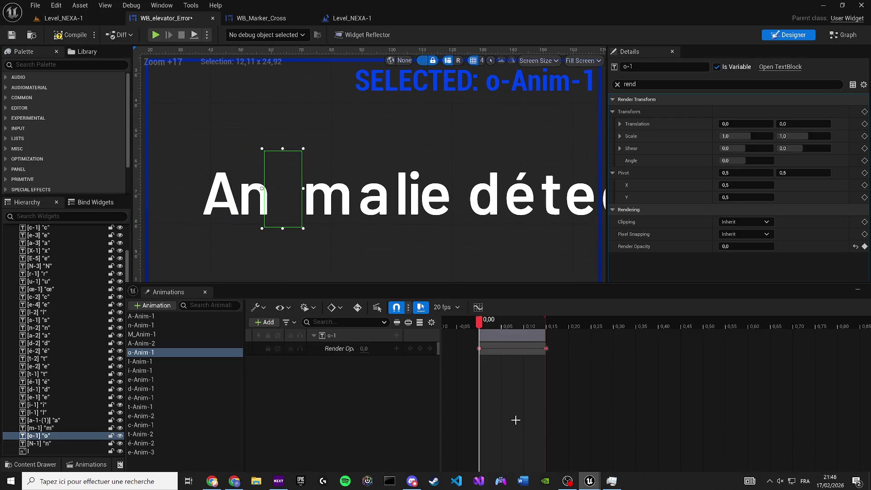
{"action": "scroll", "coordinate": [506, 404], "scroll_direction": "up", "scroll_amount": 5}
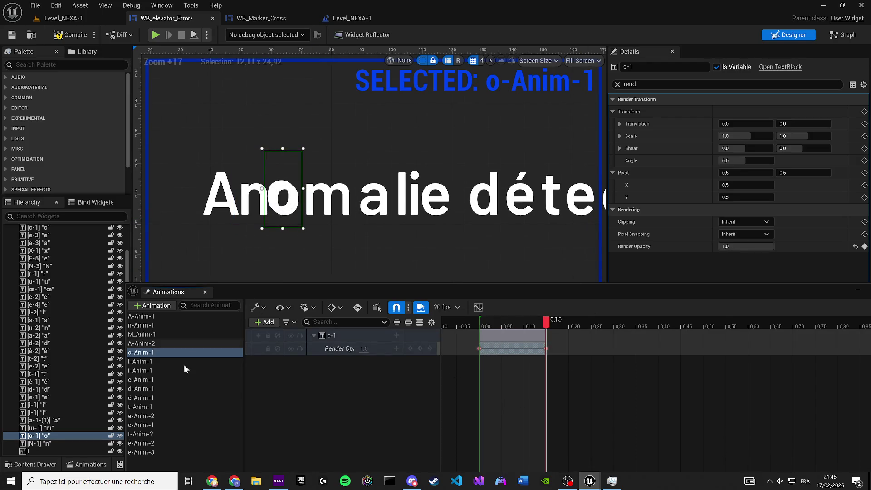
{"action": "left_click", "coordinate": [164, 316]}
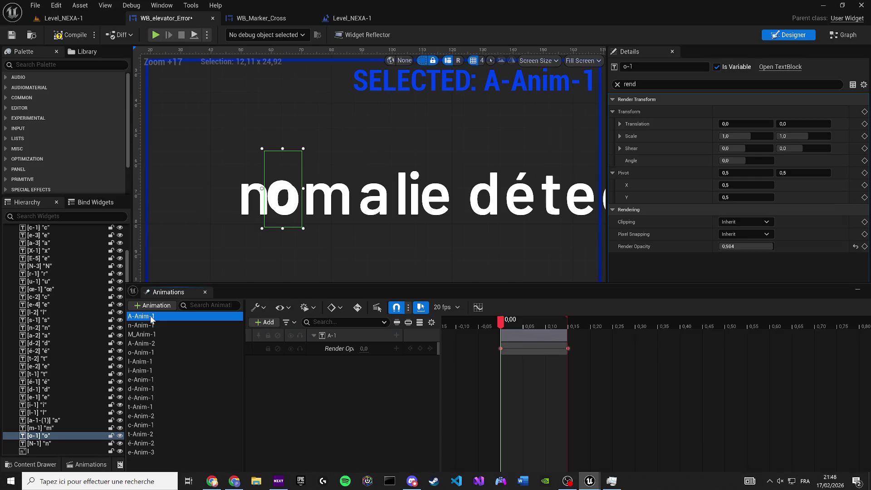
{"action": "left_click", "coordinate": [146, 326]}
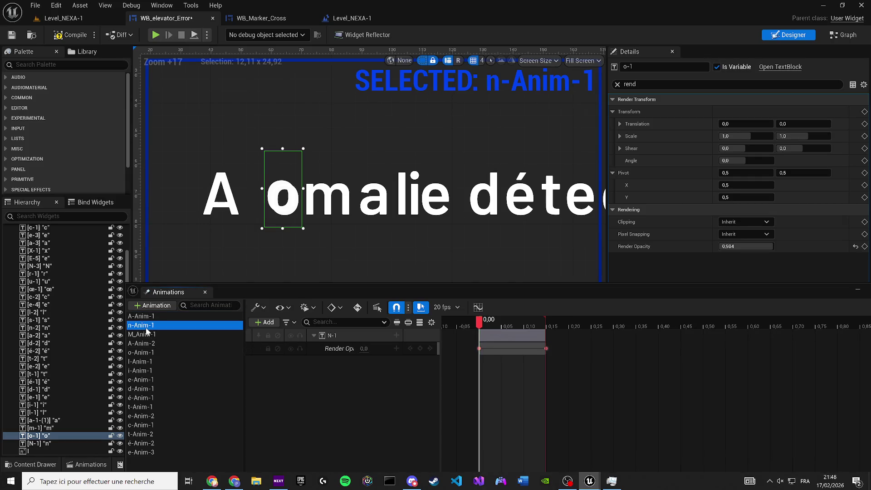
{"action": "left_click", "coordinate": [145, 335]}
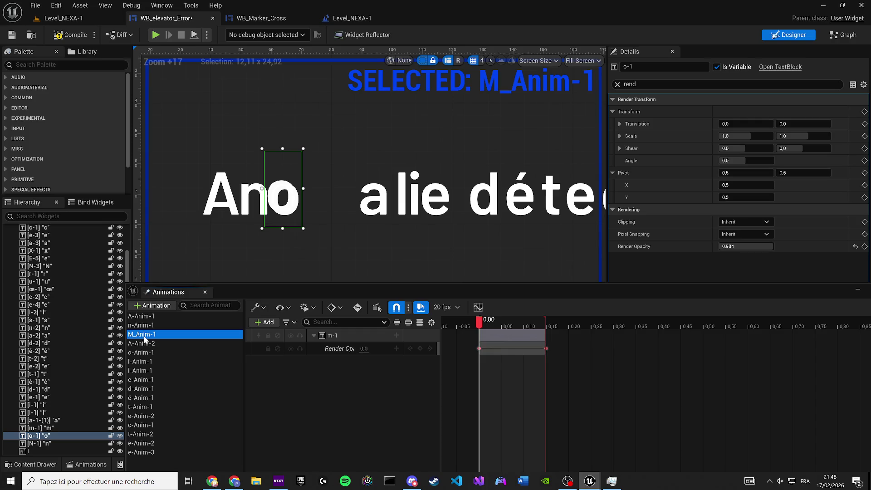
{"action": "left_click", "coordinate": [147, 344]}
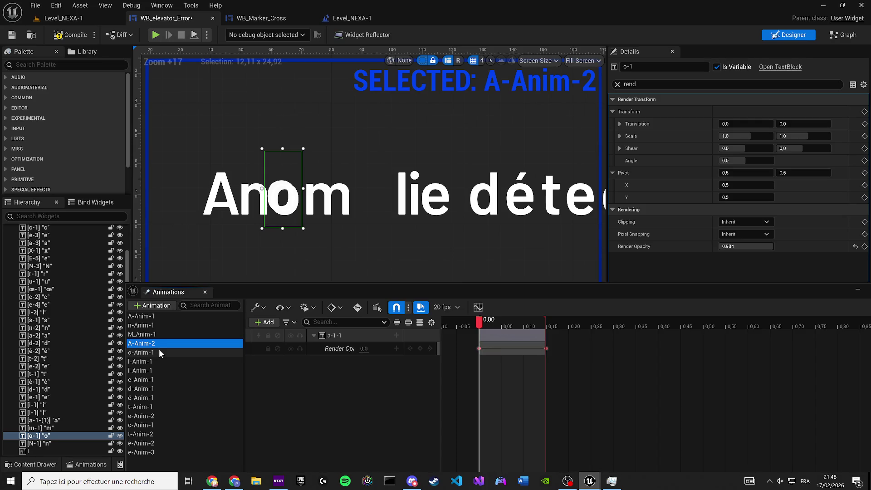
In o-Anim-1, set the o letter's colour alpha to 0 at 0,00, then compile and test-play
{"action": "left_click", "coordinate": [158, 350]}
{"action": "left_click_drag", "start_coordinate": [480, 321], "coordinate": [551, 321]}
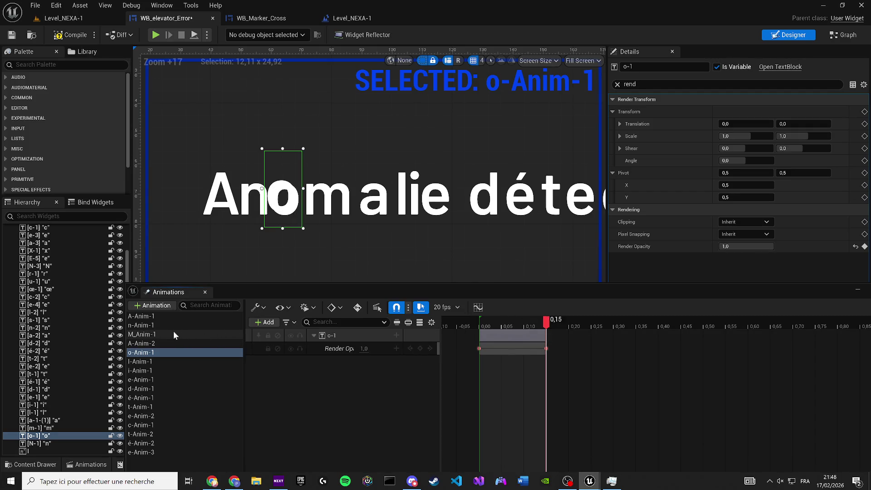
{"action": "left_click", "coordinate": [617, 84]}
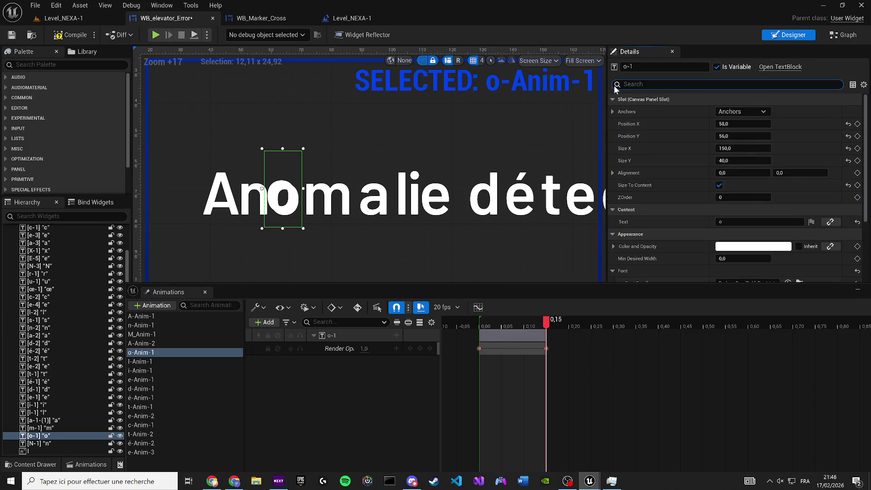
{"action": "left_click", "coordinate": [723, 249]}
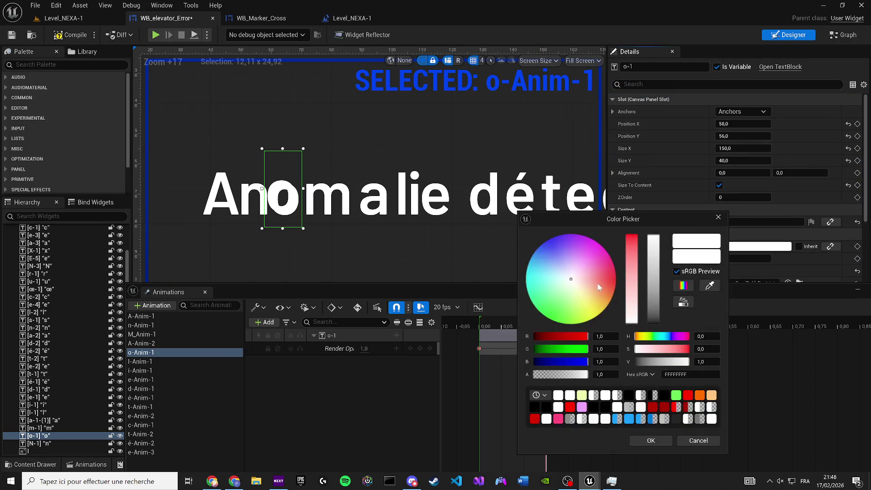
{"action": "left_click_drag", "start_coordinate": [558, 377], "coordinate": [526, 375]}
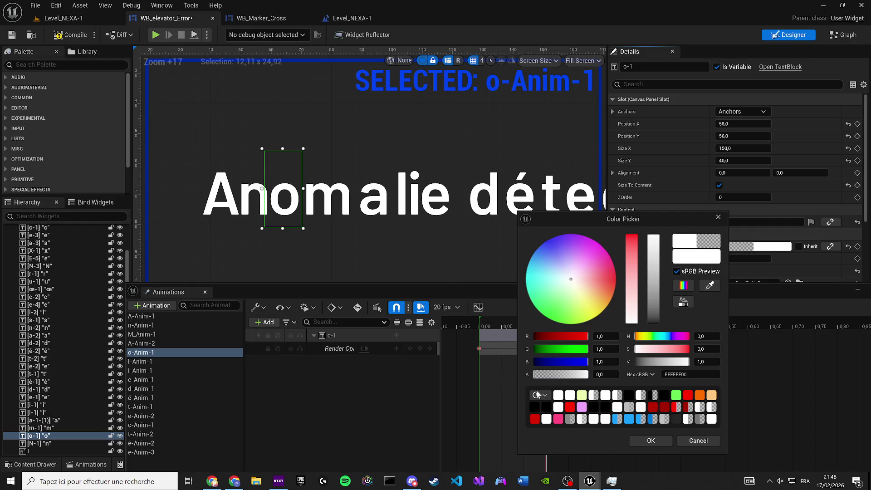
{"action": "left_click", "coordinate": [643, 440]}
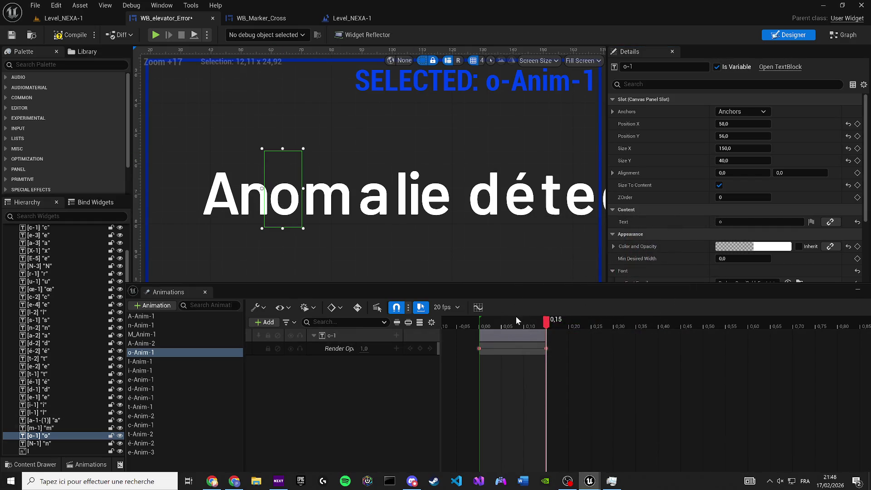
{"action": "left_click", "coordinate": [480, 322]}
{"action": "left_click", "coordinate": [58, 35]}
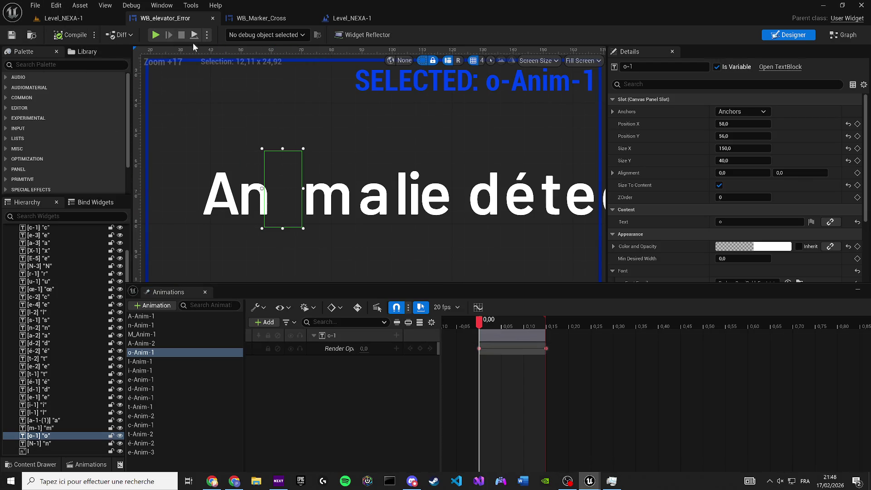
{"action": "left_click", "coordinate": [153, 35]}
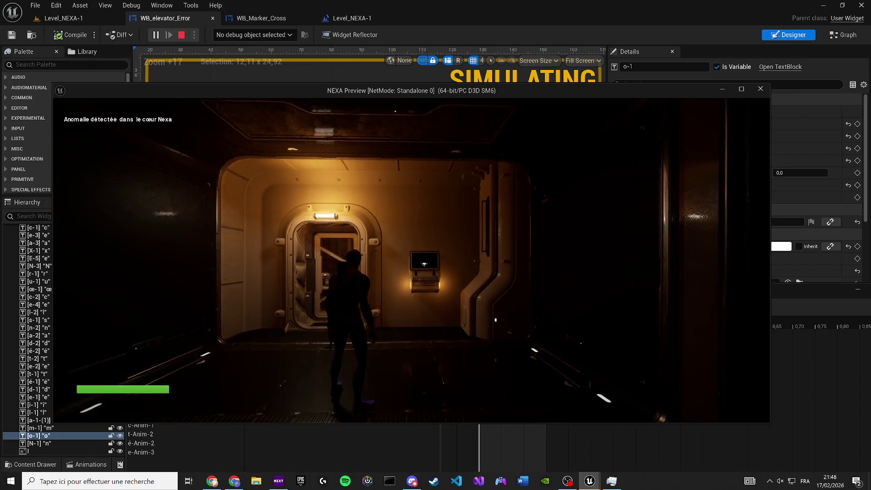
{"action": "key", "text": "Escape"}
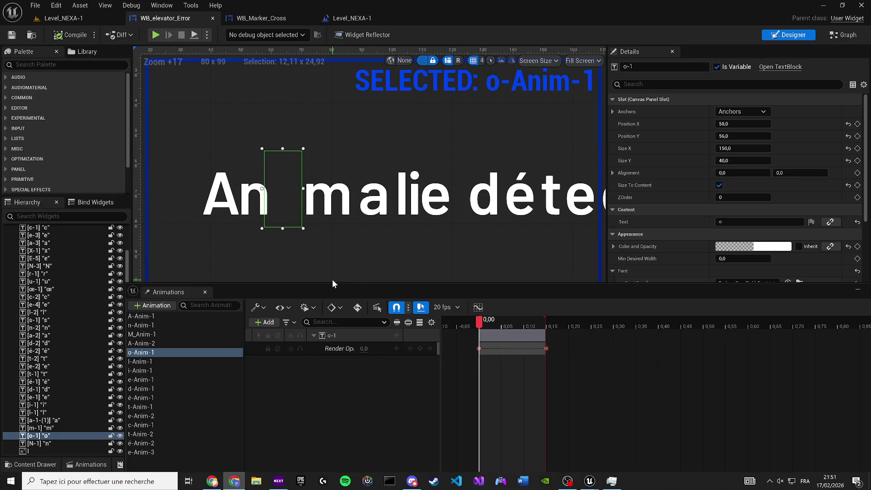
Scrub o-Anim-1 to 0,15 to preview the o fading in, then close the Animations timeline
{"action": "mouse_move", "coordinate": [480, 323]}
{"action": "left_mouse_down"}
{"action": "mouse_move", "coordinate": [560, 333]}
{"action": "mouse_move", "coordinate": [461, 327]}
{"action": "mouse_move", "coordinate": [512, 338]}
{"action": "mouse_move", "coordinate": [467, 331]}
{"action": "left_mouse_up"}
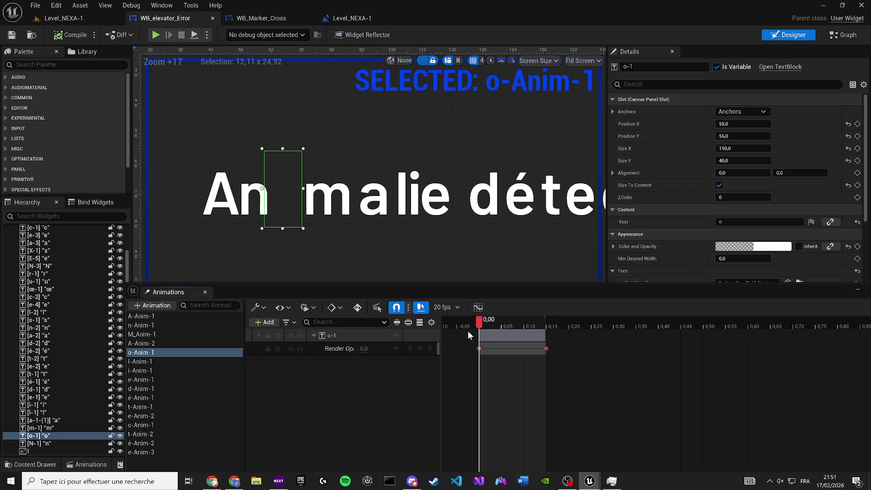
{"action": "left_click", "coordinate": [837, 38]}
{"action": "left_click", "coordinate": [788, 35]}
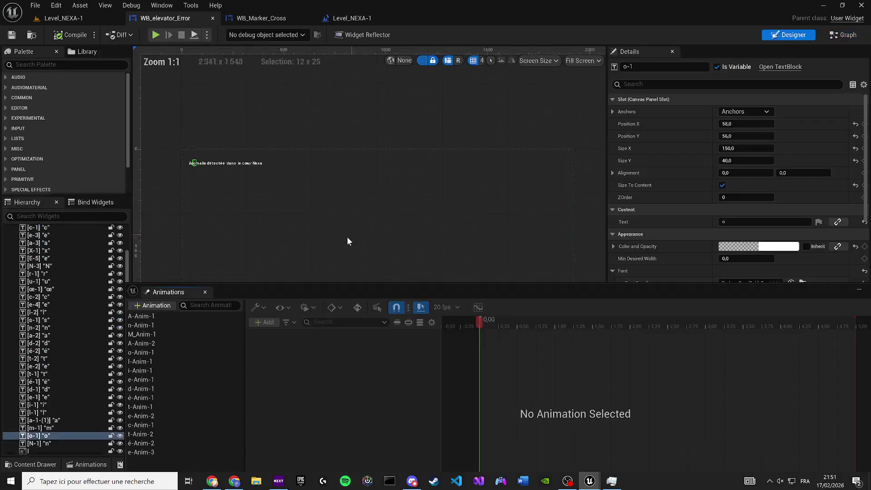
{"action": "scroll", "coordinate": [271, 193], "scroll_direction": "up", "scroll_amount": 5}
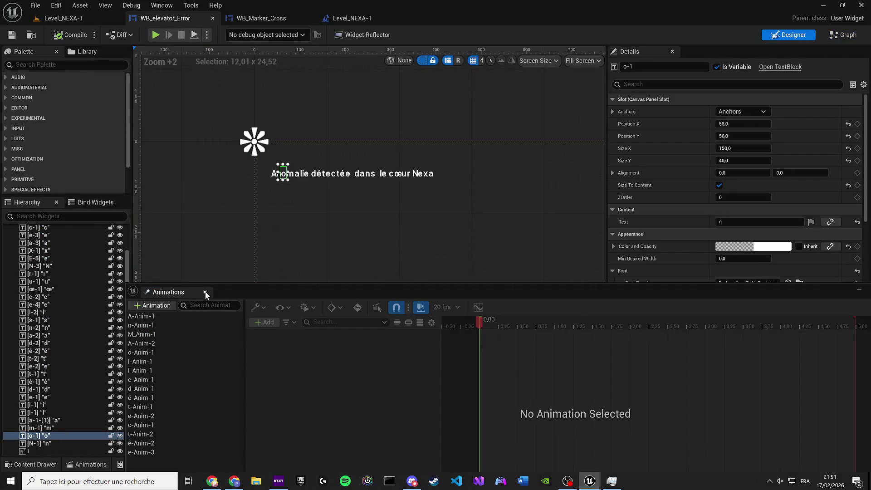
{"action": "left_click", "coordinate": [205, 292]}
{"action": "scroll", "coordinate": [257, 194], "scroll_direction": "up", "scroll_amount": 11}
Set A-1's Render Opacity to 0.9984 via the 'rend' filter, compile, save and view the graph
{"action": "left_click", "coordinate": [264, 239]}
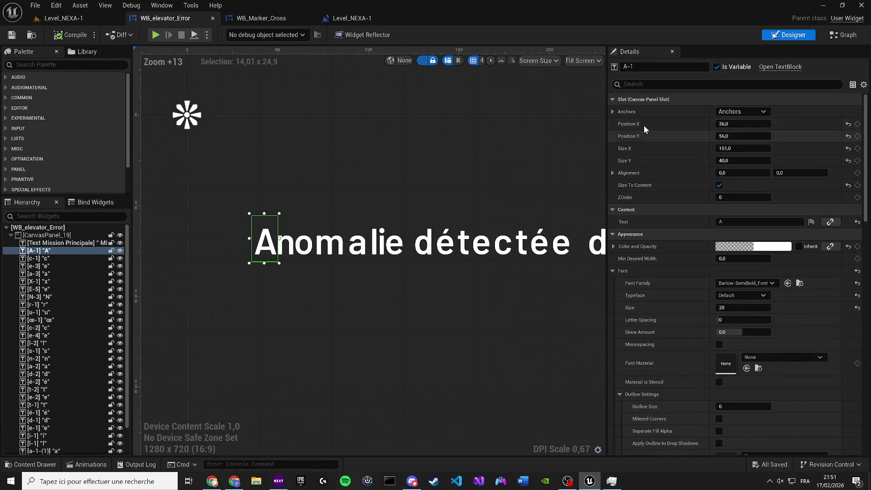
{"action": "left_click", "coordinate": [726, 84]}
{"action": "type", "text": "re"}
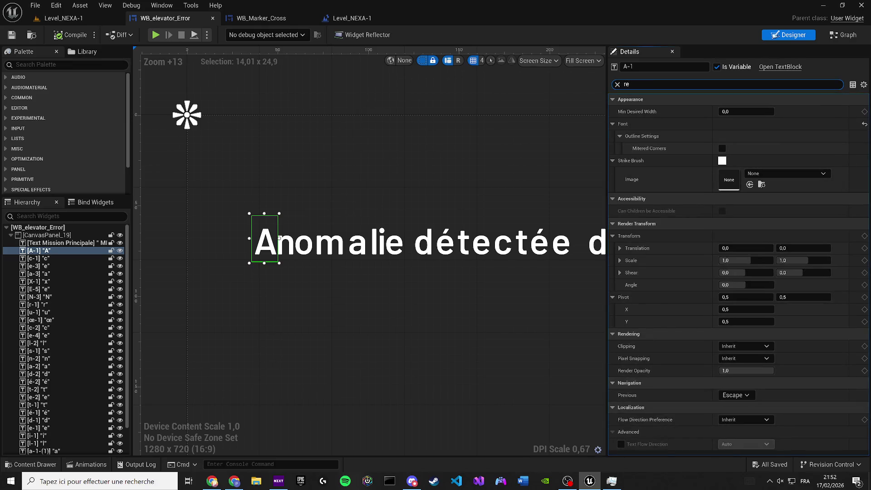
{"action": "type", "text": "nd"}
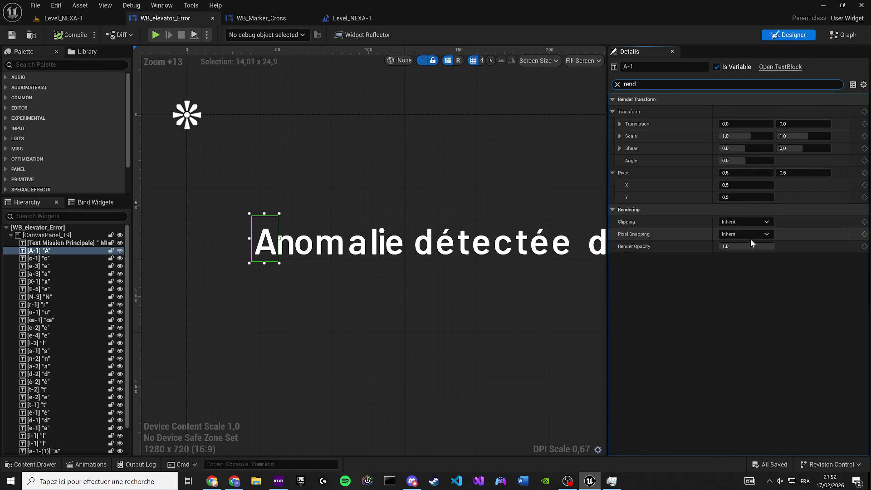
{"action": "left_click_drag", "start_coordinate": [746, 246], "coordinate": [711, 242]}
{"action": "left_click", "coordinate": [71, 35]}
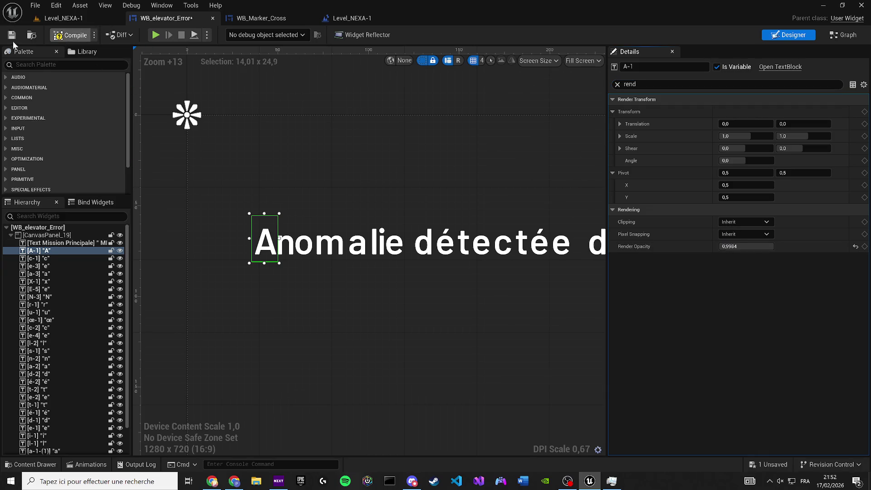
{"action": "left_click", "coordinate": [11, 36]}
{"action": "left_click", "coordinate": [843, 35]}
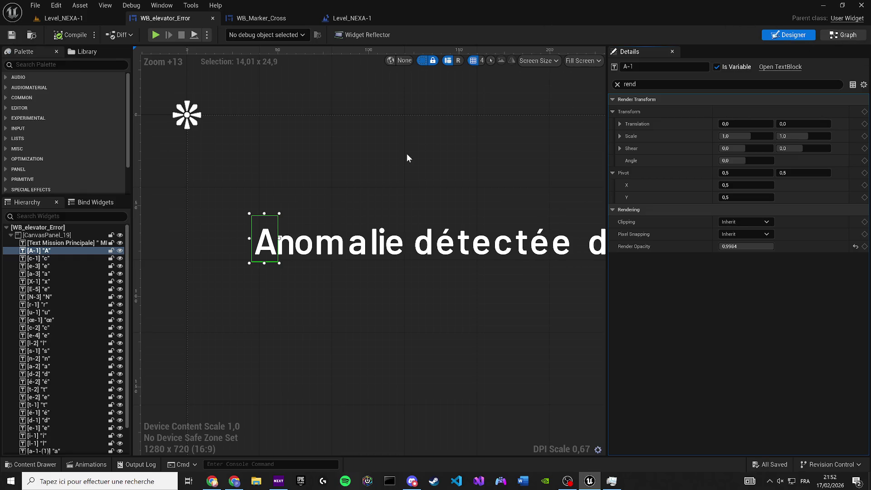
{"action": "scroll", "coordinate": [406, 310], "scroll_direction": "up", "scroll_amount": 3}
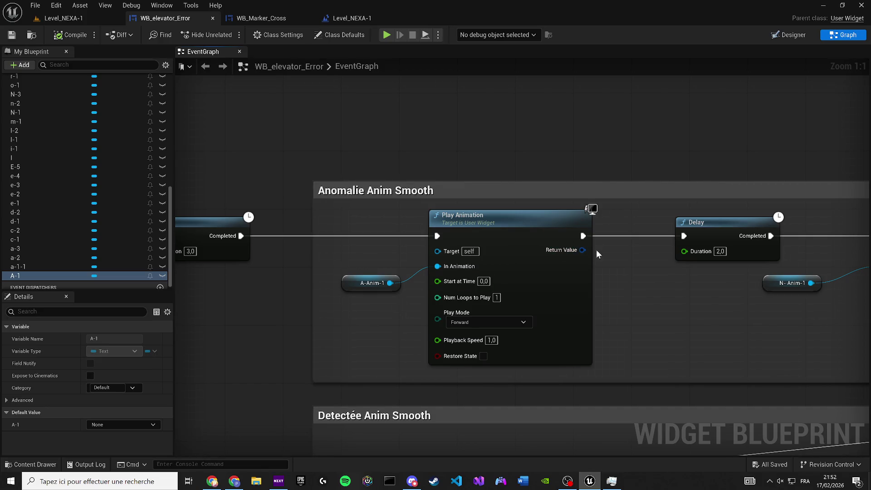
Break the Play Animation to Delay exec wire, compile, test-play, save and return to Designer
{"action": "left_click", "coordinate": [583, 235], "text": "alt"}
{"action": "left_click", "coordinate": [68, 36]}
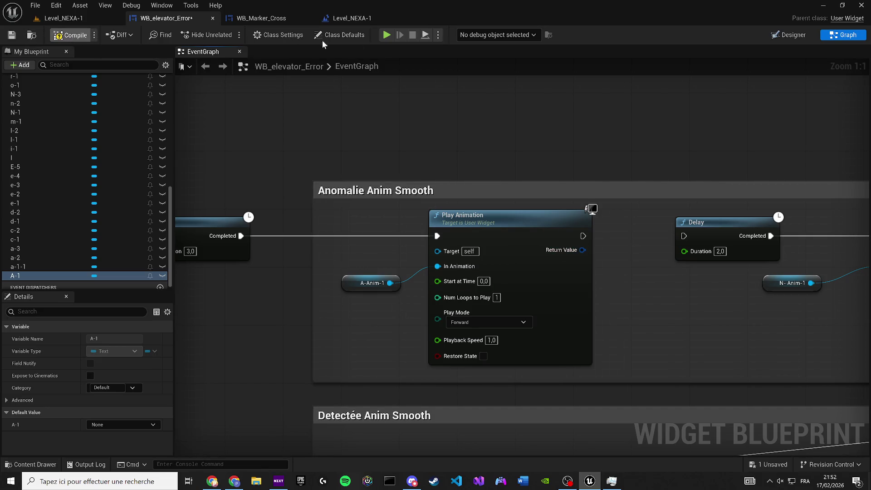
{"action": "left_click", "coordinate": [383, 35]}
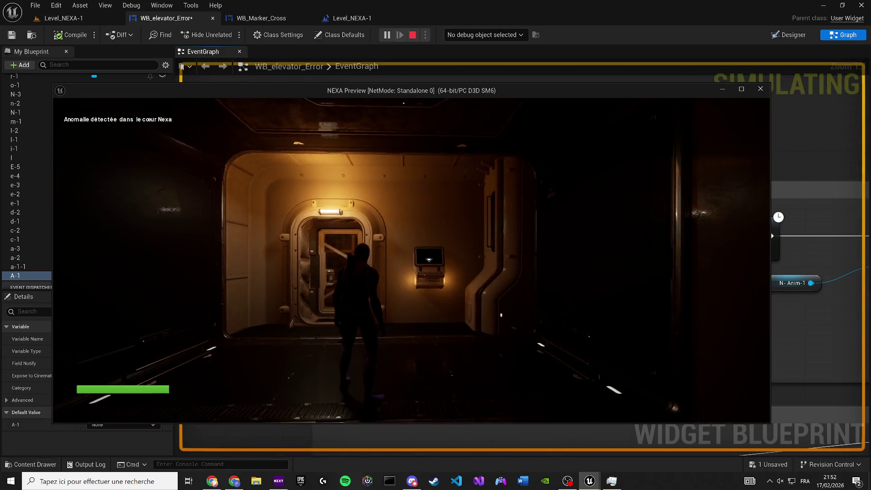
{"action": "key", "text": "Escape"}
{"action": "scroll", "coordinate": [580, 238], "scroll_direction": "down", "scroll_amount": 2}
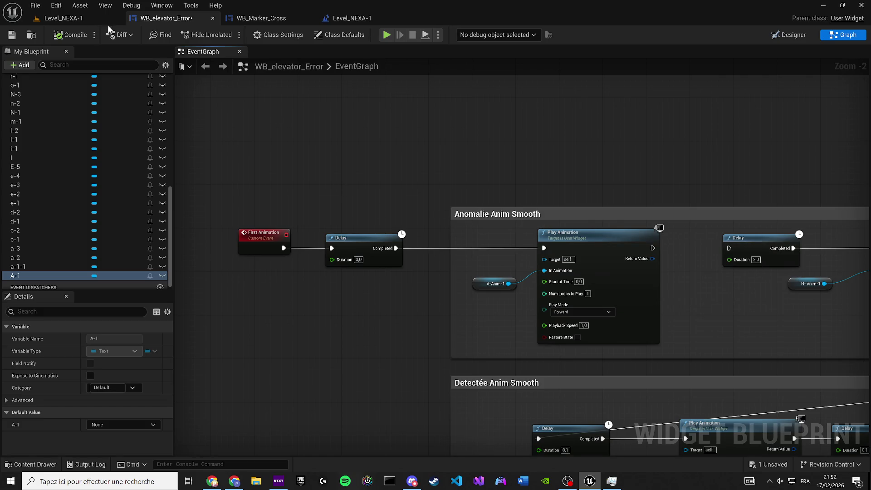
{"action": "left_click", "coordinate": [12, 35]}
{"action": "left_click", "coordinate": [790, 35]}
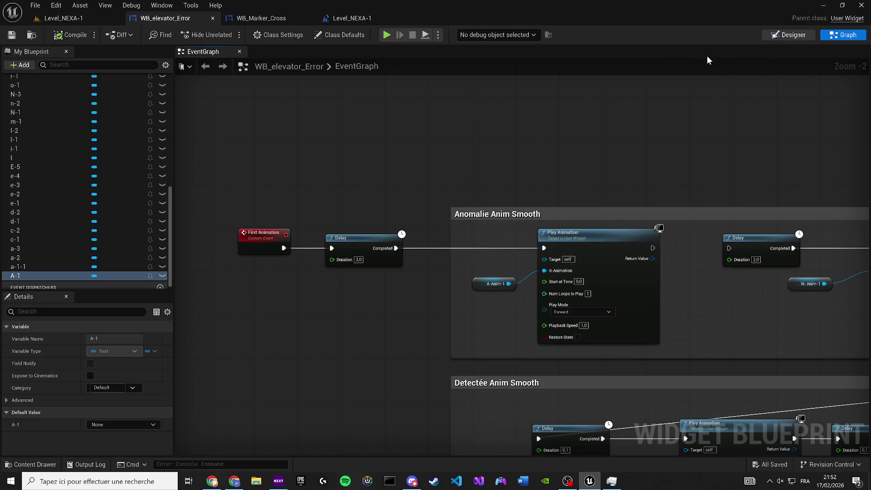
{"action": "scroll", "coordinate": [437, 192], "scroll_direction": "up", "scroll_amount": 3}
{"action": "scroll", "coordinate": [341, 242], "scroll_direction": "up", "scroll_amount": 3}
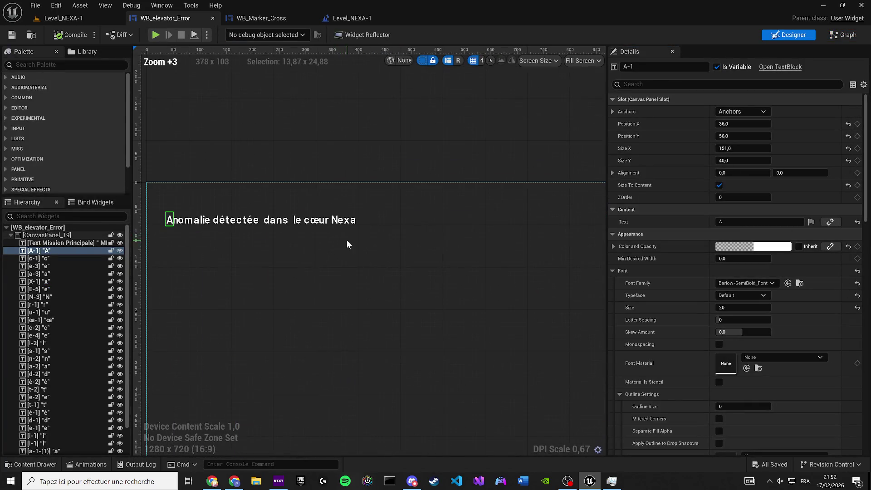
Select every letter from A through o and filter Details for 'render'
{"action": "scroll", "coordinate": [68, 363], "scroll_direction": "down", "scroll_amount": 2}
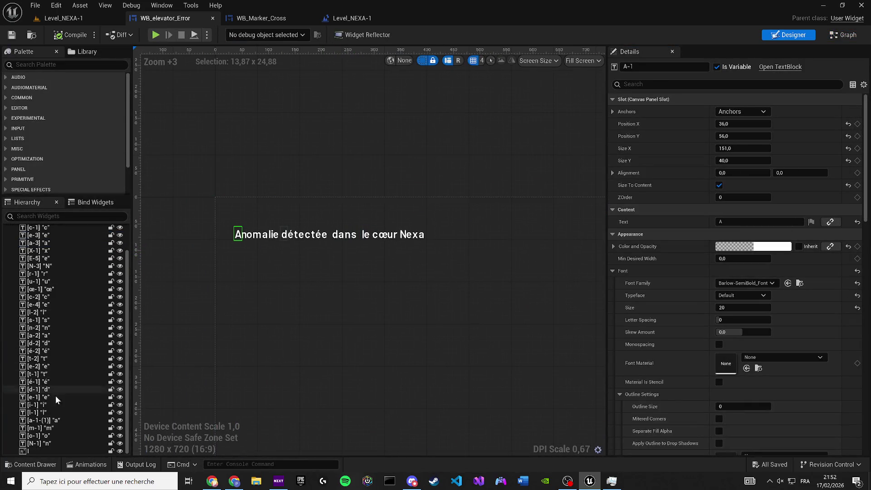
{"action": "left_click", "coordinate": [50, 438], "text": "shift"}
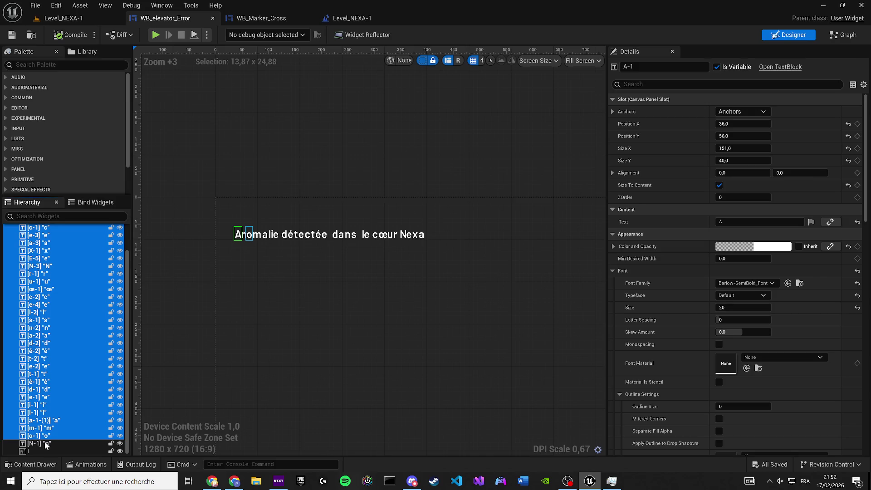
{"action": "left_click", "coordinate": [654, 88]}
{"action": "type", "text": "render"}
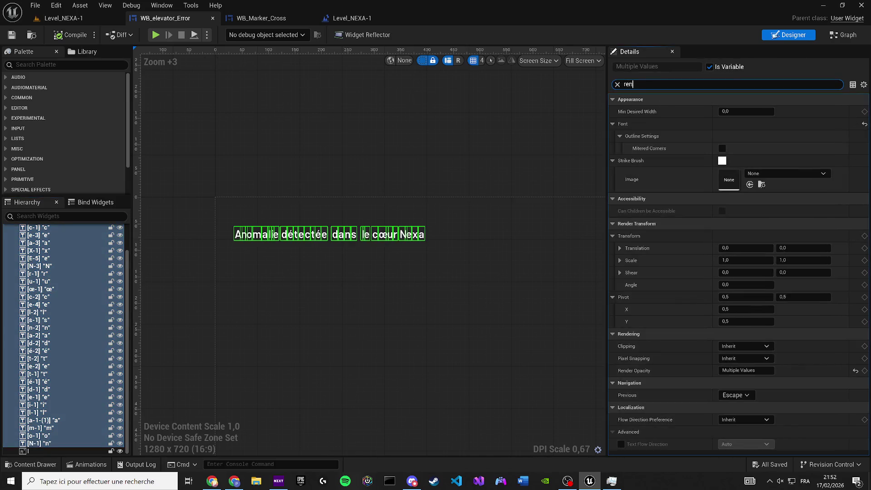
{"action": "left_click_drag", "start_coordinate": [472, 185], "coordinate": [497, 213]}
{"action": "scroll", "coordinate": [386, 204], "scroll_direction": "up", "scroll_amount": 4}
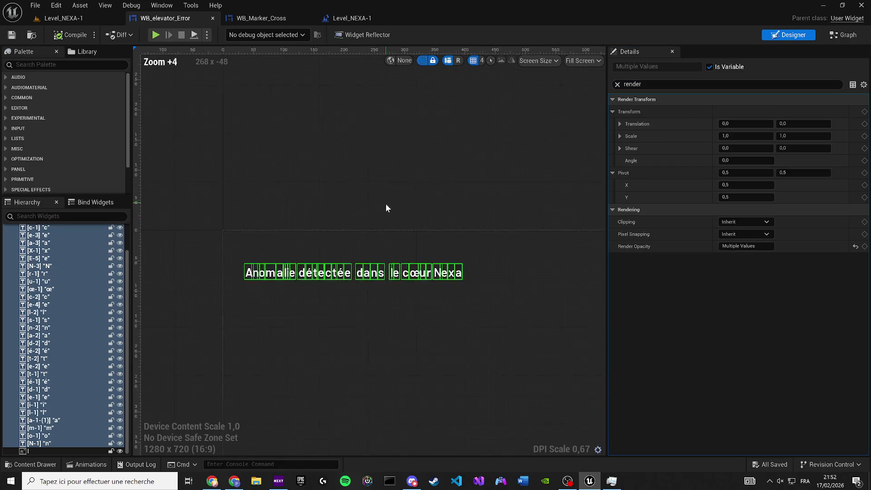
Set all letters' Render Opacity to 0 and test-play the hidden text
{"action": "left_click", "coordinate": [744, 247]}
{"action": "type", "text": "0"}
{"action": "key", "text": "Return"}
{"action": "left_click", "coordinate": [156, 35]}
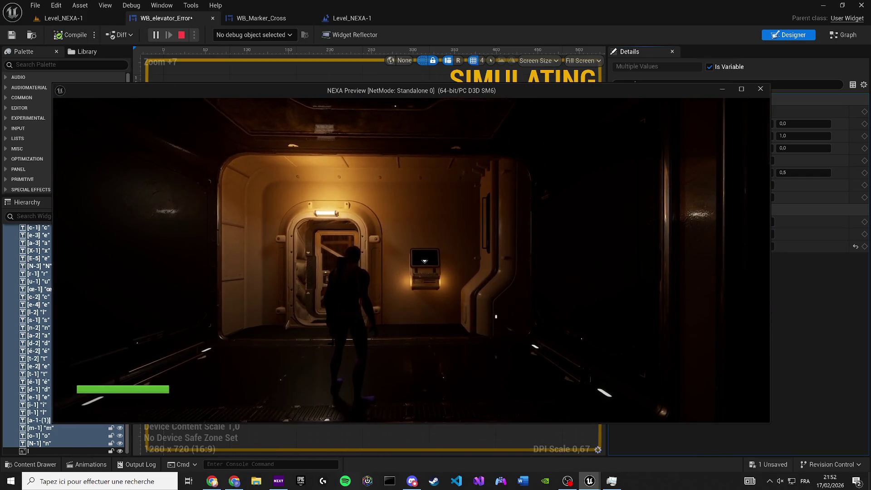
{"action": "key", "text": "Escape"}
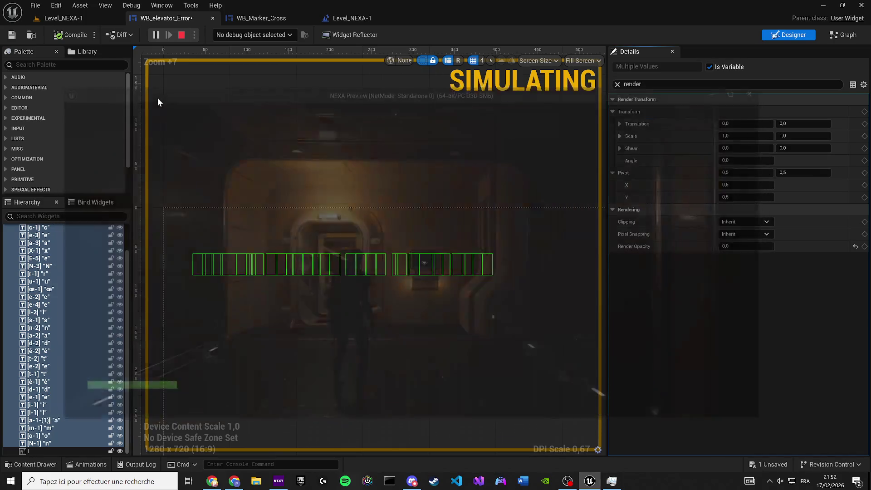
Restore the letters' Render Opacity to 1.0 and open their Color and Opacity picker
{"action": "left_click_drag", "start_coordinate": [722, 246], "coordinate": [749, 246]}
{"action": "left_click", "coordinate": [618, 84]}
{"action": "left_click", "coordinate": [758, 246]}
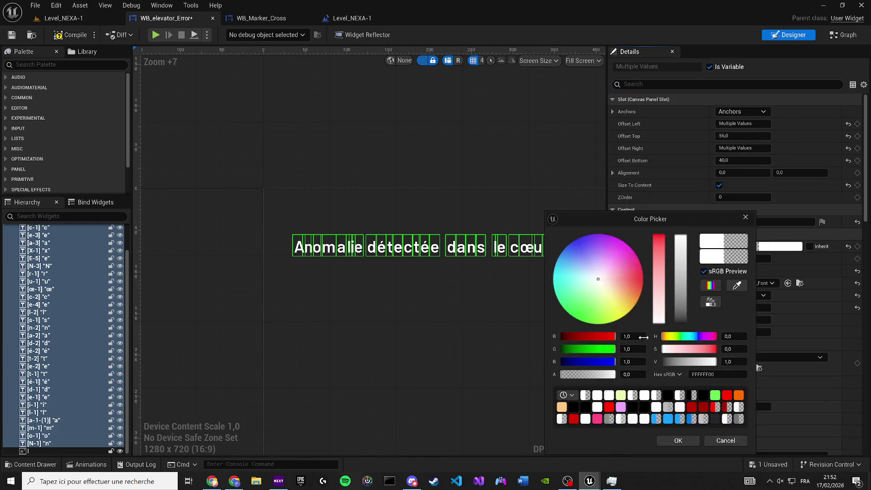
Make the letters' colour fully opaque white and set their Render Opacity to 0
{"action": "left_click", "coordinate": [615, 375]}
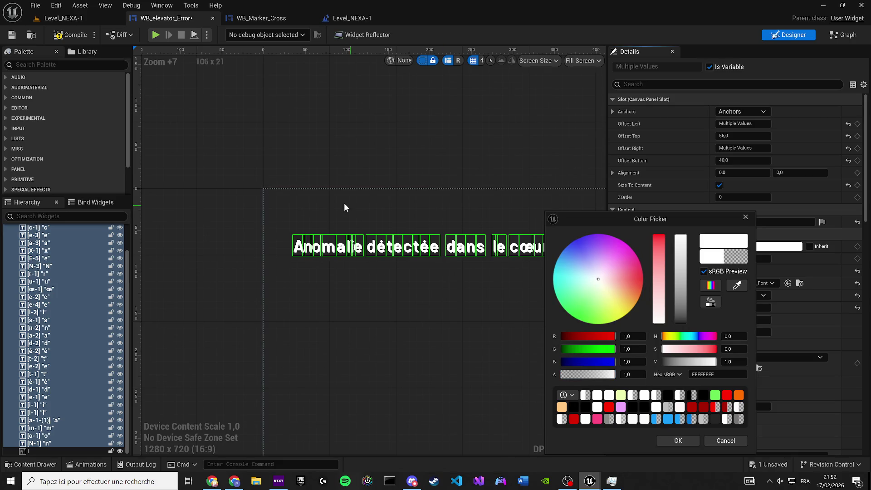
{"action": "scroll", "coordinate": [339, 245], "scroll_direction": "up", "scroll_amount": 10}
{"action": "left_click", "coordinate": [678, 440]}
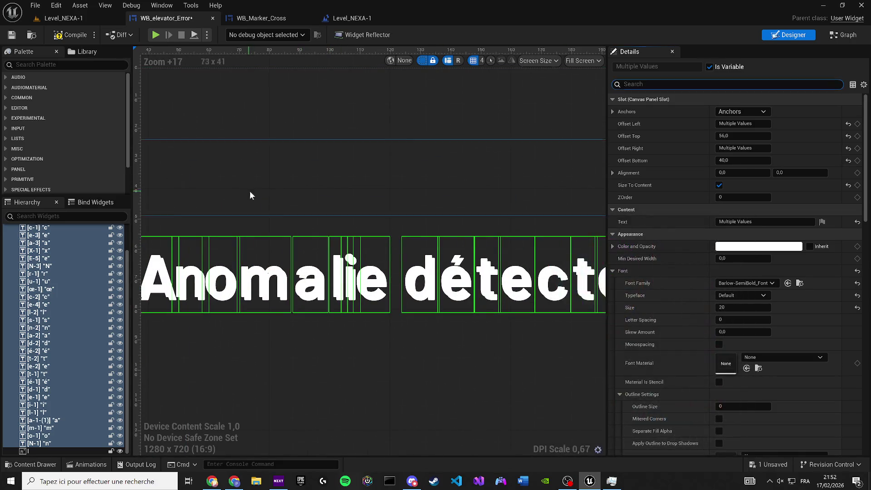
{"action": "left_click", "coordinate": [618, 85]}
{"action": "type", "text": "rend"}
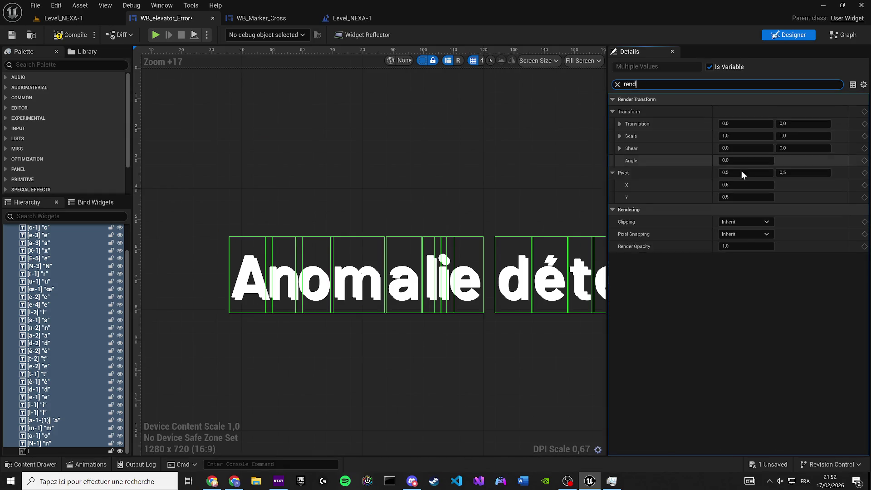
{"action": "left_click", "coordinate": [747, 246]}
{"action": "type", "text": "0"}
{"action": "key", "text": "Return"}
Test-play the widget, then undo the 0 Render Opacity edit with Ctrl+Z
{"action": "left_click", "coordinate": [155, 34]}
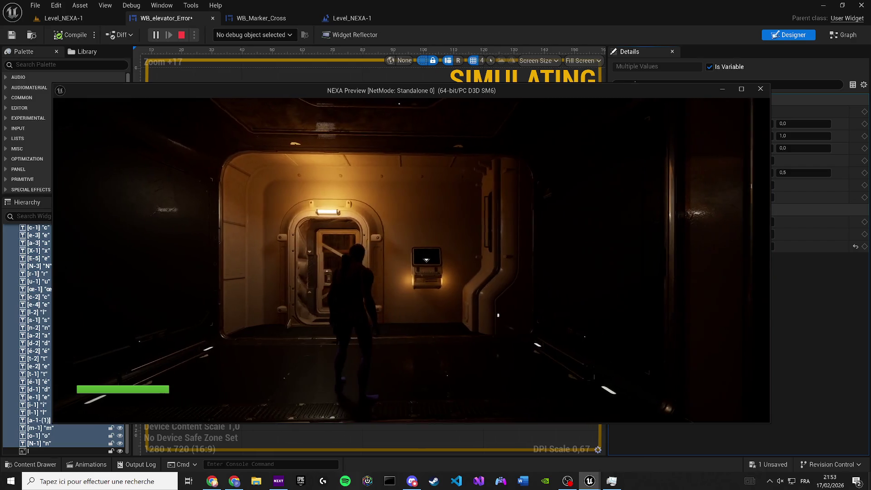
{"action": "key", "text": "Escape"}
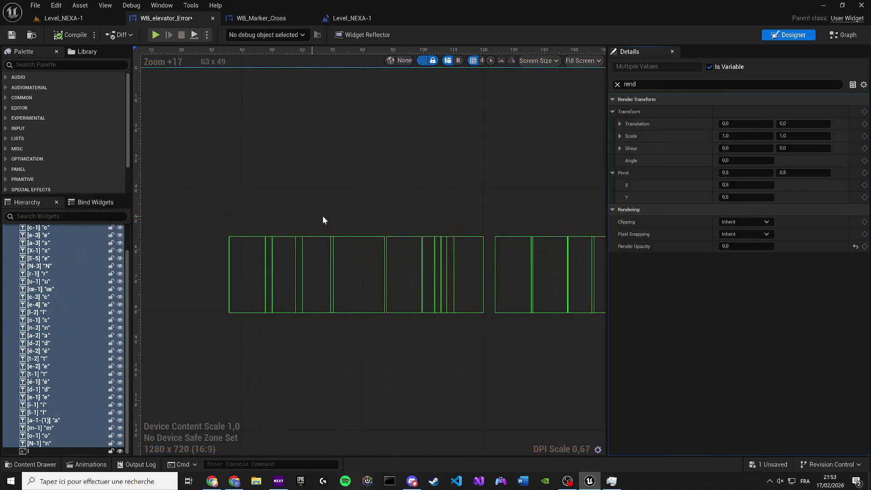
{"action": "key", "text": "ctrl+z"}
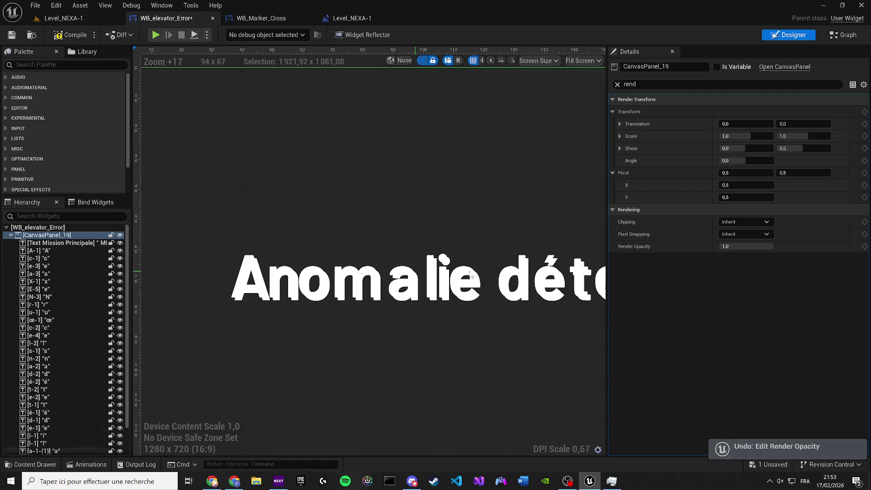
Clear the Details filter and shift-select the whole run of letter TextBlocks, starting at A
{"action": "mouse_move", "coordinate": [750, 246]}
{"action": "left_mouse_down"}
{"action": "mouse_move", "coordinate": [728, 247]}
{"action": "mouse_move", "coordinate": [737, 236]}
{"action": "left_mouse_up"}
{"action": "type", "text": "op"}
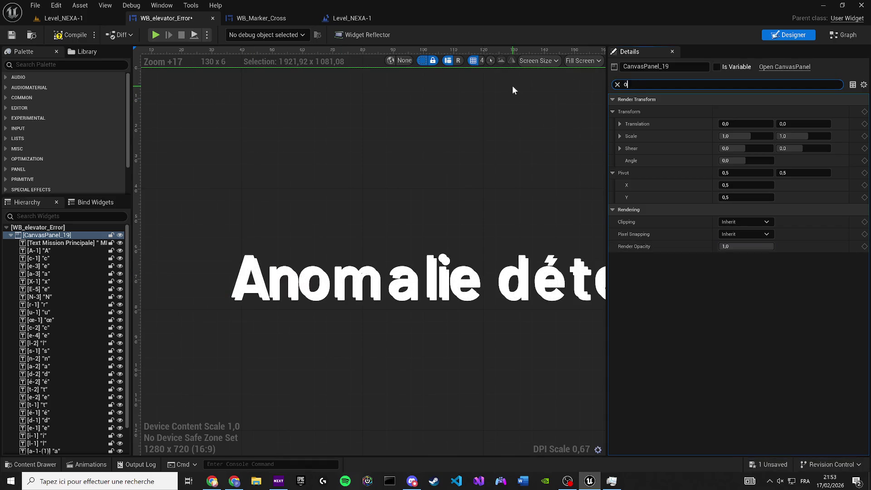
{"action": "left_click", "coordinate": [617, 85]}
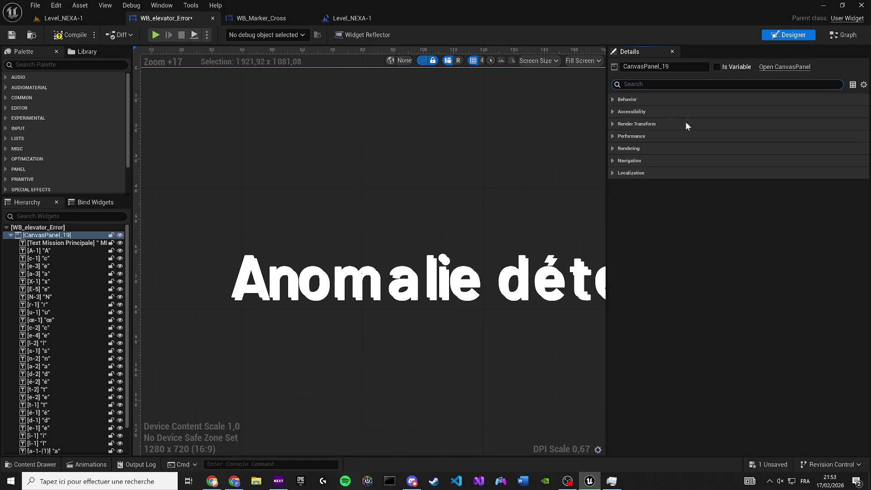
{"action": "left_click", "coordinate": [78, 249]}
{"action": "scroll", "coordinate": [75, 275], "scroll_direction": "down", "scroll_amount": 2}
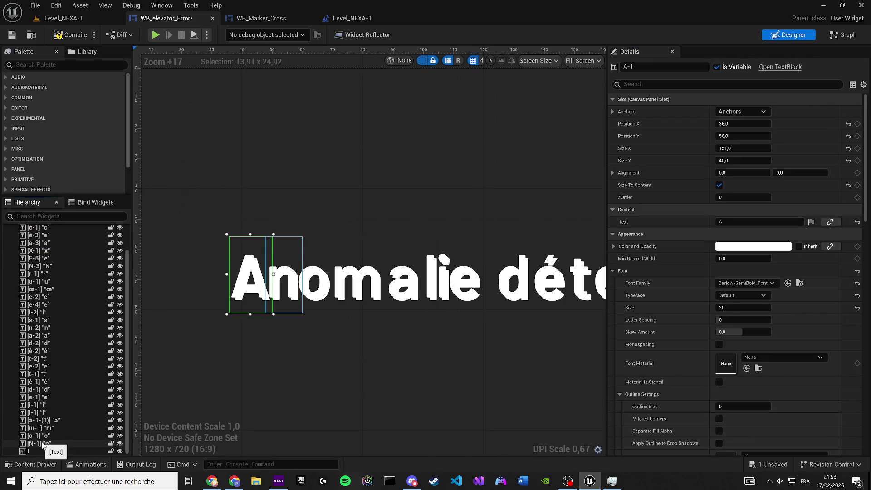
{"action": "left_click", "coordinate": [53, 443], "text": "shift"}
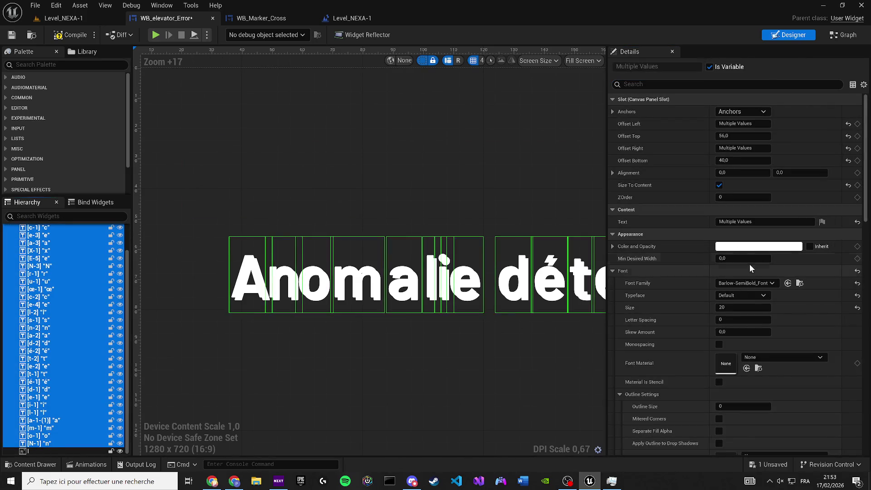
Set the letters' Color and Opacity alpha to 1 for opaque white, saving the blueprint
{"action": "left_click", "coordinate": [748, 248]}
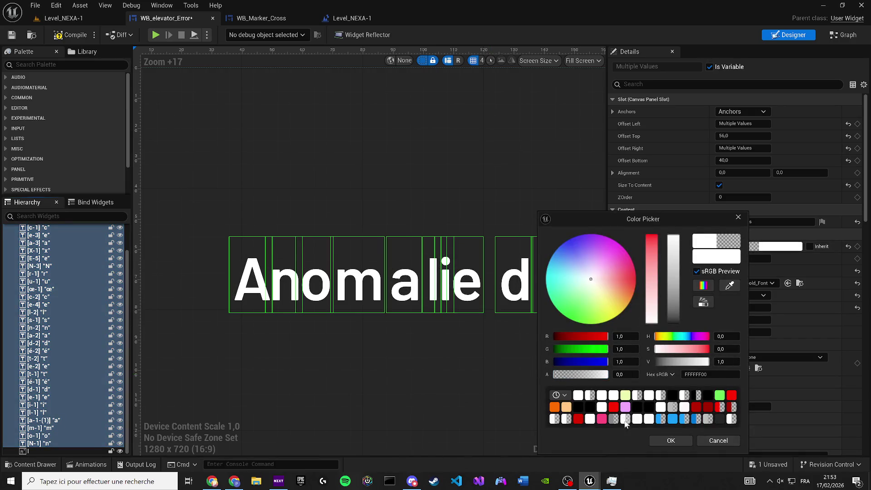
{"action": "left_click", "coordinate": [667, 440]}
{"action": "left_click", "coordinate": [12, 35]}
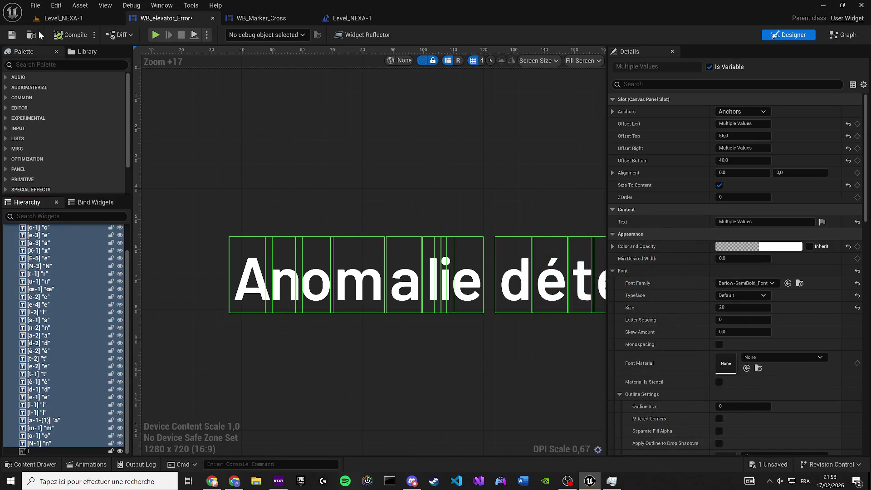
{"action": "left_click", "coordinate": [760, 247]}
{"action": "left_click_drag", "start_coordinate": [590, 375], "coordinate": [622, 374]}
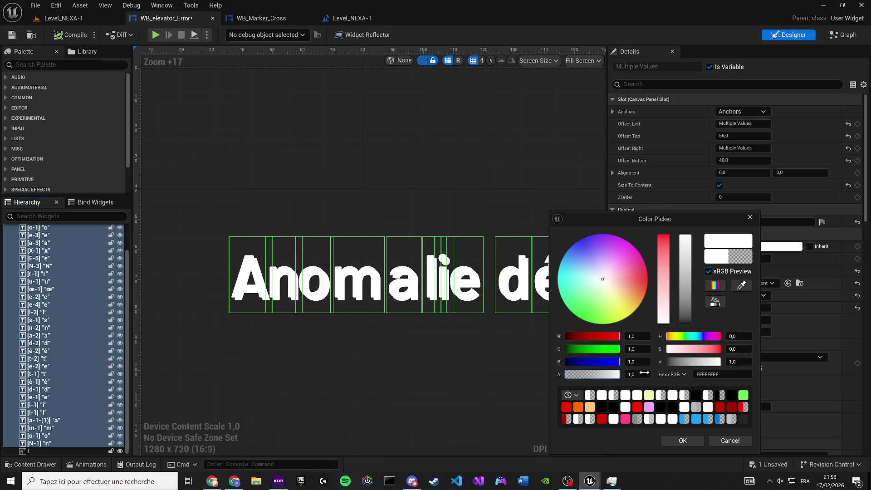
{"action": "left_click", "coordinate": [683, 441]}
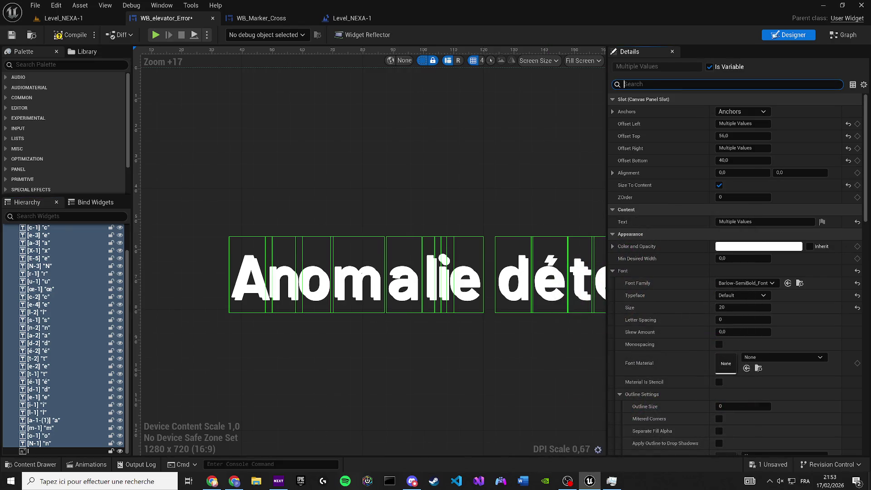
Set the selected letters' Render Opacity to 0 to hide the sentence
{"action": "type", "text": "render"}
{"action": "left_click", "coordinate": [739, 247]}
{"action": "type", "text": "0"}
{"action": "key", "text": "Return"}
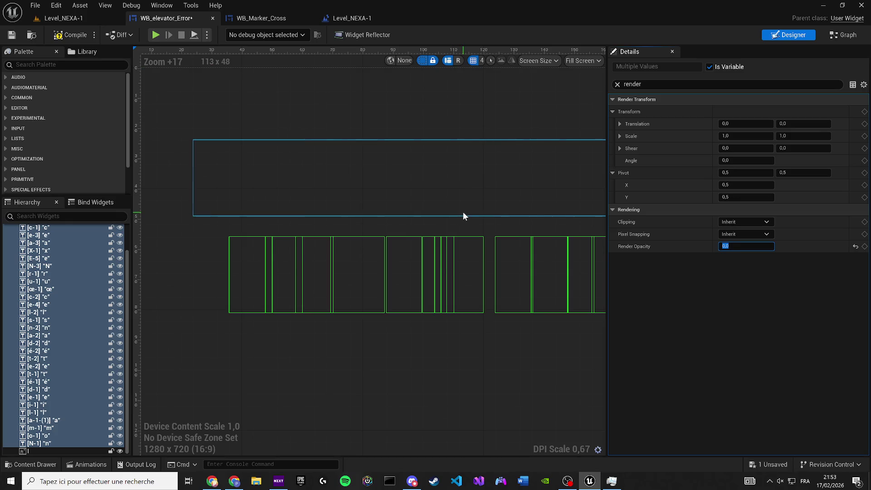
{"action": "left_click", "coordinate": [617, 85]}
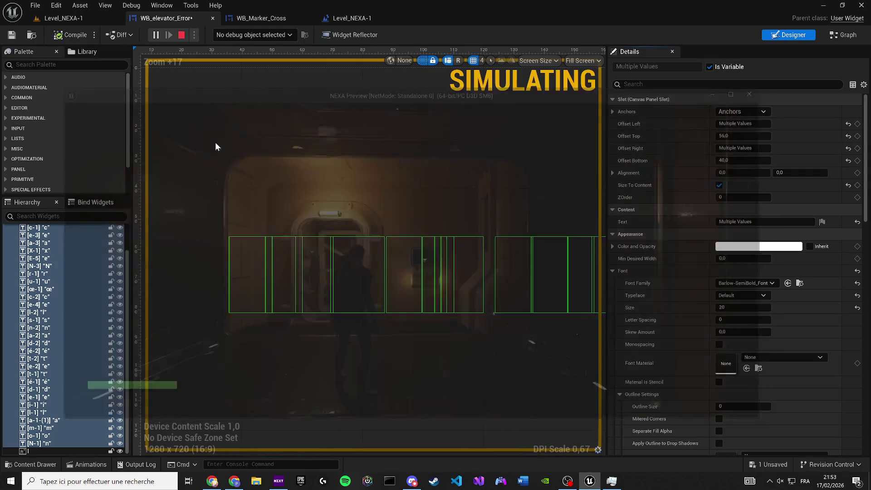
{"action": "left_click", "coordinate": [159, 6]}
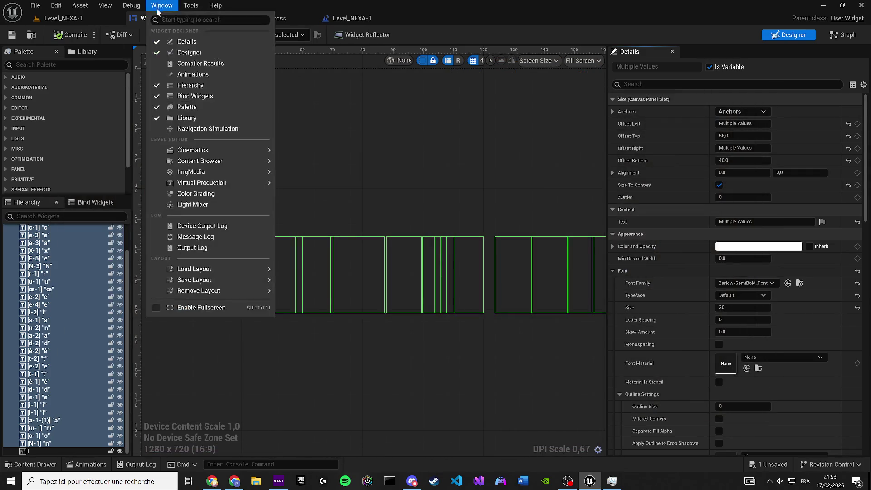
{"action": "left_click", "coordinate": [192, 74]}
In A-Anim-1, key every letter's Render Opacity at 1,0 at 0,00
{"action": "left_click", "coordinate": [154, 316]}
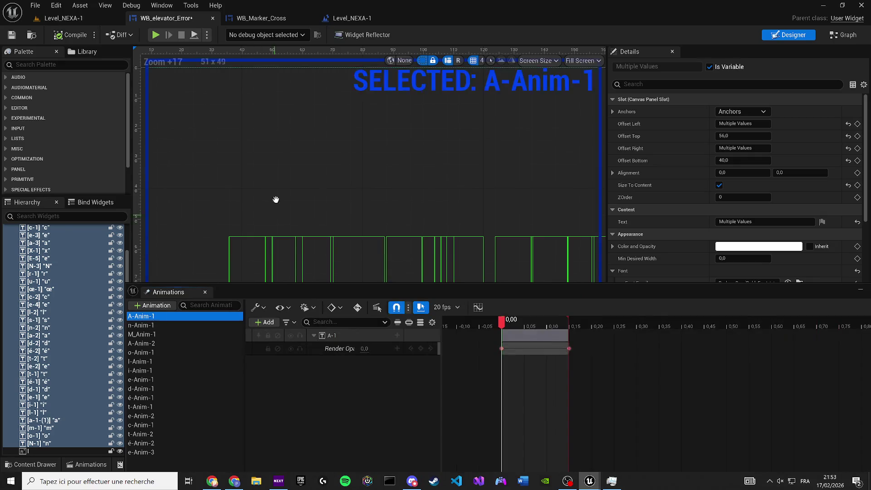
{"action": "left_click", "coordinate": [399, 337]}
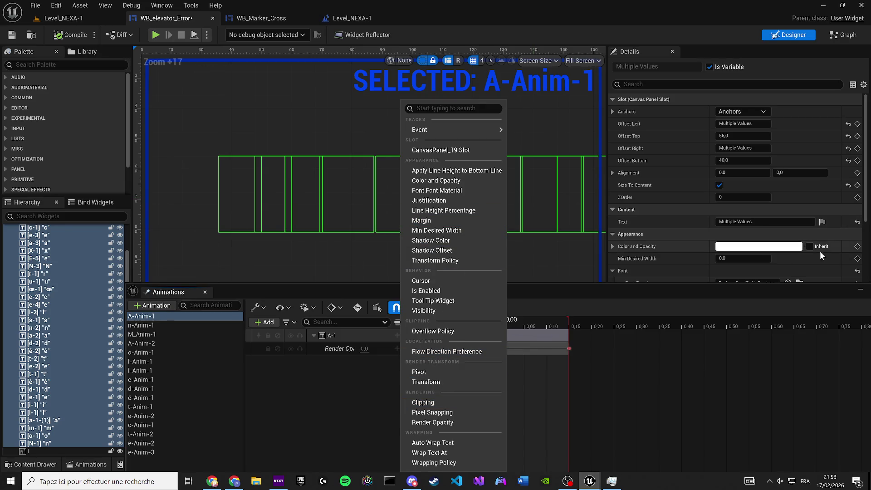
{"action": "left_click", "coordinate": [613, 246]}
{"action": "scroll", "coordinate": [614, 245], "scroll_direction": "down", "scroll_amount": 2}
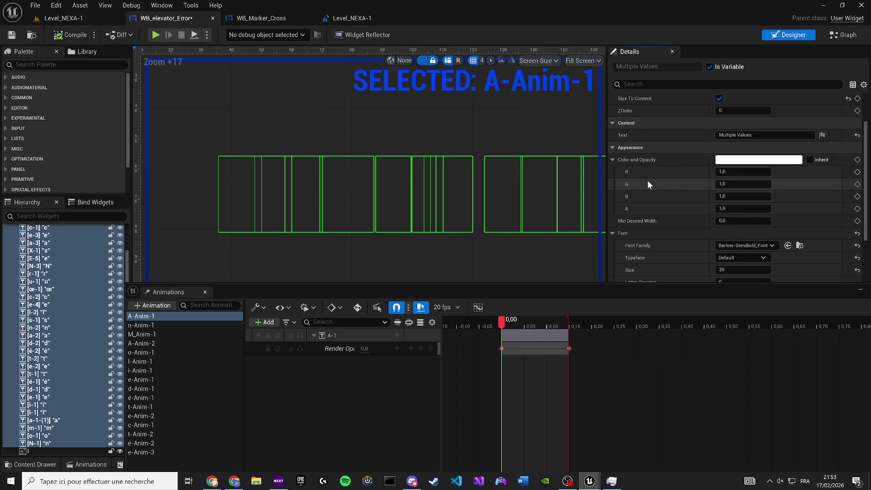
{"action": "left_click", "coordinate": [612, 160]}
{"action": "scroll", "coordinate": [640, 150], "scroll_direction": "up", "scroll_amount": 2}
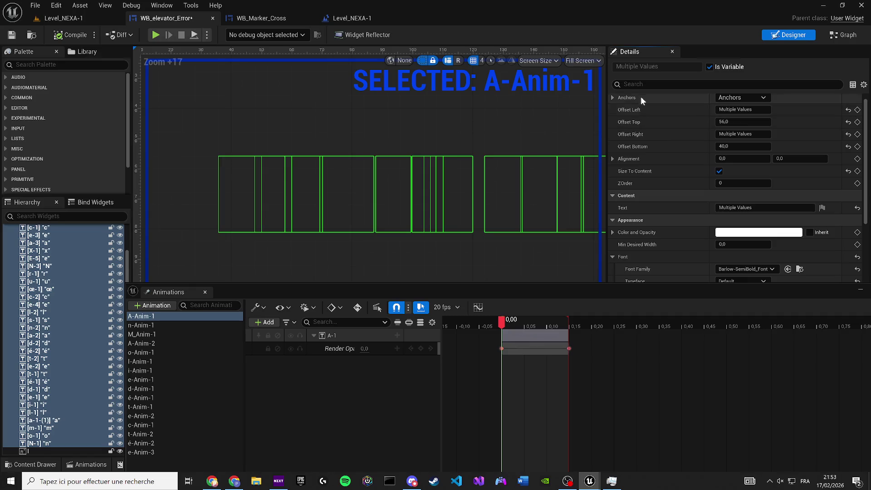
{"action": "type", "text": "opa"}
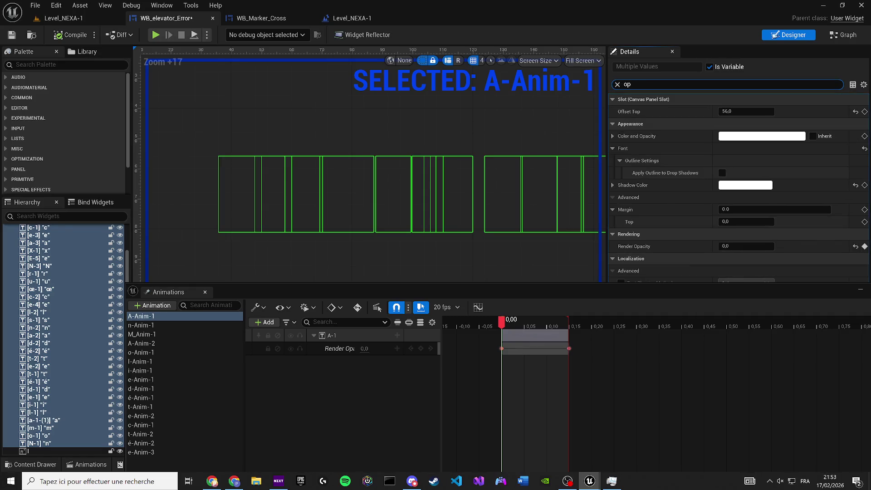
{"action": "left_click", "coordinate": [747, 149]}
{"action": "type", "text": "1"}
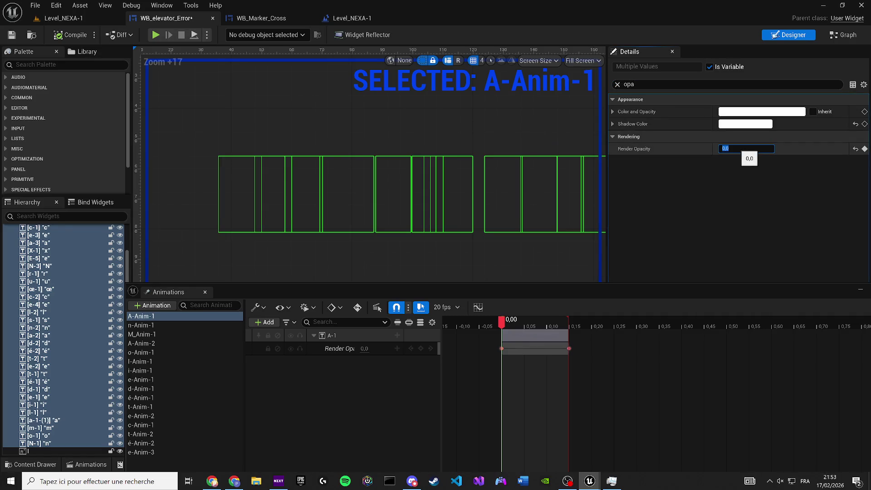
{"action": "key", "text": "Return"}
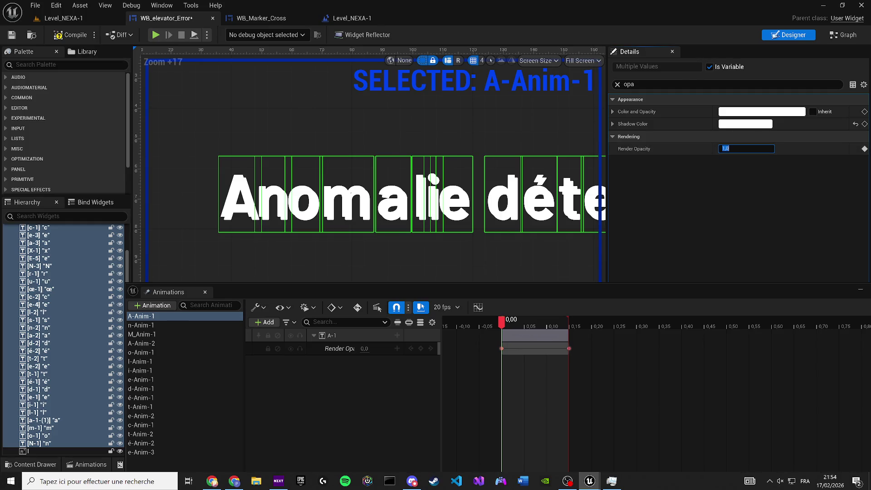
{"action": "left_click", "coordinate": [865, 149]}
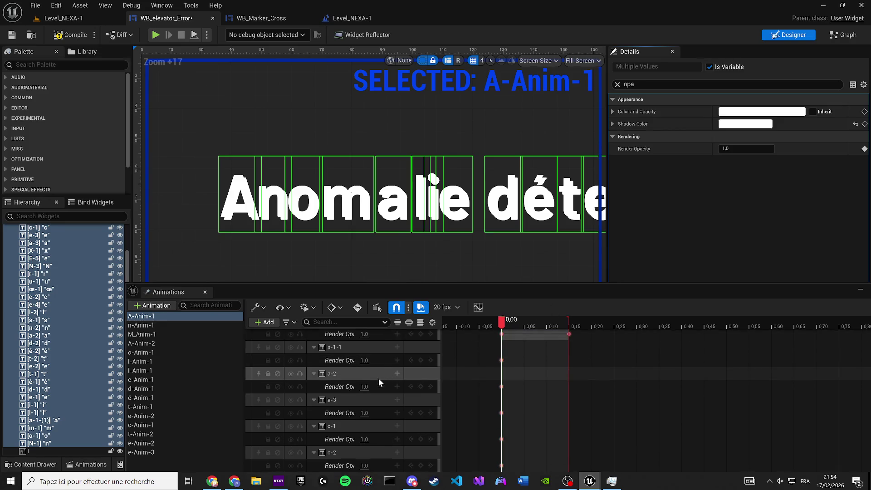
Key every letter's Render Opacity at 0,0 at the 0,15 mark
{"action": "left_click", "coordinate": [547, 322]}
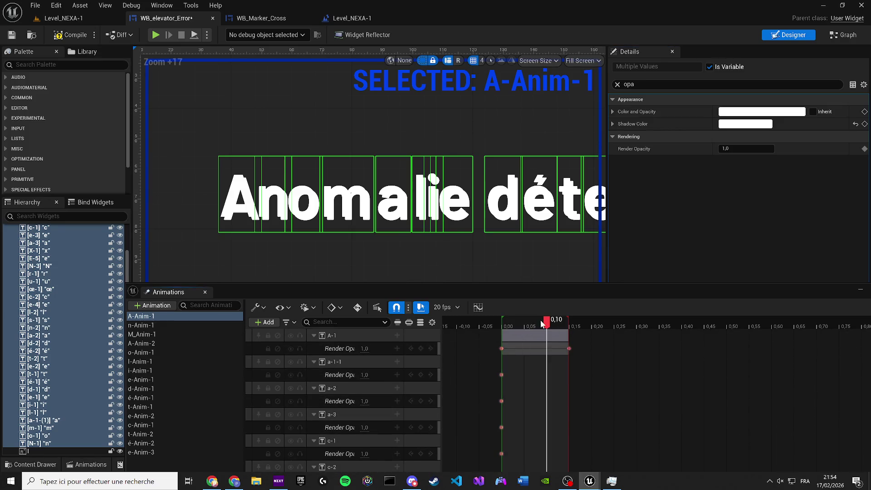
{"action": "scroll", "coordinate": [388, 249], "scroll_direction": "down", "scroll_amount": 6}
{"action": "mouse_move", "coordinate": [538, 323]}
{"action": "left_mouse_down"}
{"action": "mouse_move", "coordinate": [495, 321]}
{"action": "mouse_move", "coordinate": [562, 318]}
{"action": "left_mouse_up"}
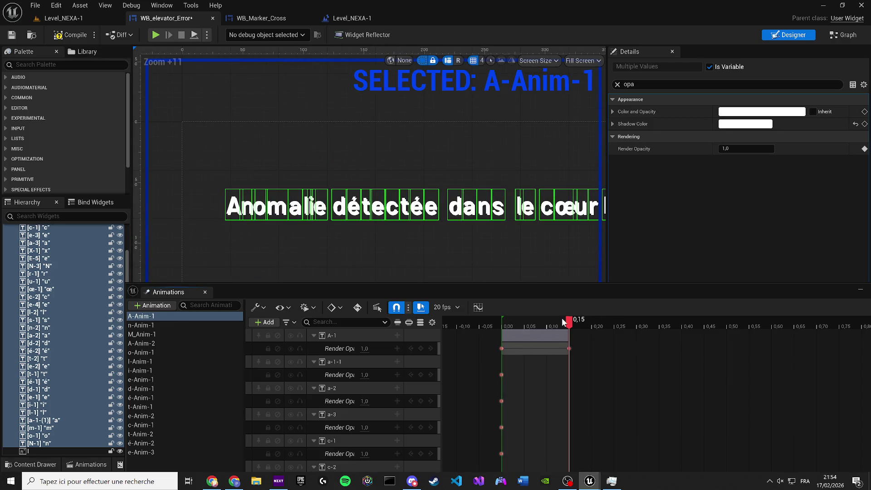
{"action": "left_click", "coordinate": [747, 147]}
{"action": "type", "text": "0"}
{"action": "key", "text": "Return"}
{"action": "left_click", "coordinate": [865, 149]}
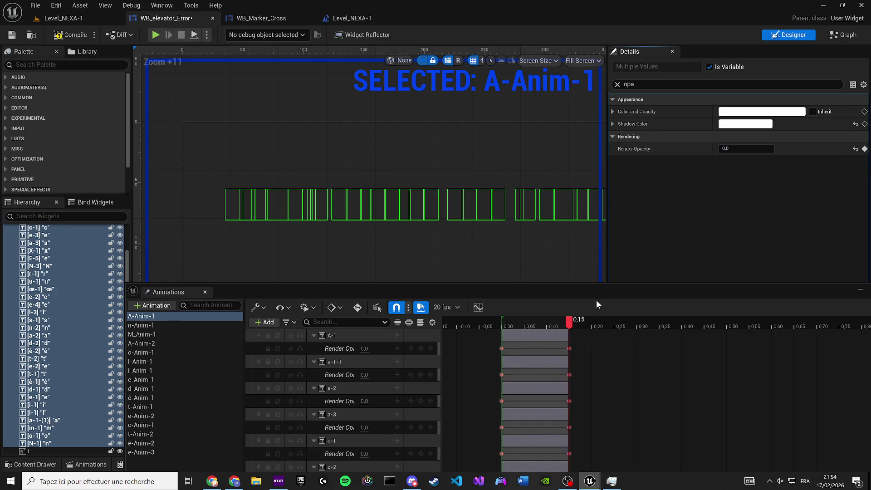
Play the fade, then at 0,05 lower the letters' colour alpha to 0
{"action": "mouse_move", "coordinate": [546, 320]}
{"action": "left_mouse_down"}
{"action": "mouse_move", "coordinate": [506, 321]}
{"action": "mouse_move", "coordinate": [569, 320]}
{"action": "left_mouse_up"}
{"action": "key", "text": "space"}
{"action": "left_click_drag", "start_coordinate": [566, 321], "coordinate": [522, 322]}
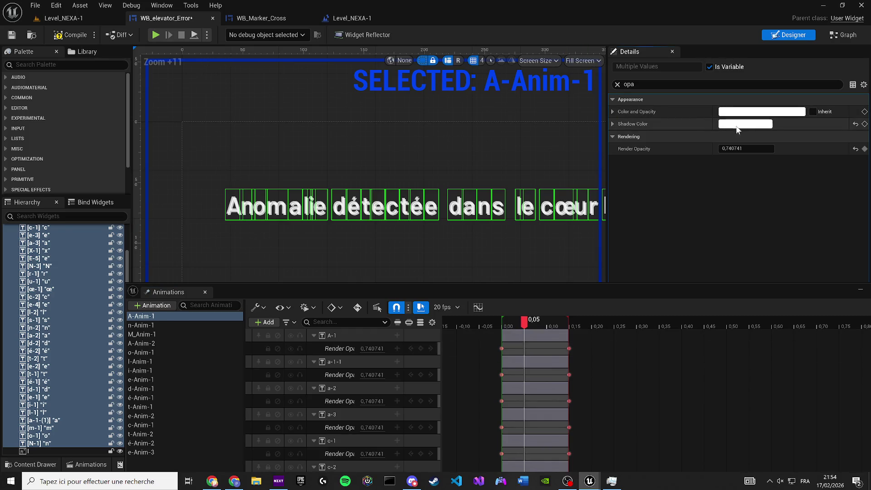
{"action": "left_click", "coordinate": [734, 112]}
{"action": "left_click_drag", "start_coordinate": [585, 275], "coordinate": [499, 274]}
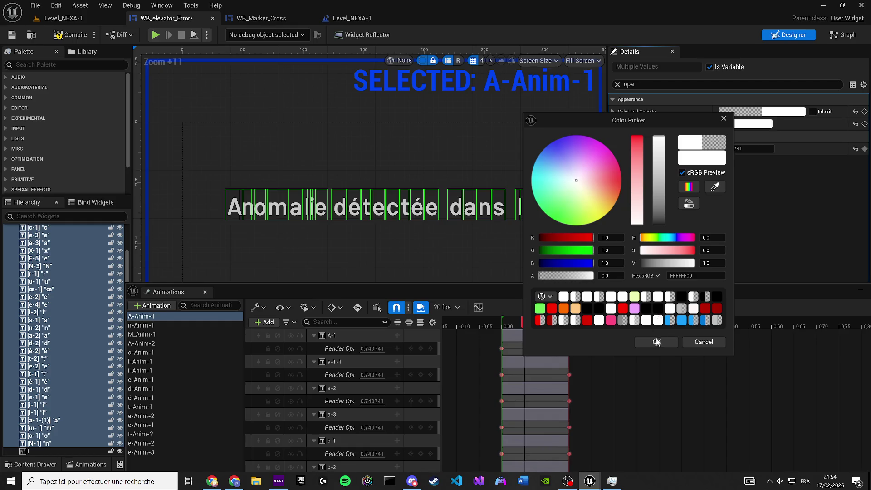
Key the letters' transparent colour at 0,00, then rework Render Opacity at 0,15
{"action": "left_click", "coordinate": [657, 341]}
{"action": "left_click_drag", "start_coordinate": [533, 321], "coordinate": [501, 320]}
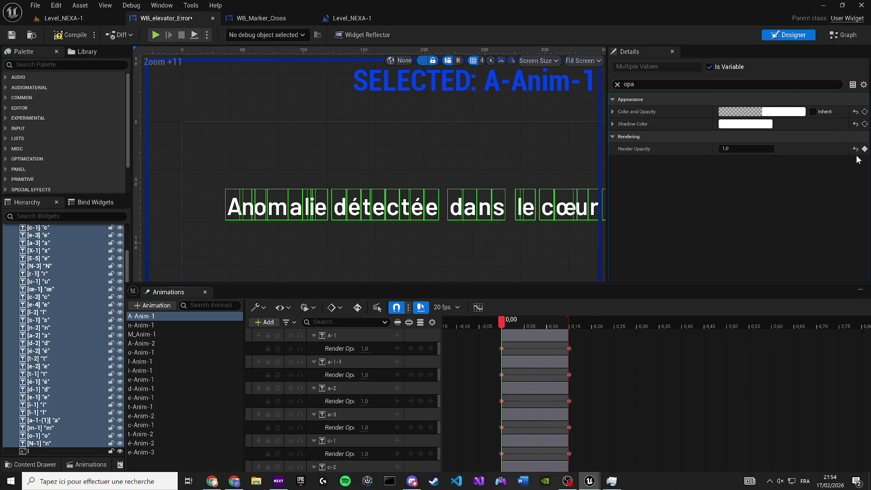
{"action": "left_click", "coordinate": [865, 112]}
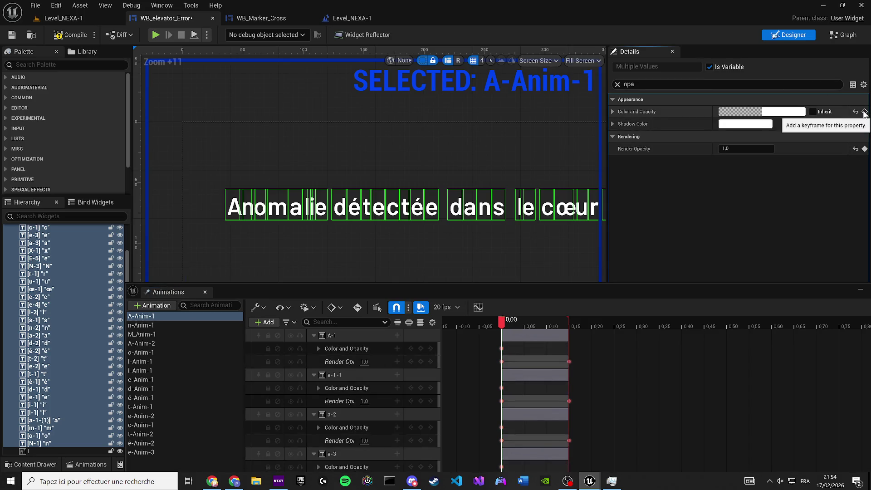
{"action": "left_click_drag", "start_coordinate": [499, 323], "coordinate": [569, 323]}
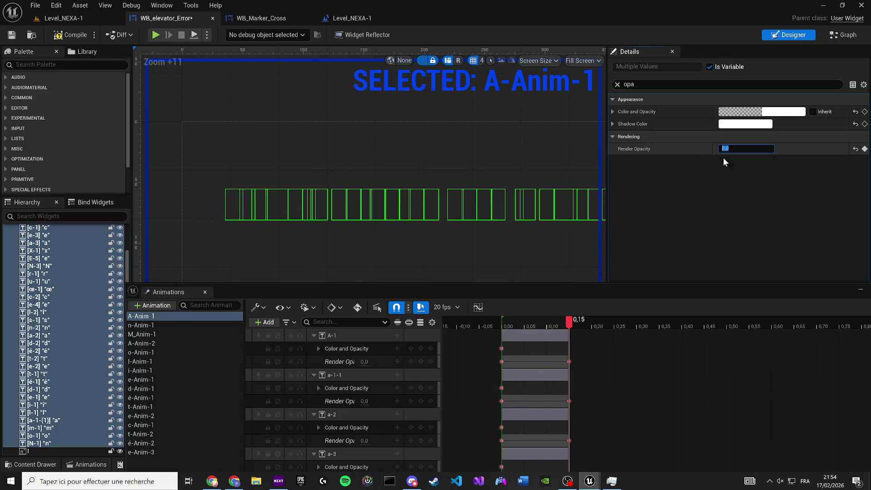
{"action": "left_click", "coordinate": [856, 148]}
{"action": "left_click_drag", "start_coordinate": [503, 323], "coordinate": [569, 322]}
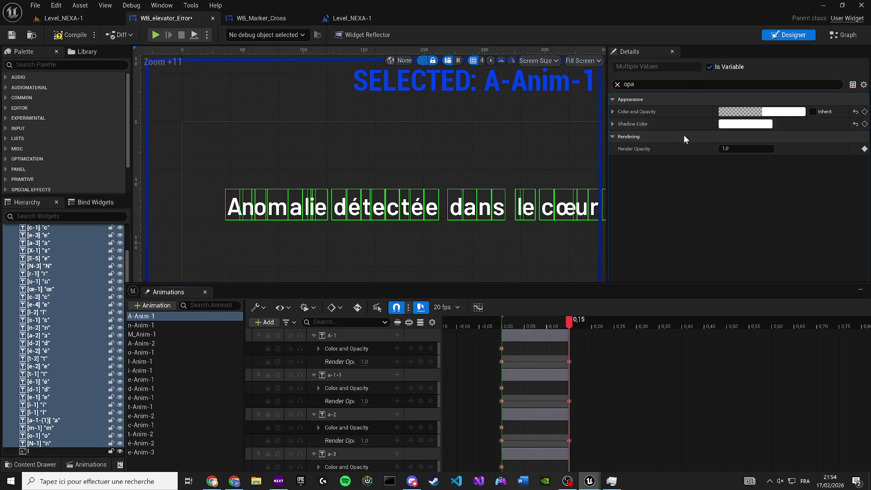
{"action": "left_click", "coordinate": [726, 149]}
Set the letters' Render Opacity to 0 and key it at 0,00
{"action": "left_click_drag", "start_coordinate": [563, 317], "coordinate": [506, 322]}
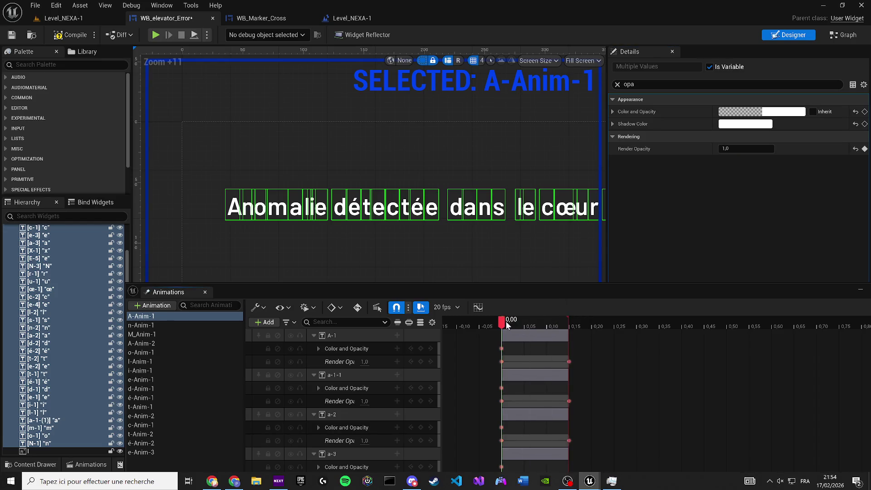
{"action": "left_click_drag", "start_coordinate": [749, 150], "coordinate": [707, 150]}
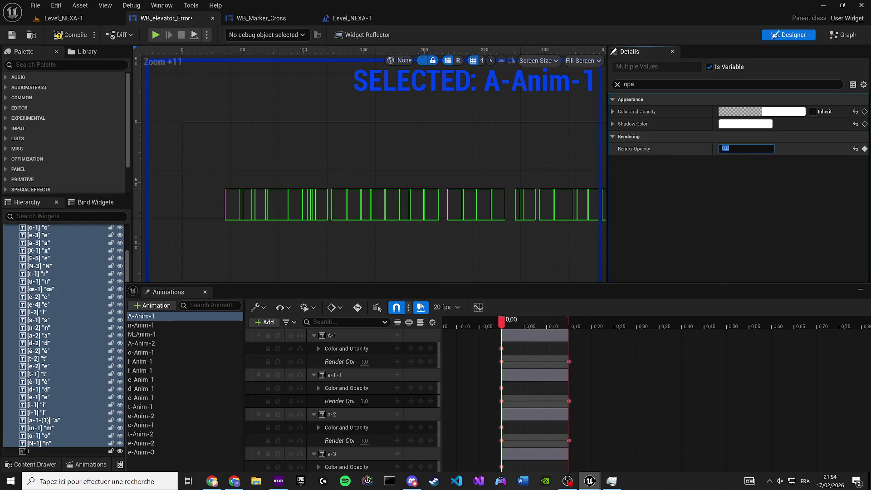
{"action": "left_click", "coordinate": [865, 150]}
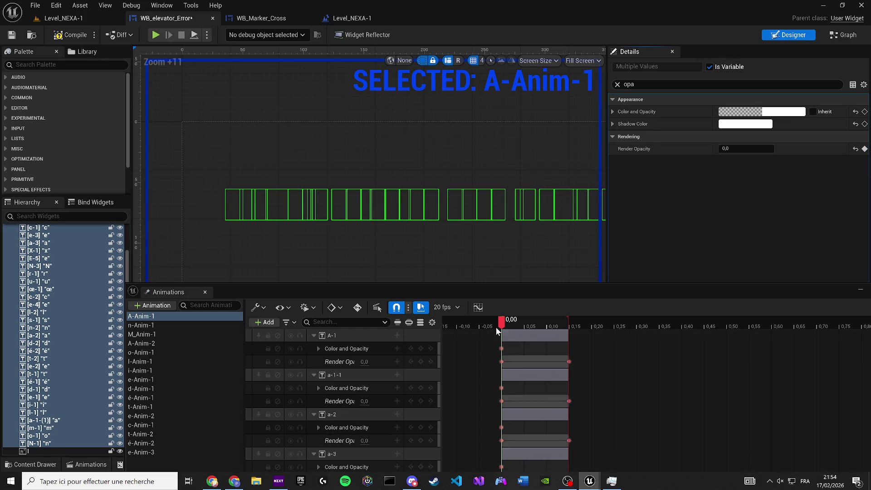
{"action": "left_click", "coordinate": [525, 320]}
{"action": "left_click", "coordinate": [508, 325]}
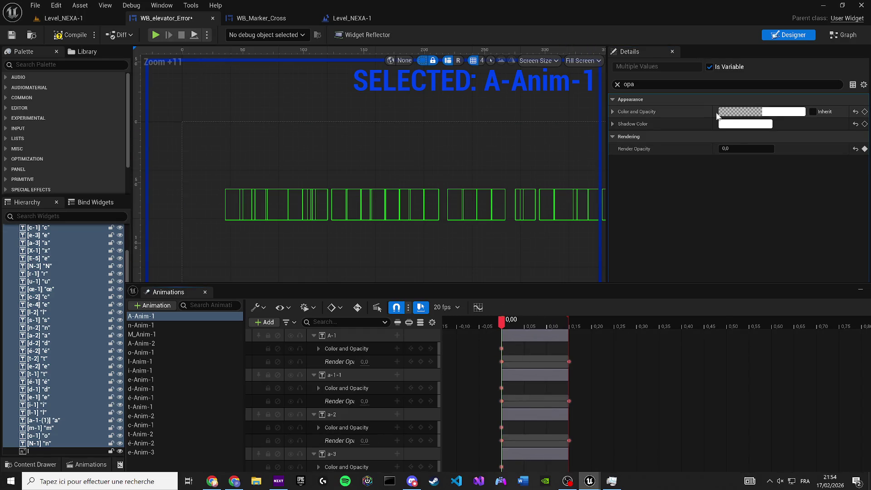
Key the letters' colour alpha A at 1 at 0,15 and scrub back to check the fade-in
{"action": "left_click", "coordinate": [625, 112]}
{"action": "left_click_drag", "start_coordinate": [502, 320], "coordinate": [570, 322]}
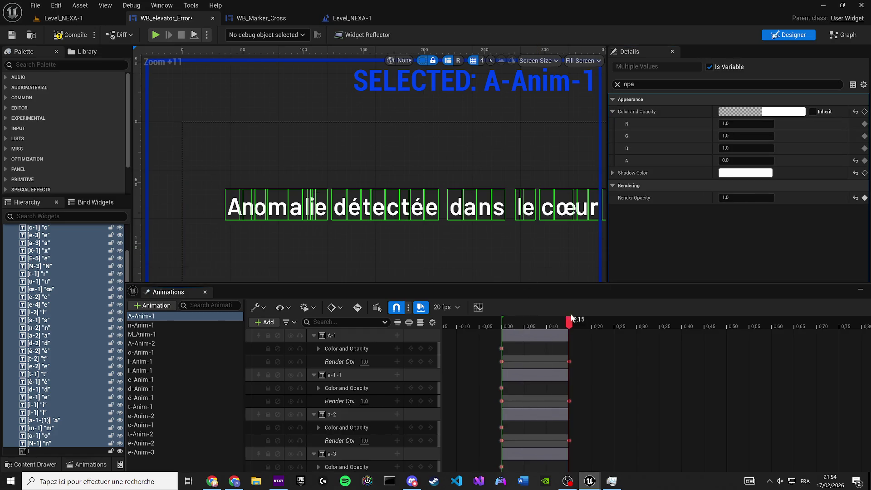
{"action": "left_click", "coordinate": [747, 161]}
{"action": "type", "text": "1"}
{"action": "key", "text": "Return"}
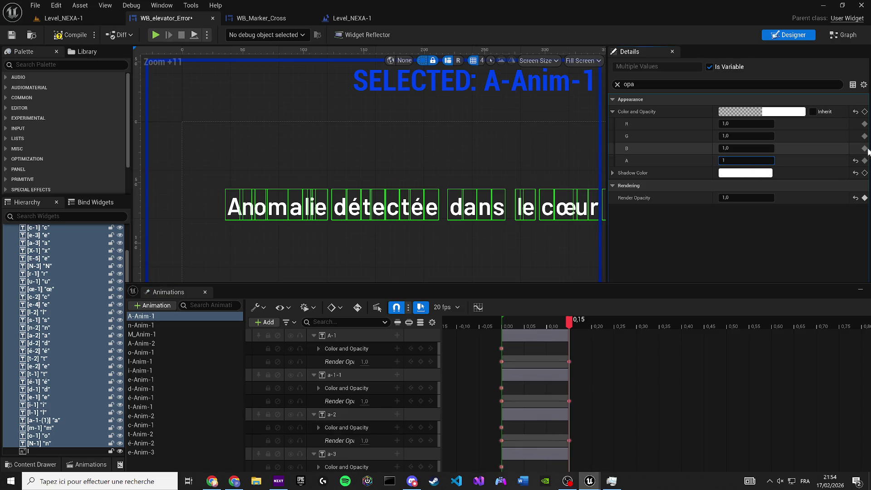
{"action": "left_click", "coordinate": [864, 161]}
{"action": "left_click_drag", "start_coordinate": [537, 326], "coordinate": [501, 323]}
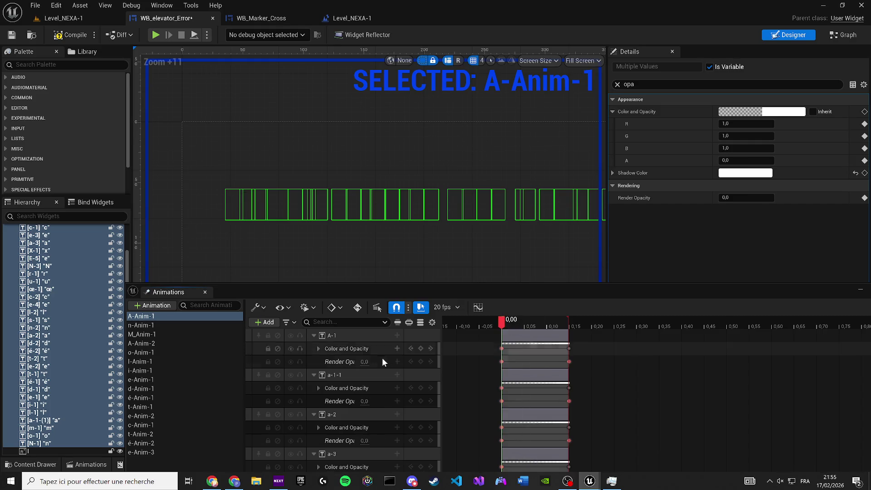
Collapse the letter tracks, then select all tracks in A-Anim-1 and delete them
{"action": "left_click", "coordinate": [314, 338]}
{"action": "left_click", "coordinate": [315, 348]}
{"action": "left_click", "coordinate": [331, 348]}
{"action": "left_click", "coordinate": [314, 361]}
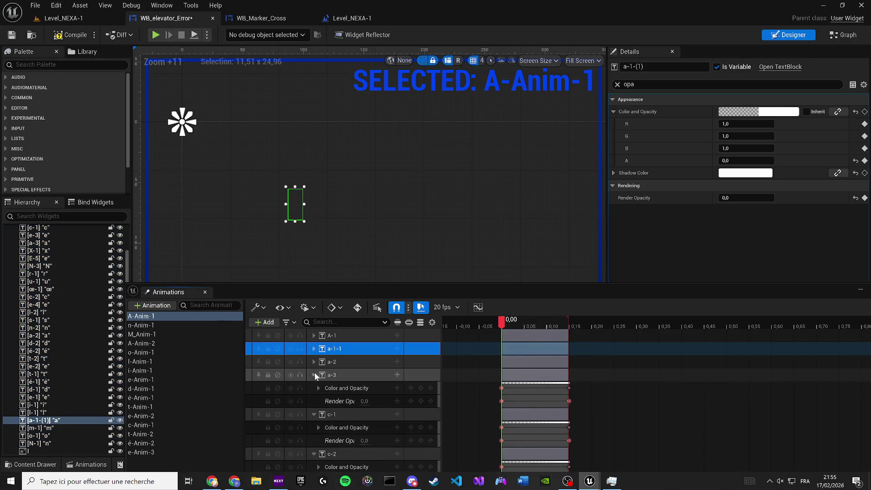
{"action": "scroll", "coordinate": [368, 391], "scroll_direction": "down", "scroll_amount": 5}
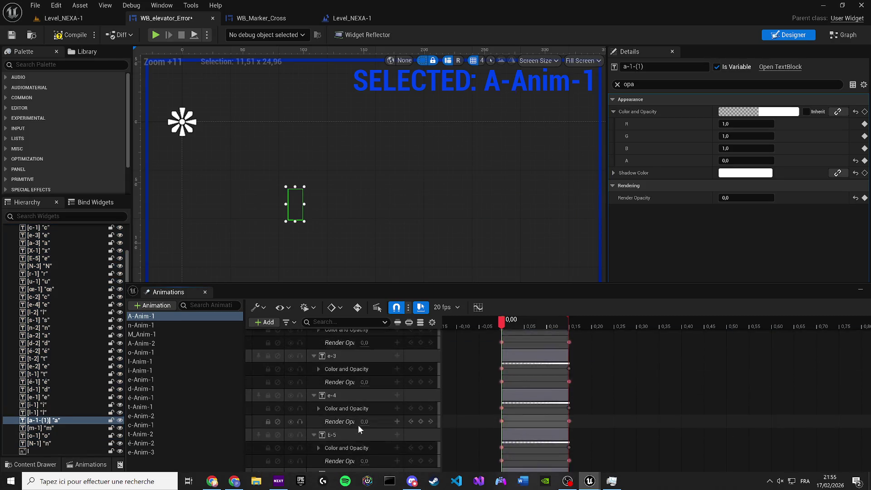
{"action": "scroll", "coordinate": [358, 427], "scroll_direction": "down", "scroll_amount": 10}
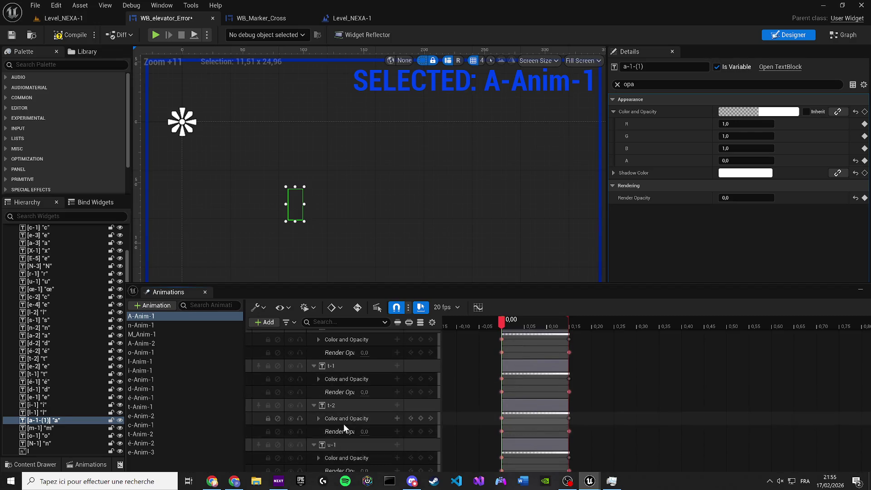
{"action": "key", "text": "ctrl+a"}
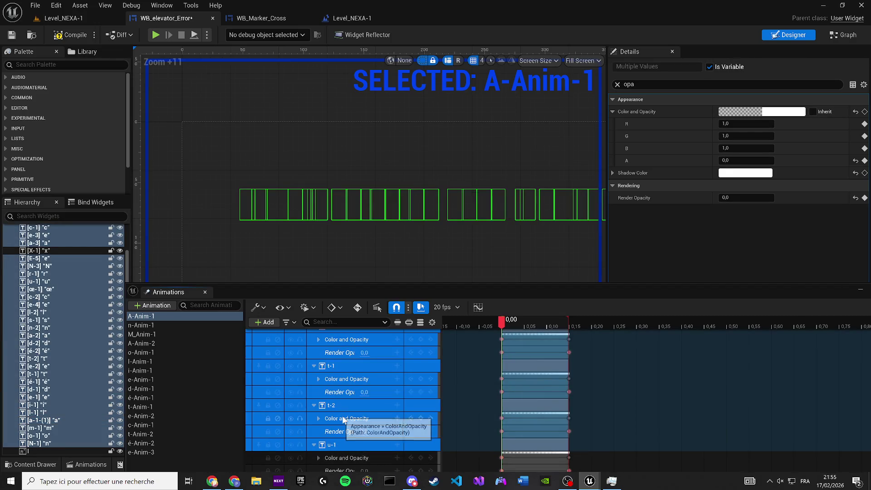
{"action": "key", "text": "Delete"}
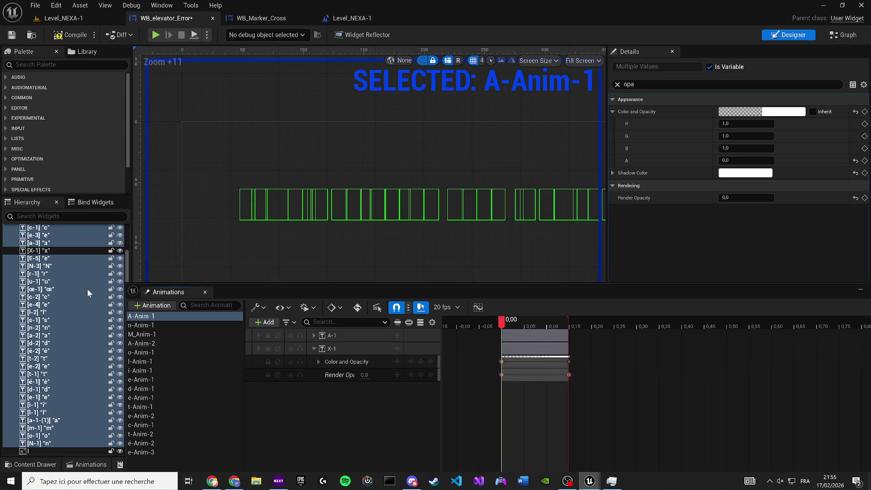
Keep the A-1 and X-1 tracks and delete X-1's Render Opacity key at 0,15
{"action": "left_click", "coordinate": [256, 222]}
{"action": "scroll", "coordinate": [252, 204], "scroll_direction": "up", "scroll_amount": 2}
{"action": "left_click", "coordinate": [214, 173]}
{"action": "mouse_move", "coordinate": [502, 323]}
{"action": "left_mouse_down"}
{"action": "mouse_move", "coordinate": [570, 325]}
{"action": "mouse_move", "coordinate": [502, 322]}
{"action": "left_mouse_up"}
{"action": "scroll", "coordinate": [436, 268], "scroll_direction": "up", "scroll_amount": 1}
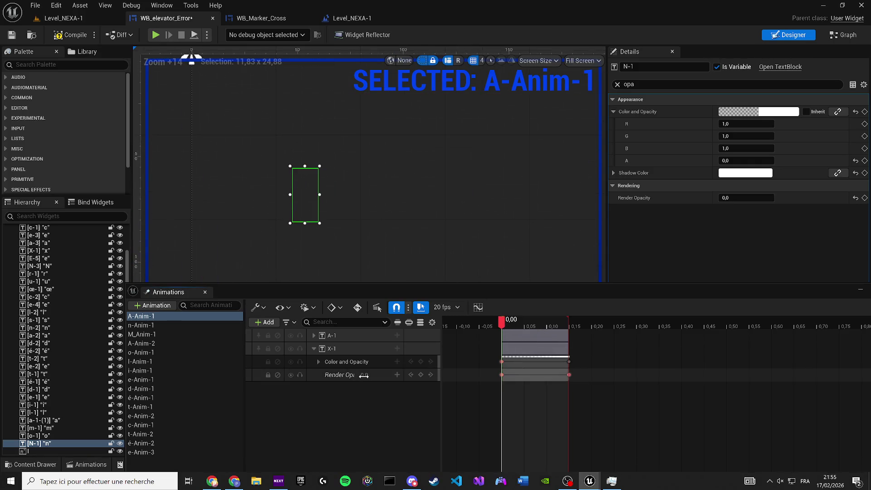
{"action": "left_click", "coordinate": [364, 375]}
{"action": "left_click", "coordinate": [569, 375]}
{"action": "key", "text": "Delete"}
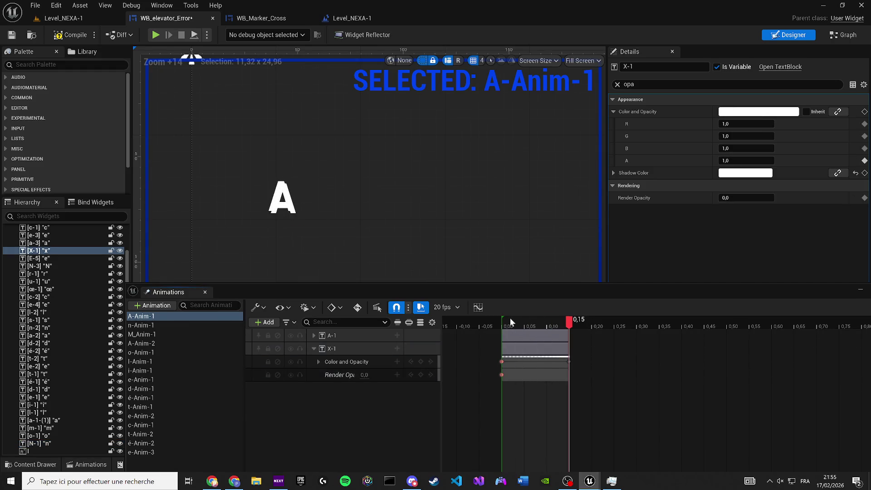
{"action": "mouse_move", "coordinate": [509, 323]}
{"action": "left_mouse_down"}
{"action": "mouse_move", "coordinate": [561, 323]}
{"action": "mouse_move", "coordinate": [501, 318]}
{"action": "left_mouse_up"}
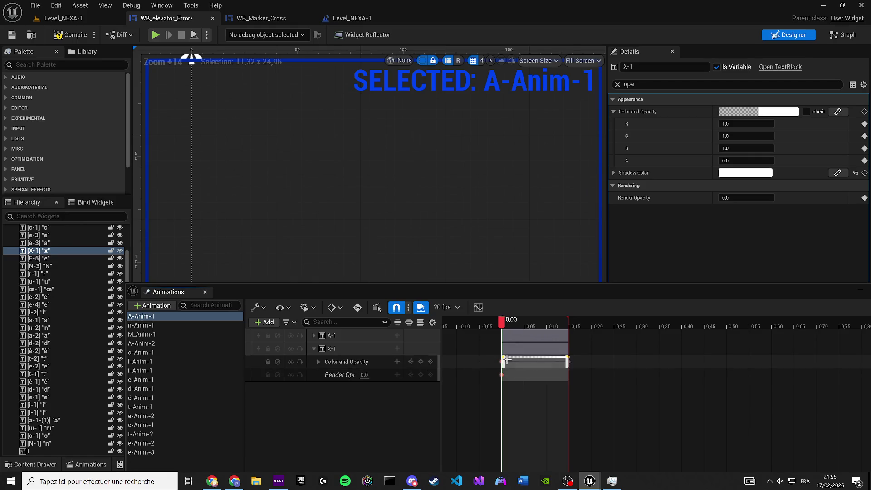
Key X-1's Render Opacity 1 at 0,15, move a key to 0,00, and scrub A-1 to 0,05
{"action": "left_click_drag", "start_coordinate": [502, 321], "coordinate": [571, 325]}
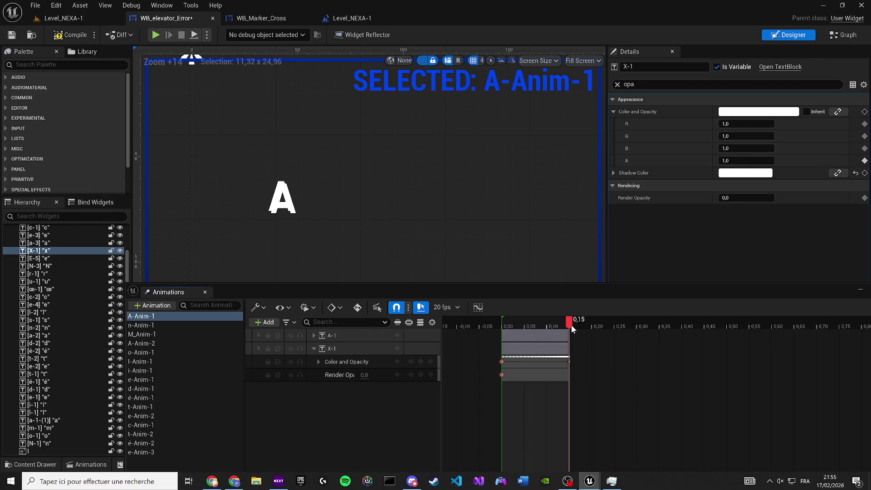
{"action": "left_click_drag", "start_coordinate": [741, 203], "coordinate": [771, 203]}
{"action": "left_click", "coordinate": [864, 198]}
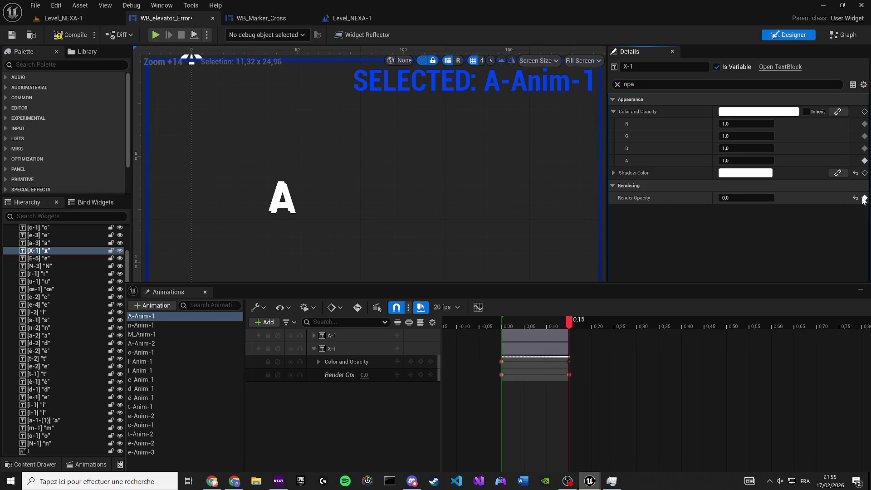
{"action": "left_click", "coordinate": [500, 375]}
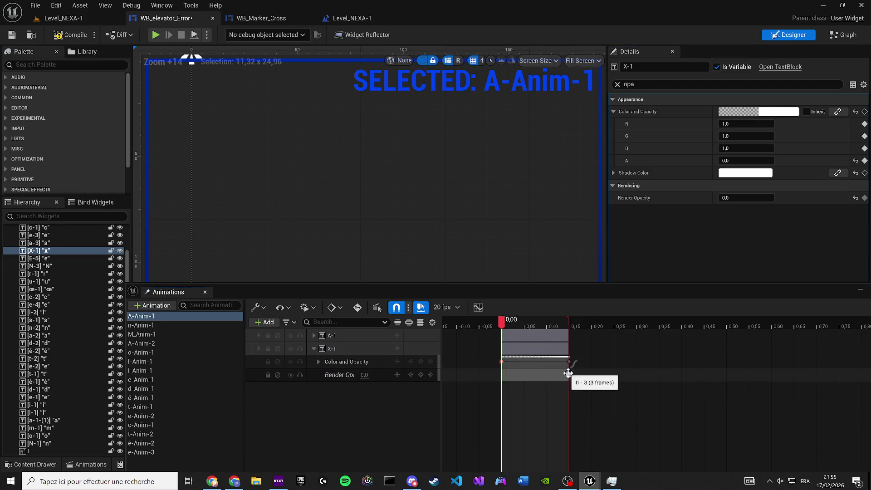
{"action": "left_click_drag", "start_coordinate": [569, 375], "coordinate": [501, 375]}
{"action": "mouse_move", "coordinate": [503, 320]}
{"action": "left_mouse_down"}
{"action": "mouse_move", "coordinate": [593, 323]}
{"action": "mouse_move", "coordinate": [573, 330]}
{"action": "left_mouse_up"}
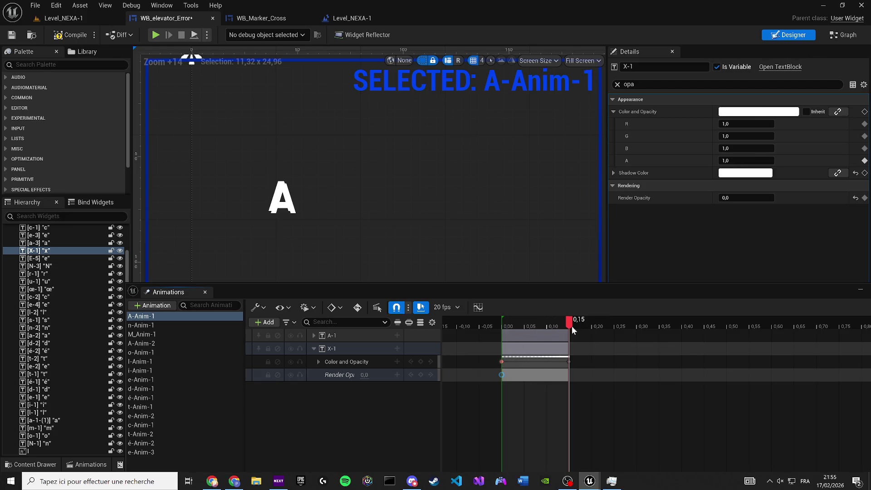
{"action": "left_click", "coordinate": [283, 200]}
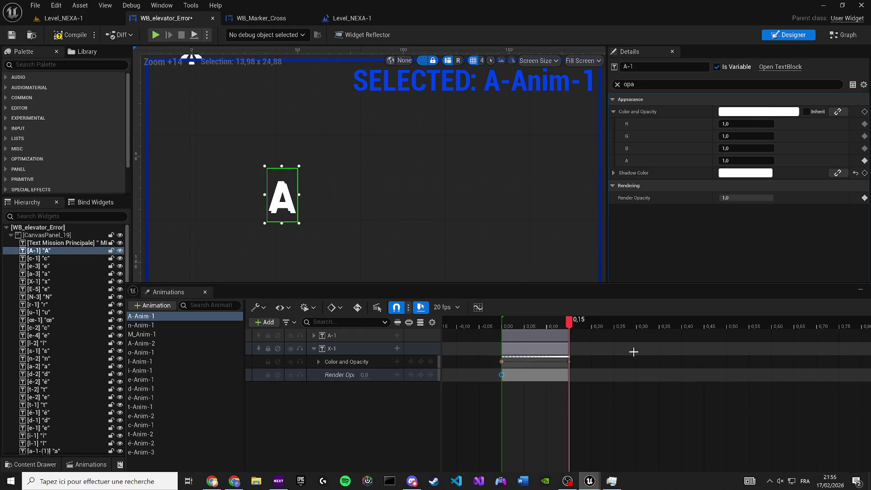
{"action": "left_click_drag", "start_coordinate": [503, 324], "coordinate": [520, 326]}
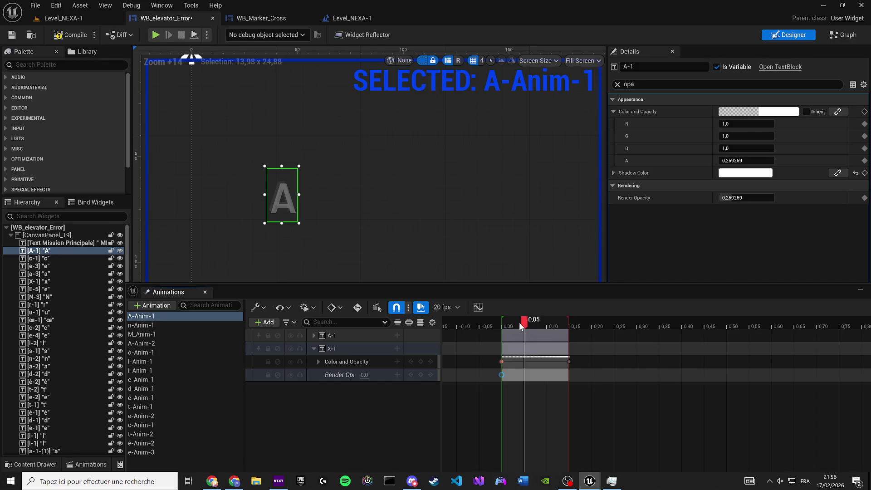
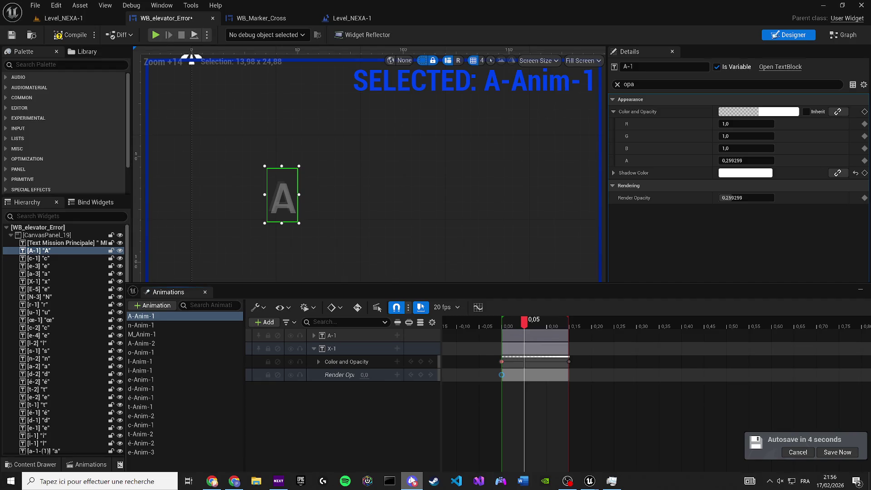
Delete the X-1 track from A-Anim-1, undoing an accidental A-1 track deletion
{"action": "left_click", "coordinate": [780, 467]}
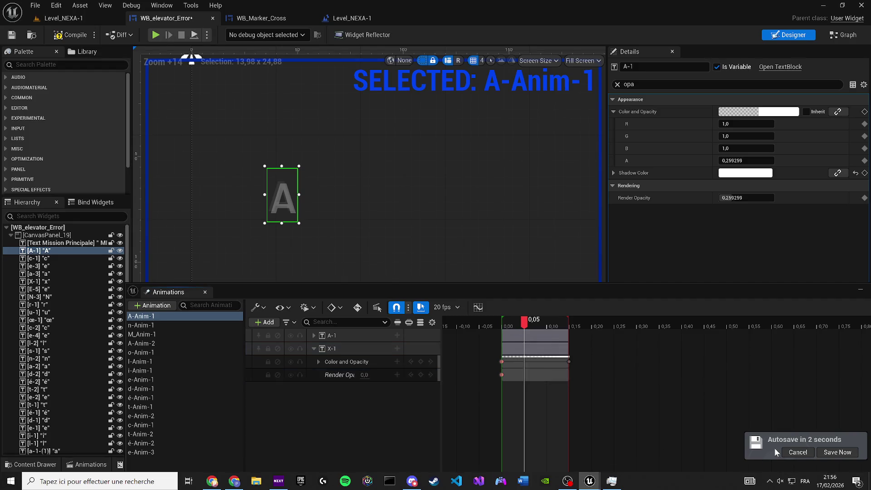
{"action": "mouse_move", "coordinate": [527, 323]}
{"action": "left_mouse_down"}
{"action": "mouse_move", "coordinate": [519, 323]}
{"action": "mouse_move", "coordinate": [543, 322]}
{"action": "left_mouse_up"}
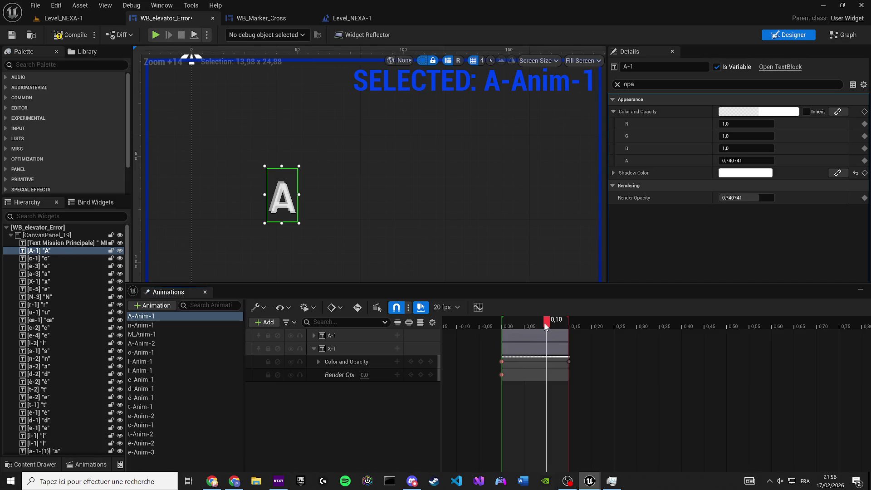
{"action": "left_click", "coordinate": [369, 335]}
{"action": "key", "text": "Delete"}
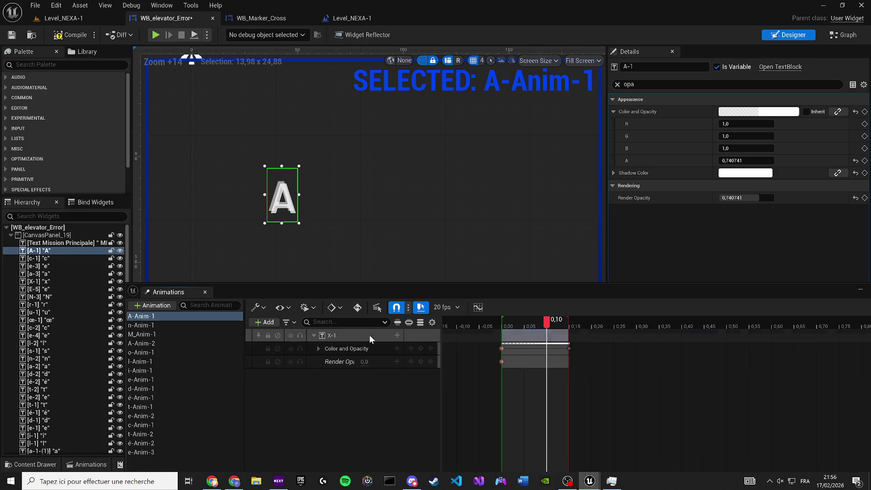
{"action": "left_click_drag", "start_coordinate": [527, 326], "coordinate": [499, 323]}
{"action": "key", "text": "space"}
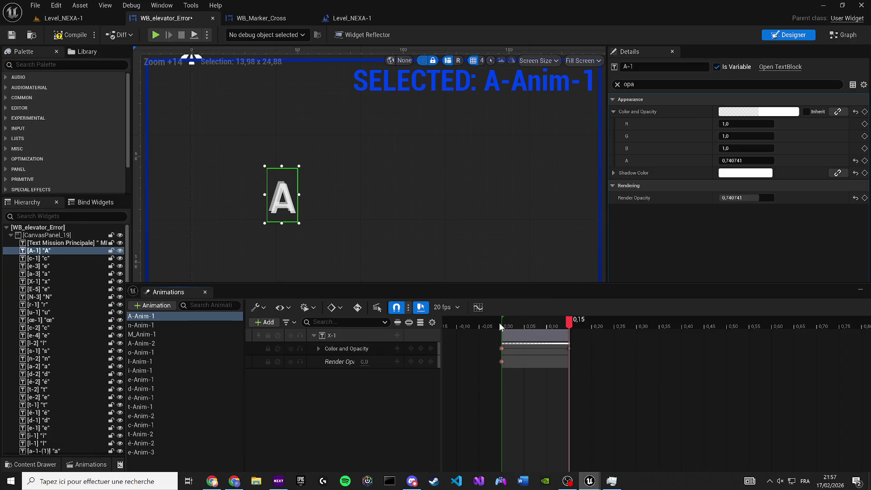
{"action": "key", "text": "ctrl+z"}
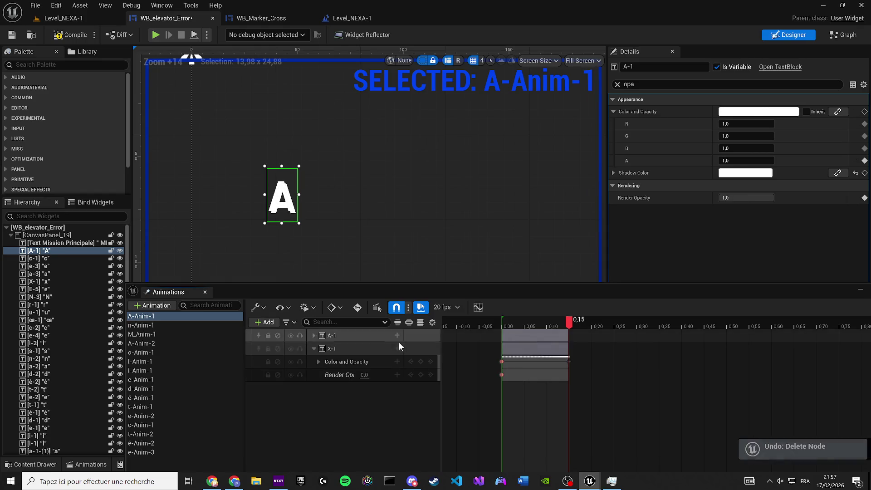
{"action": "left_click", "coordinate": [501, 323]}
{"action": "key", "text": "Delete"}
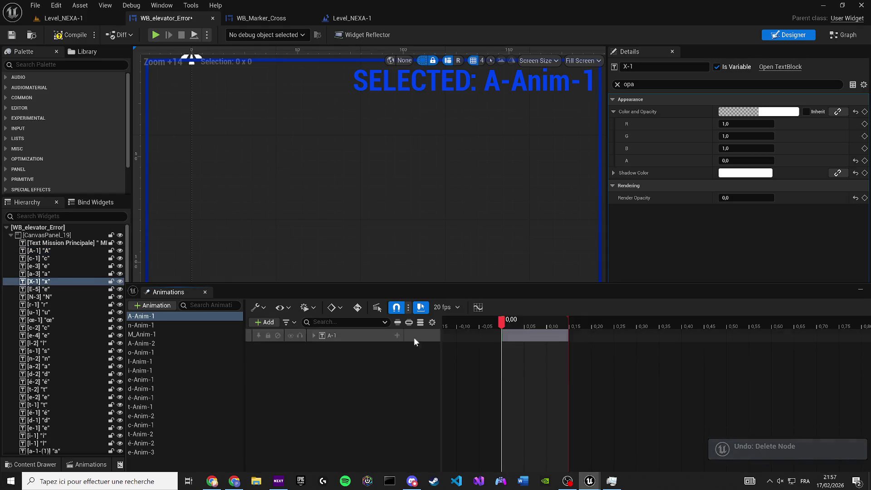
{"action": "mouse_move", "coordinate": [507, 326]}
{"action": "left_mouse_down"}
{"action": "mouse_move", "coordinate": [525, 326]}
{"action": "mouse_move", "coordinate": [477, 326]}
{"action": "mouse_move", "coordinate": [547, 322]}
{"action": "left_mouse_up"}
Replace A-1's Render Opacity track with a new key at 0.0 near the start
{"action": "left_click", "coordinate": [314, 336]}
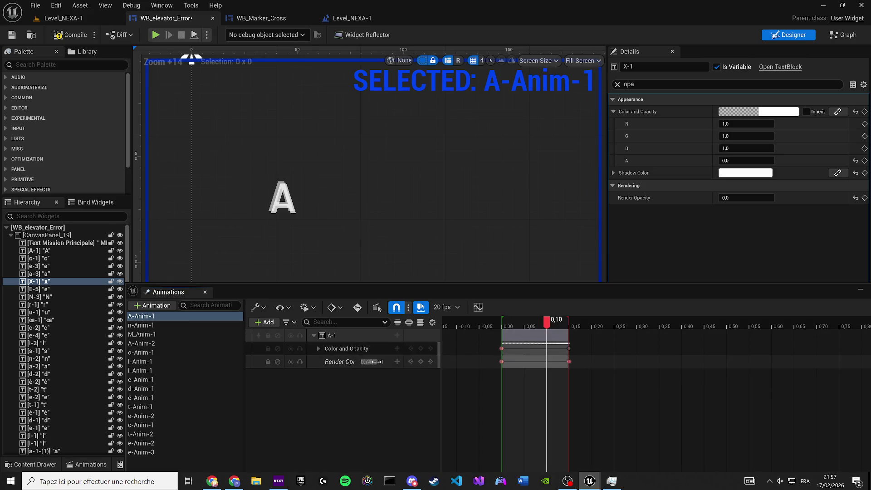
{"action": "left_click", "coordinate": [336, 362]}
{"action": "key", "text": "Delete"}
{"action": "left_click_drag", "start_coordinate": [547, 323], "coordinate": [509, 323]}
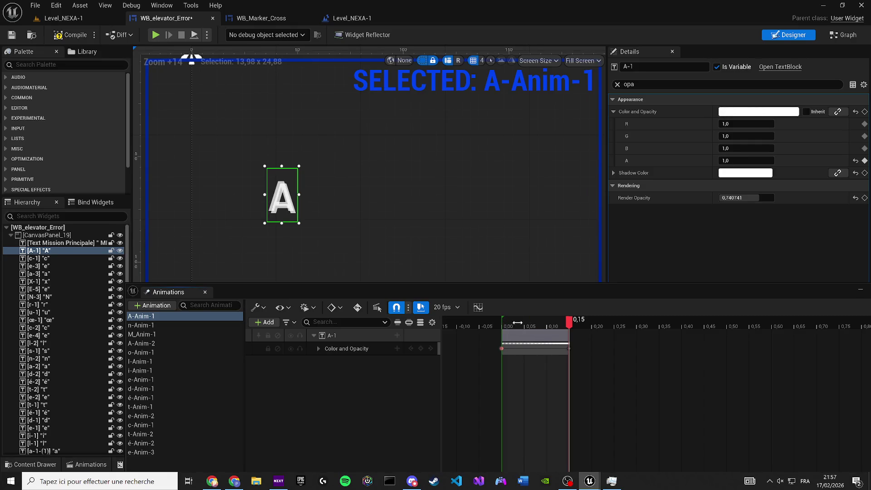
{"action": "left_click", "coordinate": [746, 199]}
{"action": "type", "text": "0"}
{"action": "key", "text": "Return"}
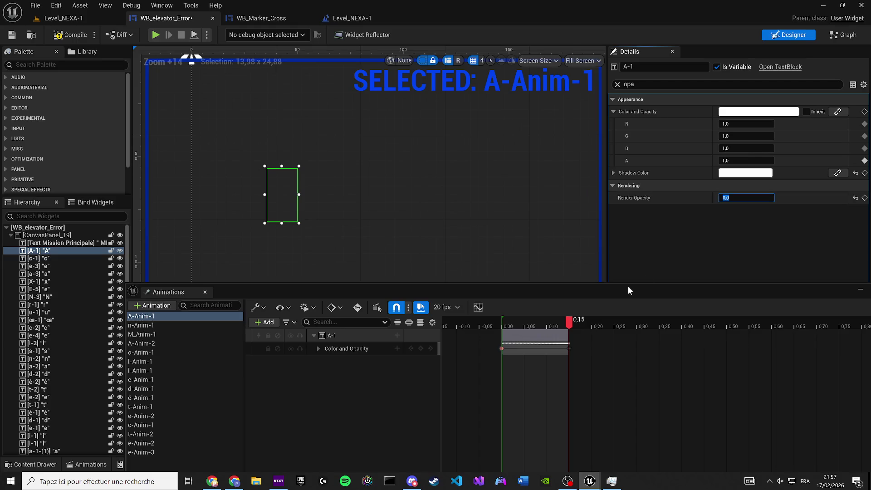
{"action": "left_click", "coordinate": [864, 199]}
Set the Render Opacity track to 1 at the animation's end and preview the fade-in
{"action": "left_click_drag", "start_coordinate": [569, 321], "coordinate": [496, 321]}
{"action": "key", "text": "space"}
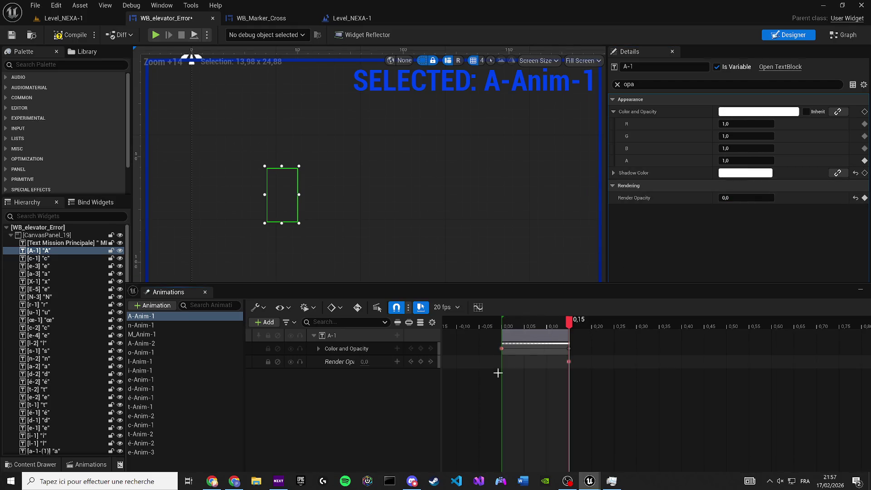
{"action": "double_click", "coordinate": [364, 362]}
{"action": "type", "text": "1"}
{"action": "key", "text": "Return"}
{"action": "left_click", "coordinate": [525, 322]}
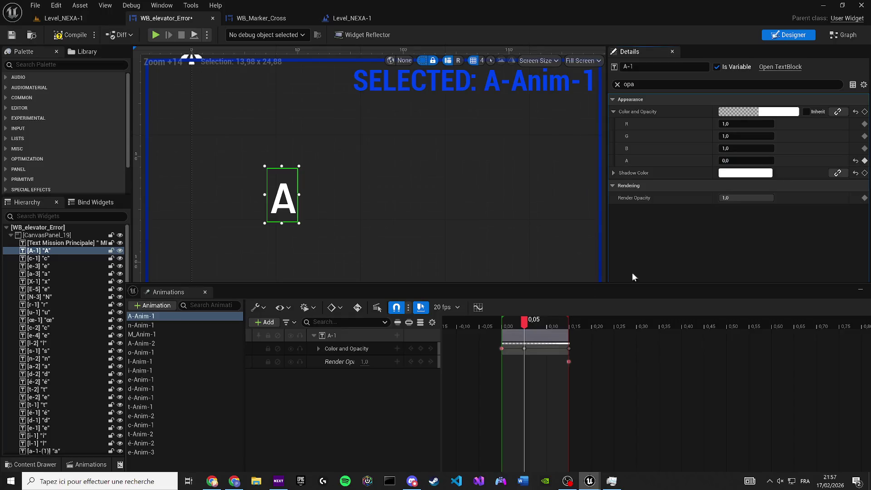
{"action": "left_click_drag", "start_coordinate": [526, 323], "coordinate": [508, 325]}
{"action": "key", "text": "space"}
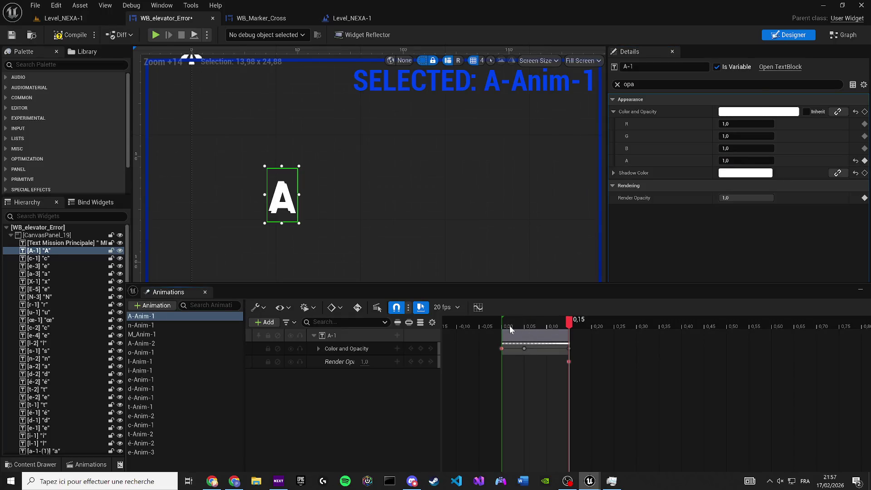
{"action": "key", "text": "Left"}
{"action": "key", "text": "Left"}
{"action": "key", "text": "space"}
Reset the A letter's Render Opacity to 0 and scrub the fade-in from start to end
{"action": "mouse_move", "coordinate": [749, 198]}
{"action": "left_mouse_down"}
{"action": "mouse_move", "coordinate": [758, 198]}
{"action": "mouse_move", "coordinate": [719, 198]}
{"action": "mouse_move", "coordinate": [760, 198]}
{"action": "left_mouse_up"}
{"action": "left_click", "coordinate": [760, 197]}
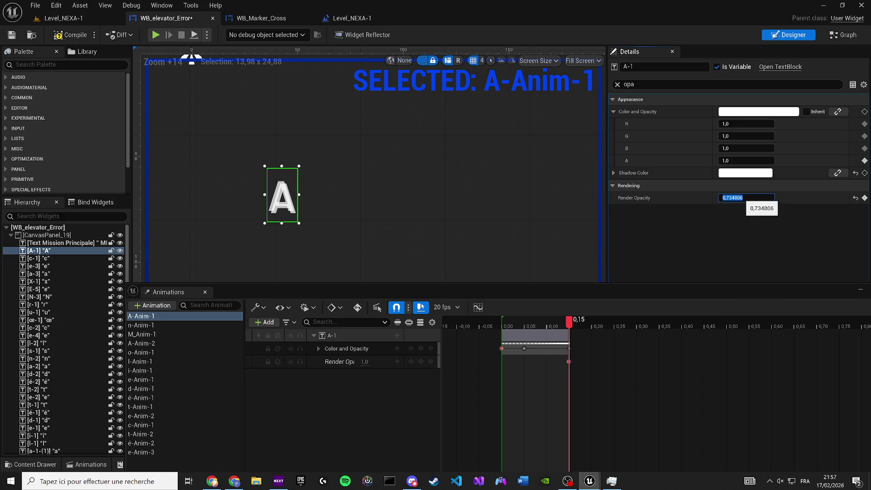
{"action": "type", "text": "0"}
{"action": "key", "text": "Return"}
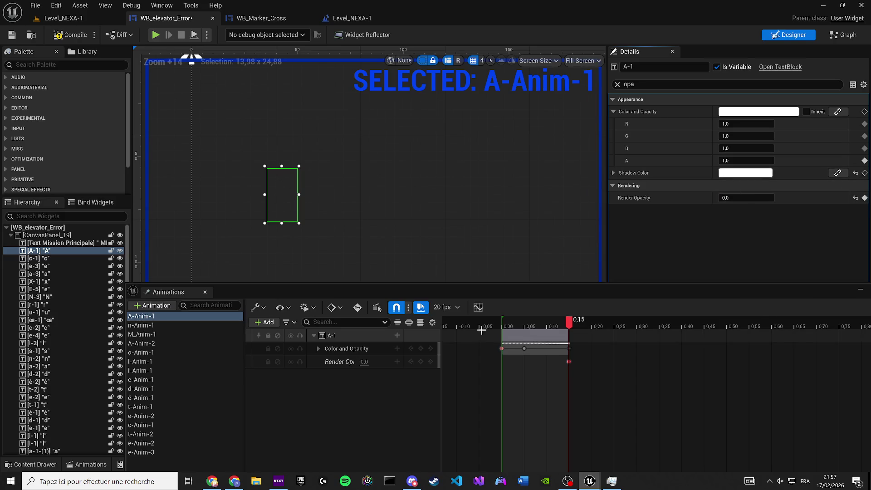
{"action": "left_click", "coordinate": [518, 323]}
{"action": "mouse_move", "coordinate": [516, 323]}
{"action": "left_mouse_down"}
{"action": "mouse_move", "coordinate": [505, 323]}
{"action": "mouse_move", "coordinate": [559, 320]}
{"action": "left_mouse_up"}
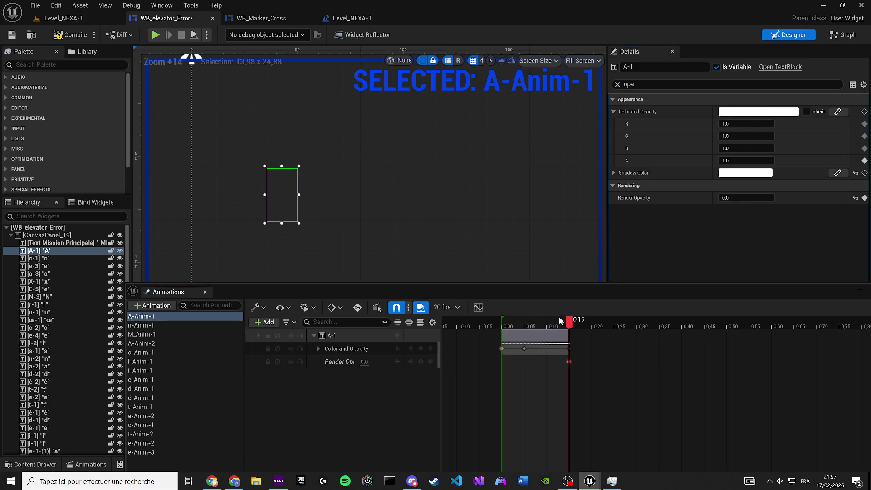
{"action": "left_click", "coordinate": [557, 325]}
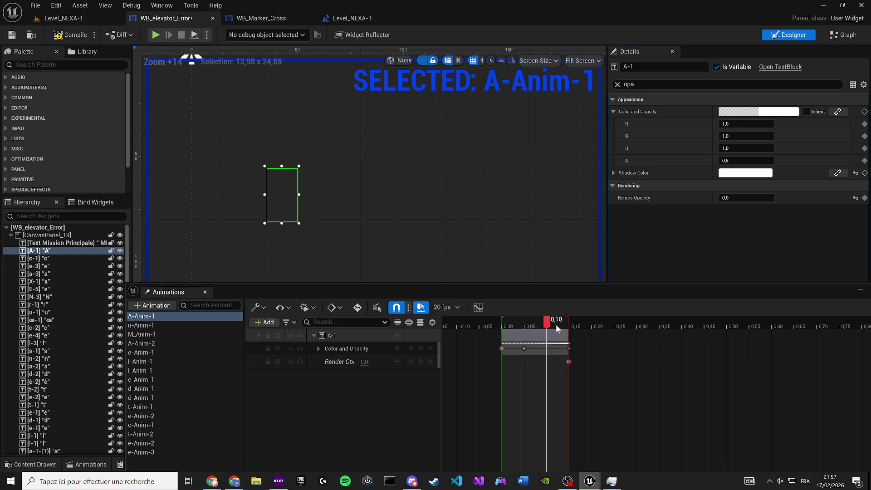
{"action": "mouse_move", "coordinate": [557, 325]}
{"action": "left_mouse_down"}
{"action": "mouse_move", "coordinate": [661, 337]}
{"action": "mouse_move", "coordinate": [502, 338]}
{"action": "left_mouse_up"}
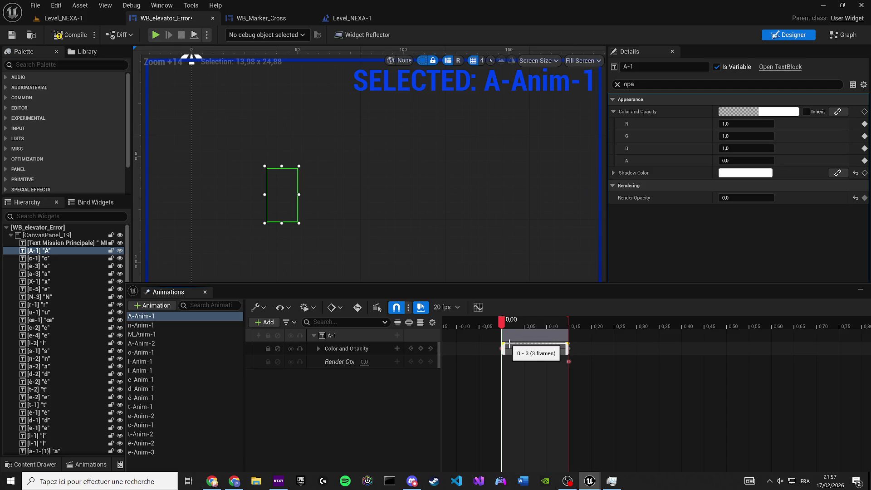
Open WB_Main_Mission from the Missions folder in the Content Drawer
{"action": "left_click", "coordinate": [317, 349]}
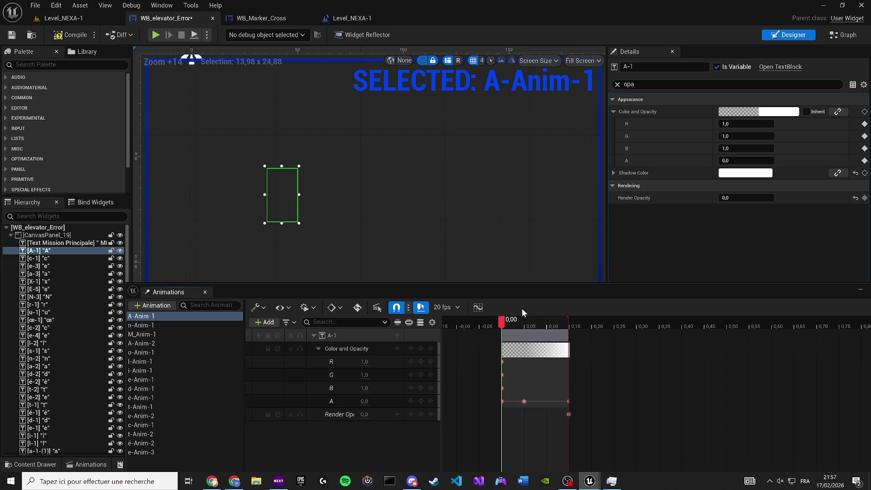
{"action": "left_click", "coordinate": [30, 464]}
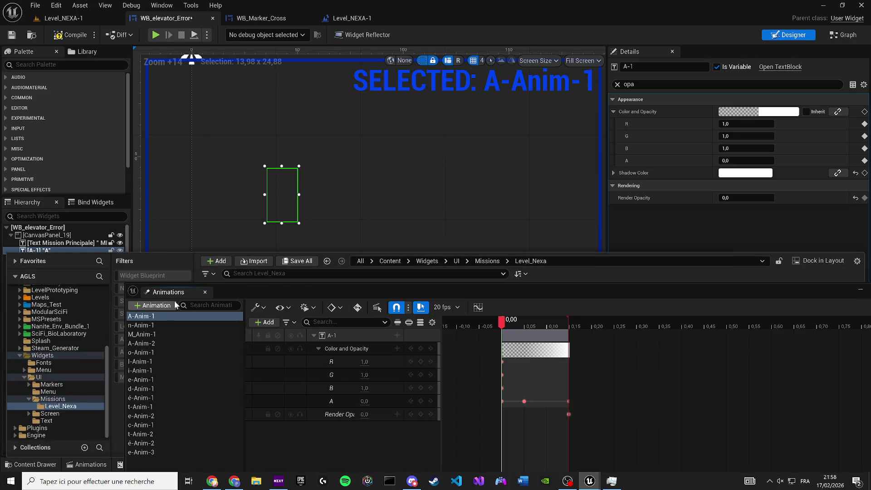
{"action": "left_click", "coordinate": [30, 464]}
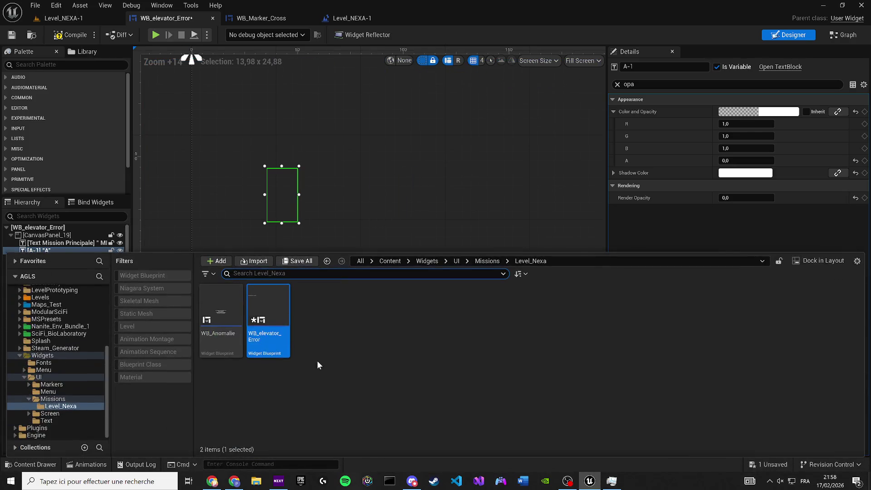
{"action": "key", "text": "BackSpace"}
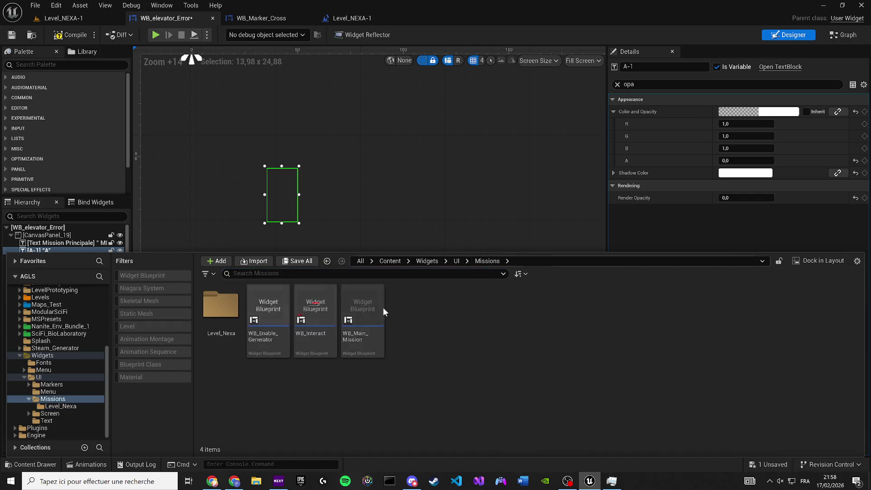
{"action": "left_click", "coordinate": [368, 338]}
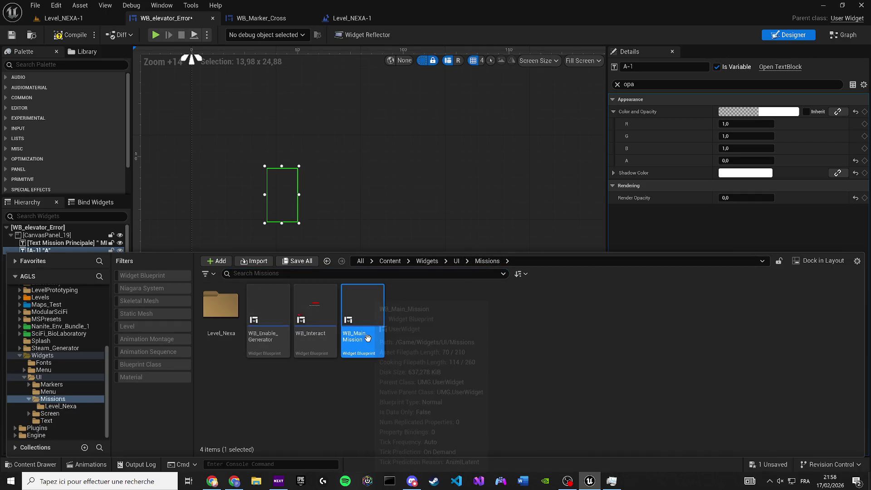
{"action": "double_click", "coordinate": [368, 339]}
Inspect X_Anim's Color and Opacity keys and the X letter's render properties
{"action": "left_click", "coordinate": [165, 6]}
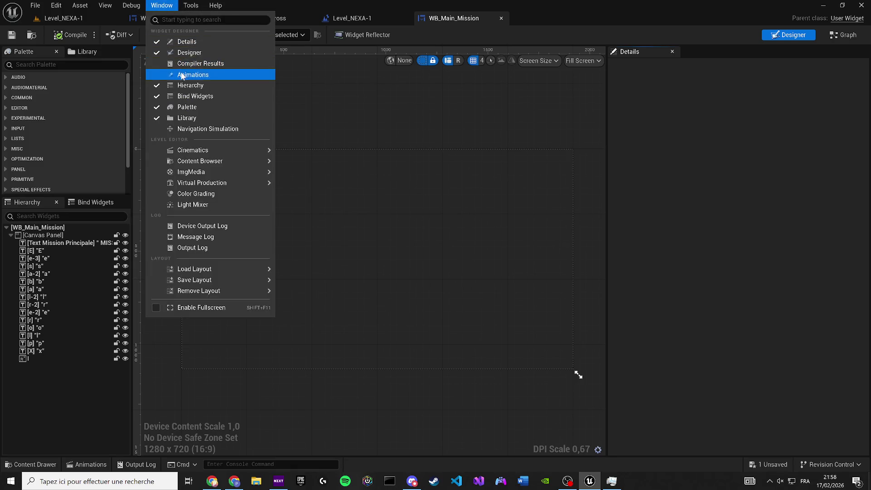
{"action": "left_click", "coordinate": [181, 75]}
{"action": "left_click", "coordinate": [167, 334]}
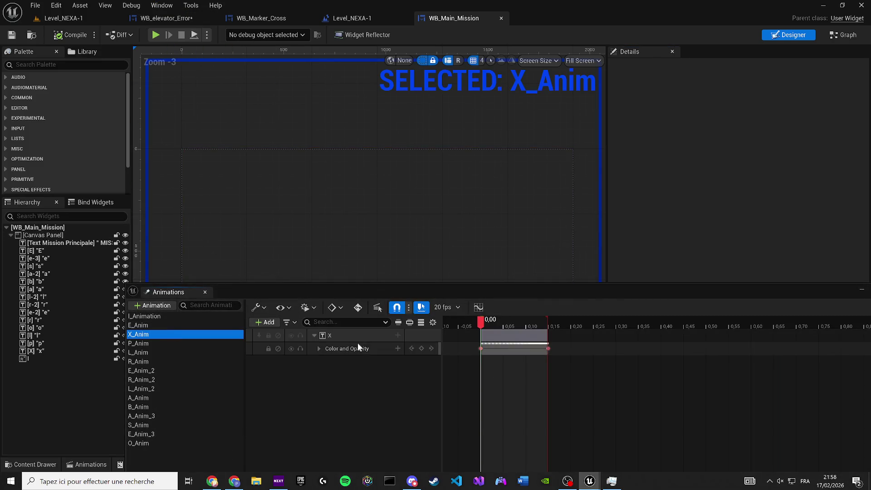
{"action": "left_click", "coordinate": [318, 348]}
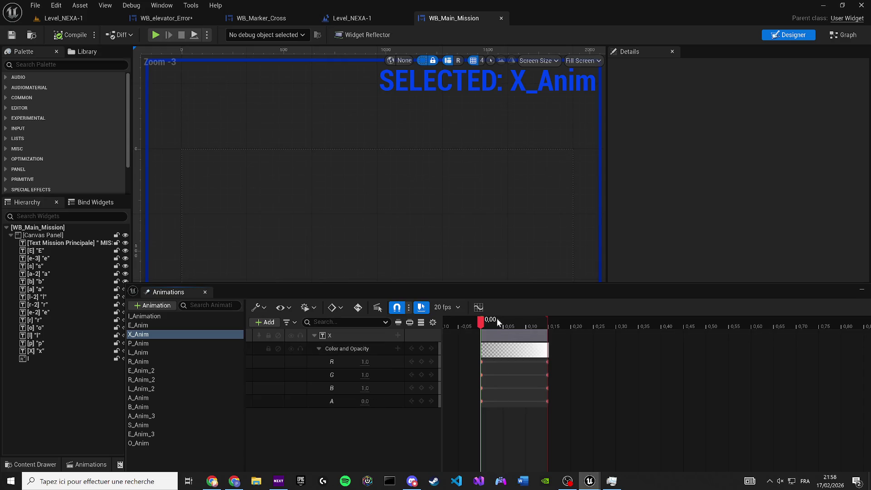
{"action": "left_click_drag", "start_coordinate": [494, 322], "coordinate": [551, 321]}
{"action": "scroll", "coordinate": [189, 172], "scroll_direction": "up", "scroll_amount": 10}
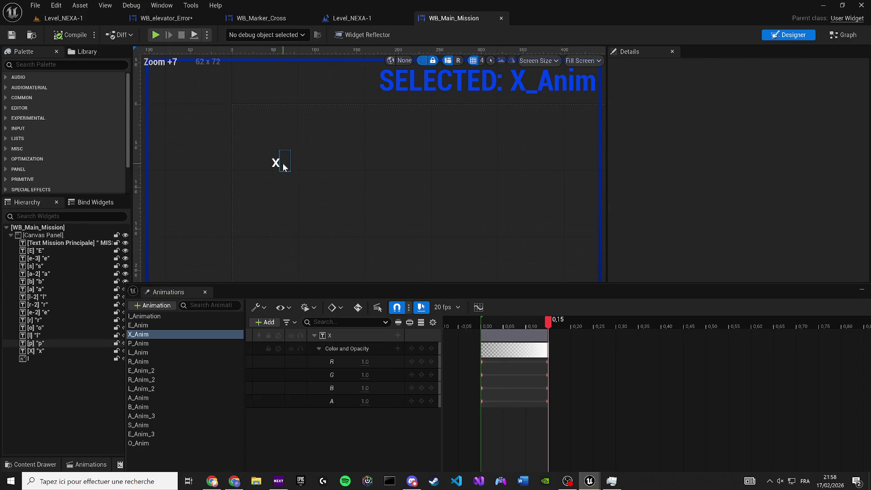
{"action": "left_click", "coordinate": [283, 167]}
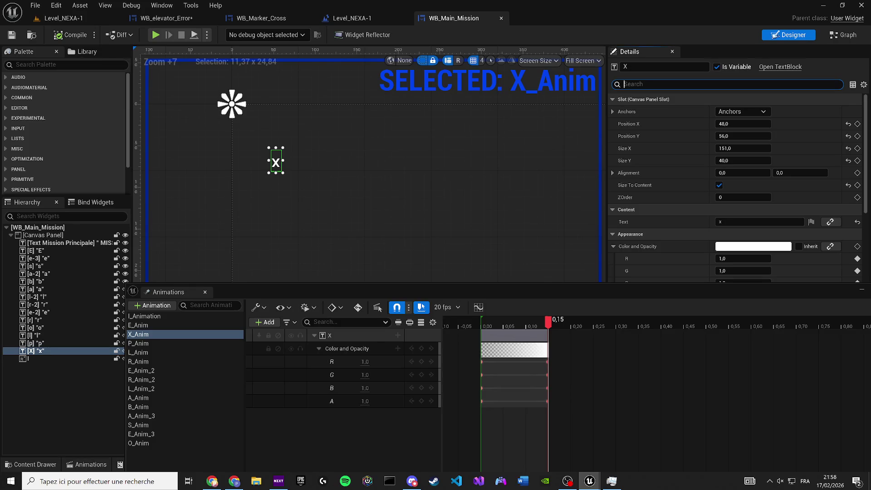
{"action": "type", "text": "render"}
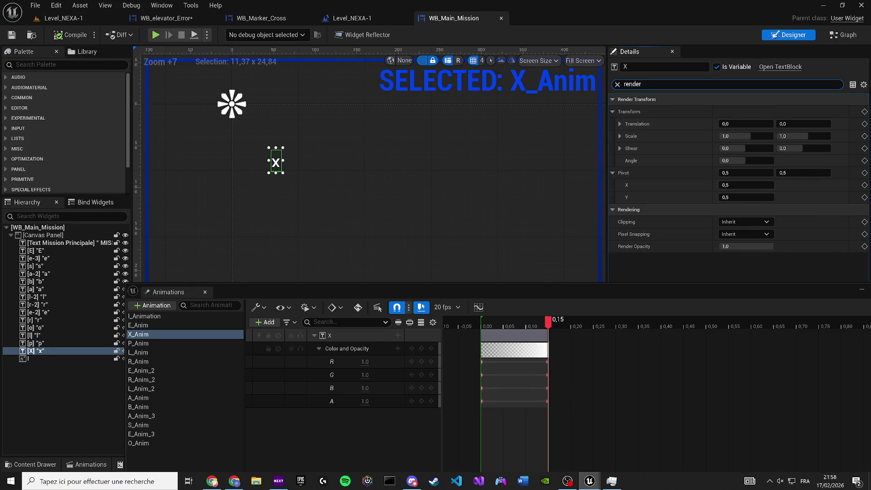
{"action": "left_click", "coordinate": [618, 85]}
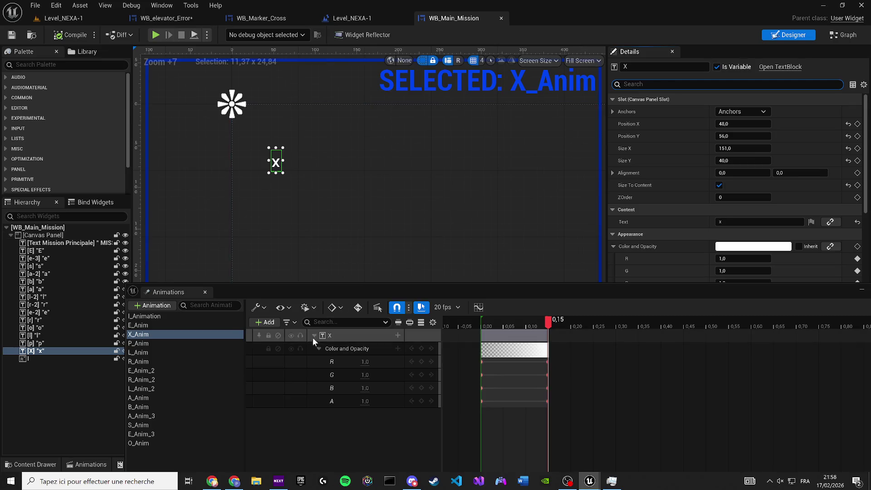
{"action": "left_click", "coordinate": [342, 349]}
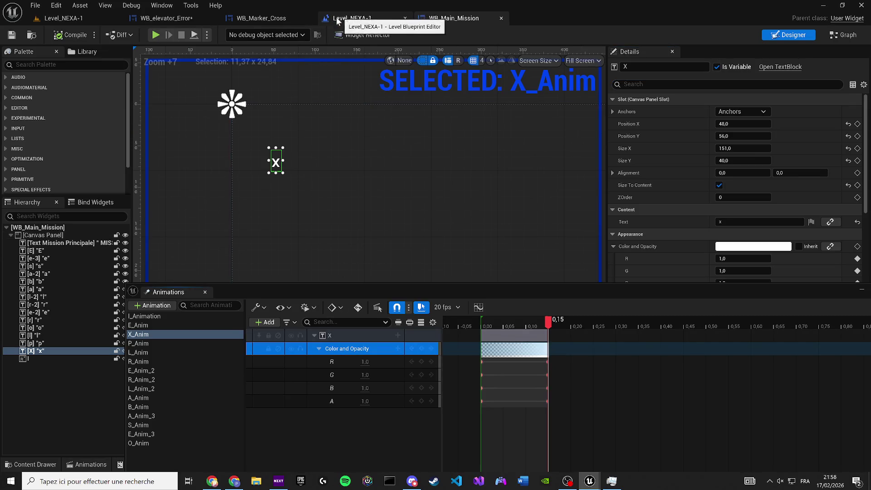
Return to WB_elevator_Error and select A-Anim-1's Color and Opacity track
{"action": "left_click", "coordinate": [184, 18]}
{"action": "left_click", "coordinate": [162, 5]}
{"action": "left_click", "coordinate": [145, 317]}
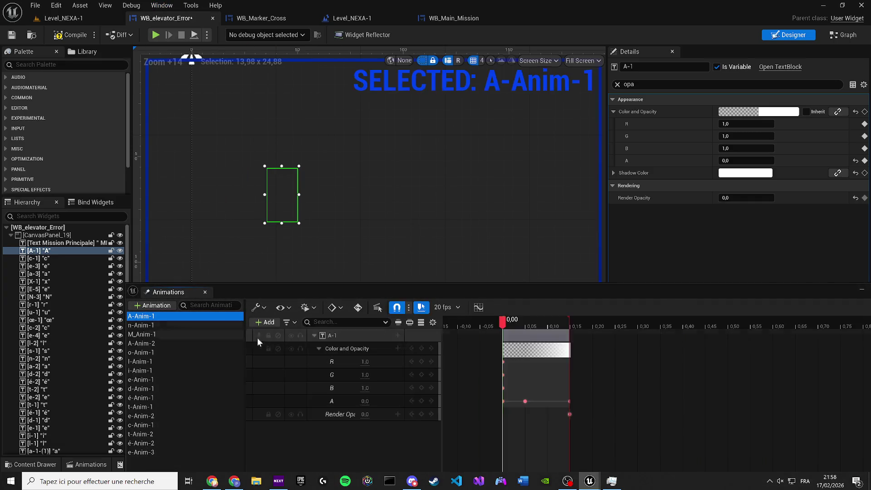
Delete A-Anim-1's Render Opacity track, keeping Color and Opacity, and save the widget
{"action": "left_click", "coordinate": [330, 352]}
{"action": "key", "text": "Delete"}
{"action": "left_click", "coordinate": [331, 352]}
{"action": "key", "text": "Delete"}
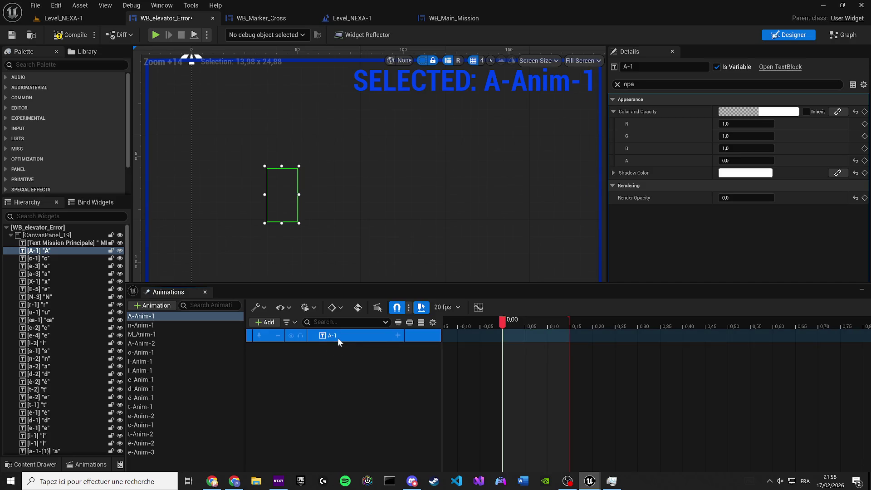
{"action": "key", "text": "ctrl+z"}
{"action": "left_click_drag", "start_coordinate": [503, 319], "coordinate": [563, 323]}
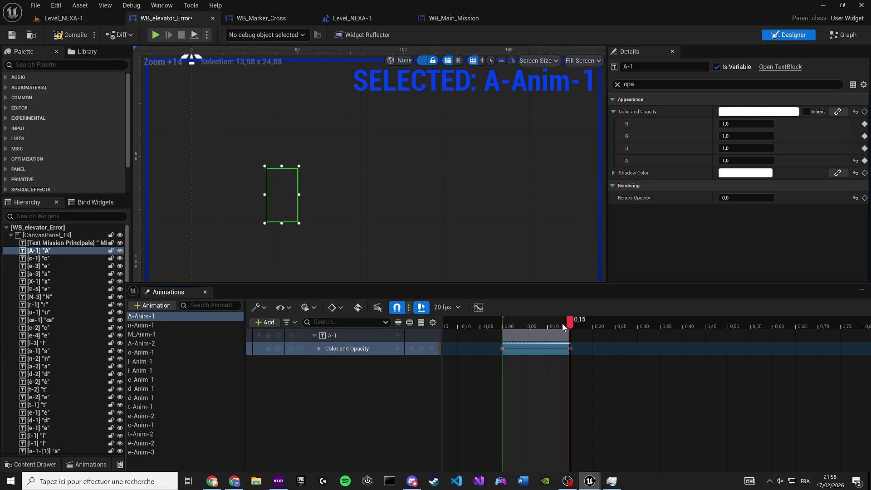
{"action": "left_click", "coordinate": [12, 36]}
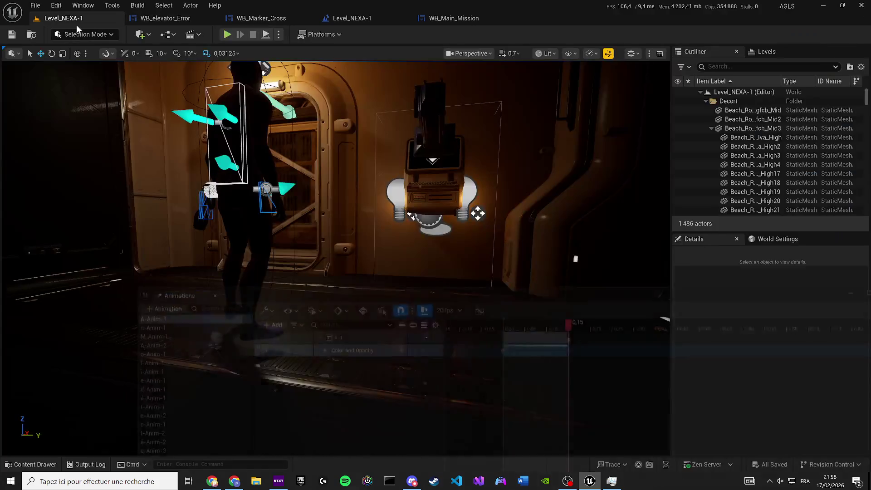
Test-play Level_NEXA-1, then return to the WB_elevator_Error editor
{"action": "left_click", "coordinate": [63, 19]}
{"action": "key", "text": "alt+p"}
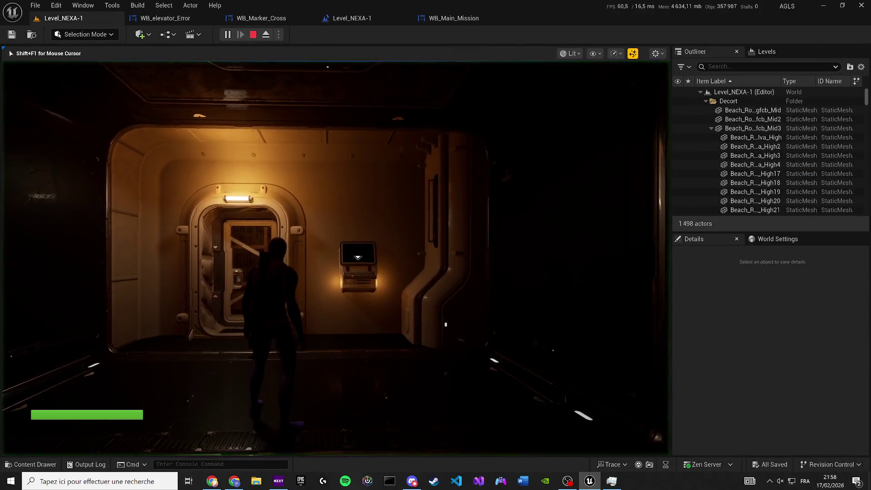
{"action": "key", "text": "Escape"}
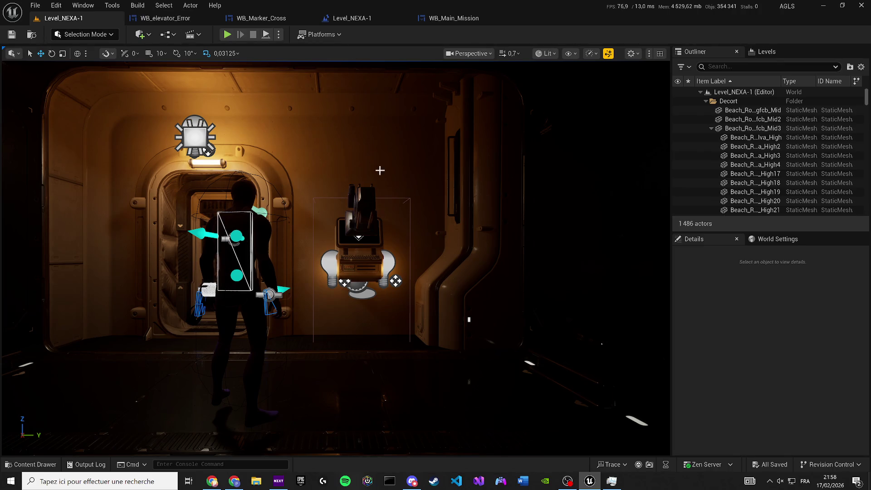
{"action": "left_click", "coordinate": [412, 480]}
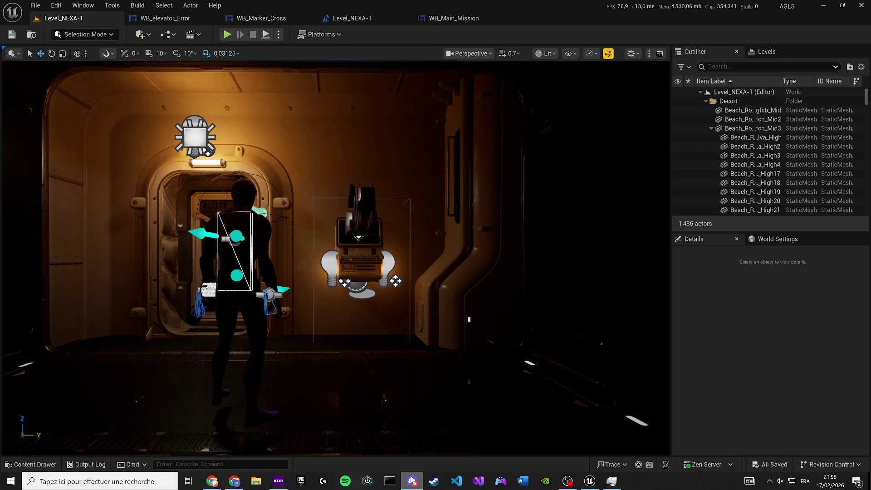
{"action": "left_click", "coordinate": [165, 19]}
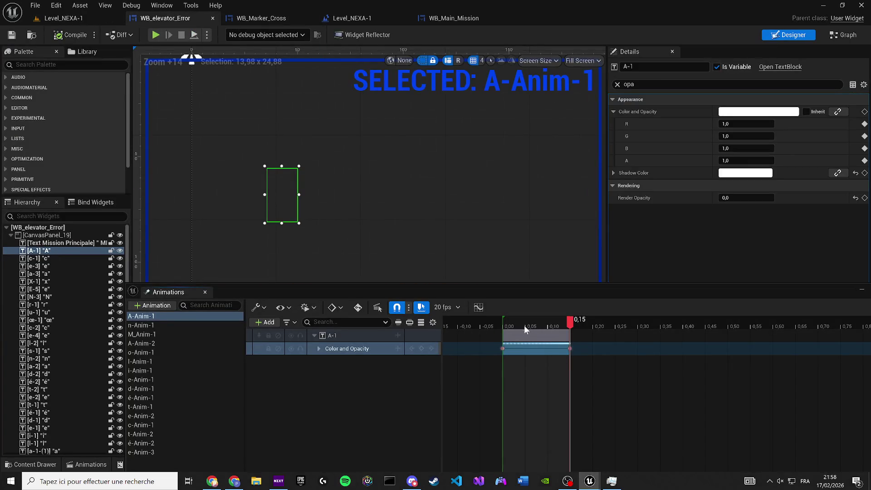
{"action": "left_click", "coordinate": [842, 37]}
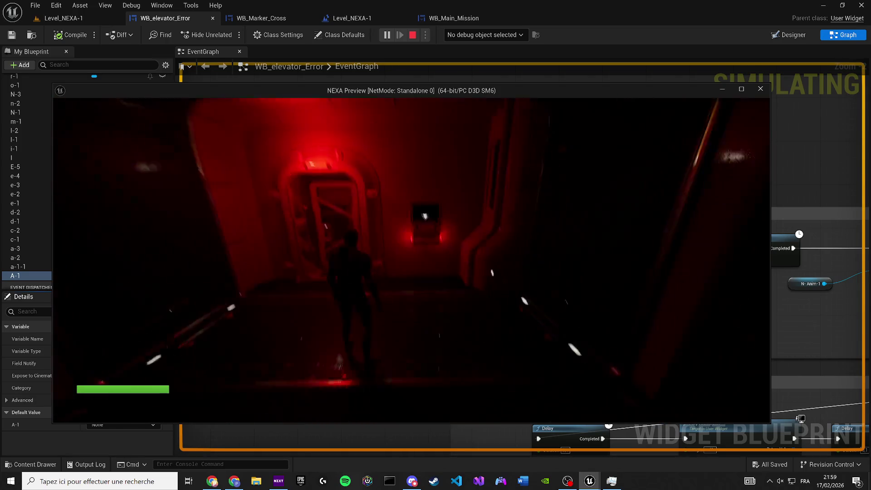
{"action": "key", "text": "Escape"}
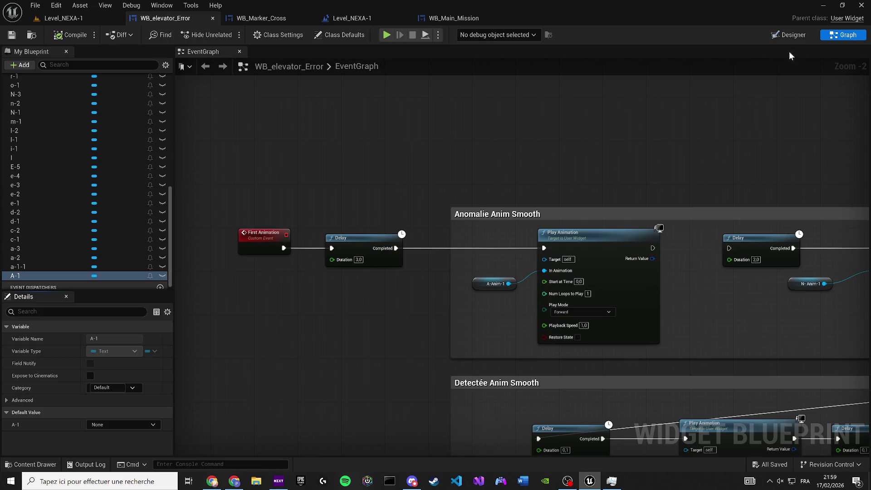
{"action": "left_click", "coordinate": [786, 35]}
Select the letter A, open A-Anim-1 and compare it with WB_Main_Mission's X_Anim
{"action": "left_click", "coordinate": [62, 251]}
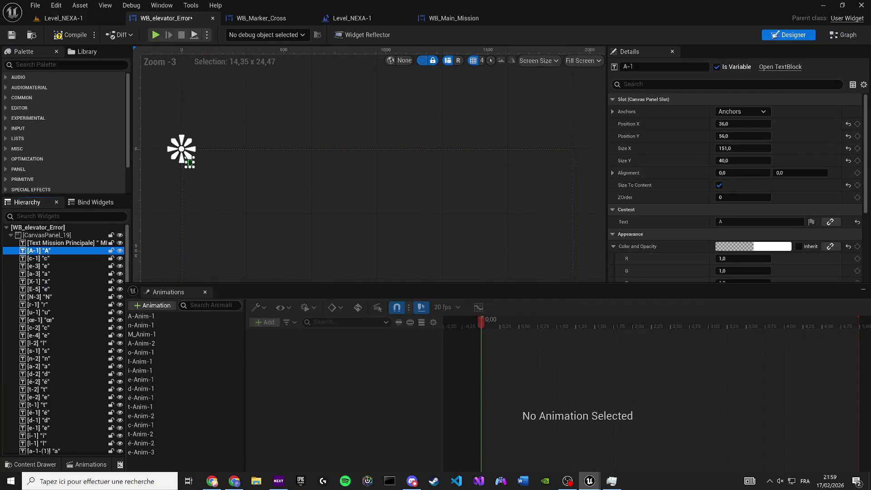
{"action": "left_click", "coordinate": [140, 316]}
{"action": "mouse_move", "coordinate": [510, 321]}
{"action": "left_mouse_down"}
{"action": "mouse_move", "coordinate": [572, 322]}
{"action": "mouse_move", "coordinate": [490, 314]}
{"action": "mouse_move", "coordinate": [503, 318]}
{"action": "left_mouse_up"}
{"action": "scroll", "coordinate": [273, 200], "scroll_direction": "up", "scroll_amount": 11}
{"action": "left_click_drag", "start_coordinate": [323, 203], "coordinate": [380, 201]}
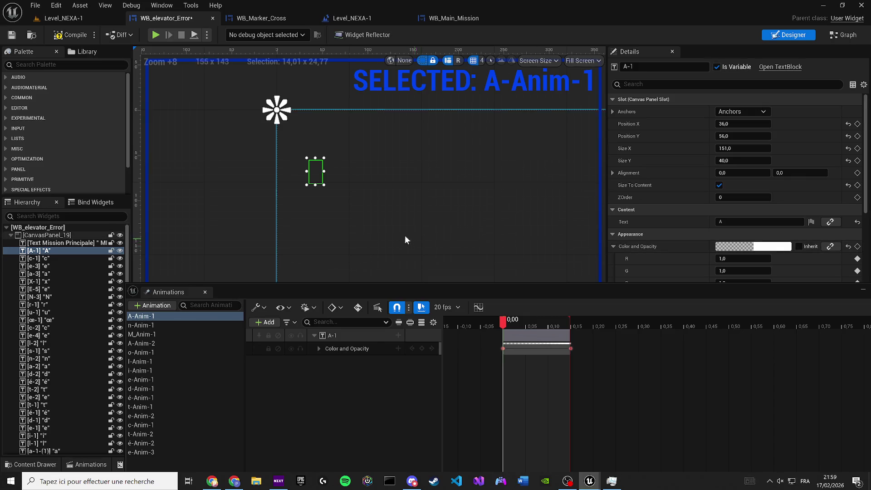
{"action": "left_click_drag", "start_coordinate": [408, 237], "coordinate": [437, 222]}
{"action": "scroll", "coordinate": [436, 222], "scroll_direction": "up", "scroll_amount": 2}
{"action": "left_click", "coordinate": [446, 23]}
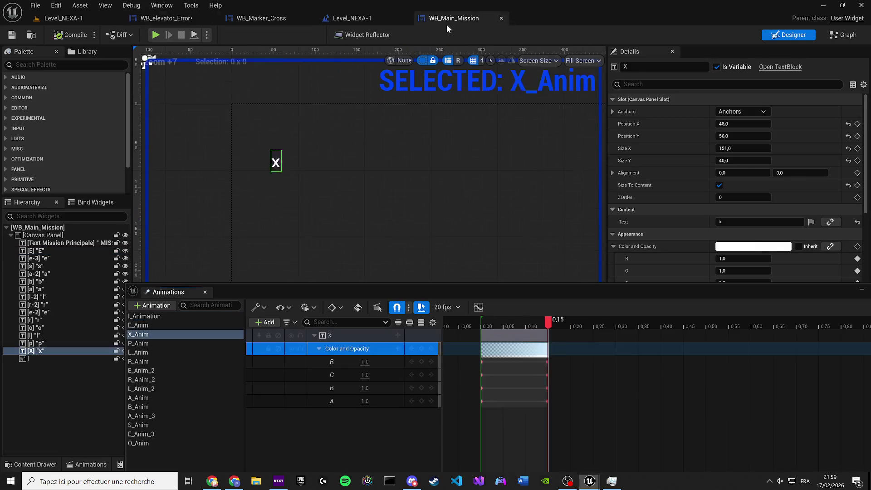
{"action": "left_click", "coordinate": [164, 18]}
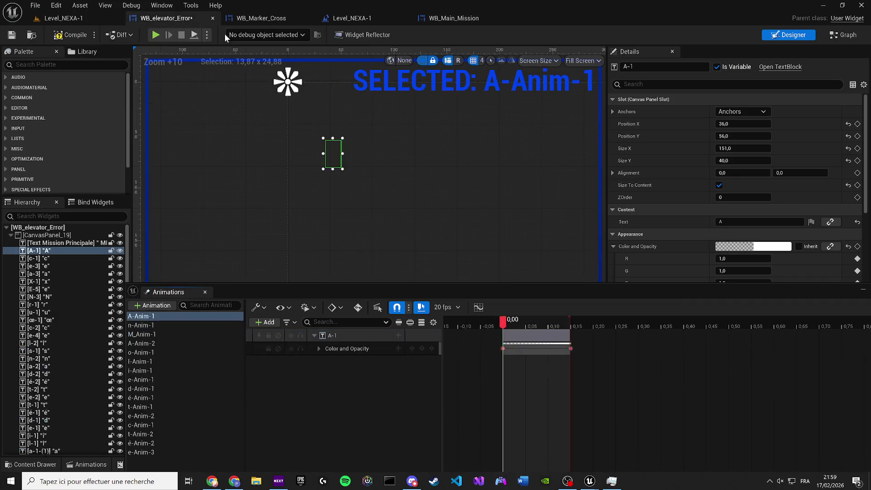
{"action": "scroll", "coordinate": [422, 172], "scroll_direction": "up", "scroll_amount": 4}
{"action": "scroll", "coordinate": [712, 259], "scroll_direction": "down", "scroll_amount": 3}
{"action": "scroll", "coordinate": [712, 259], "scroll_direction": "down", "scroll_amount": 1}
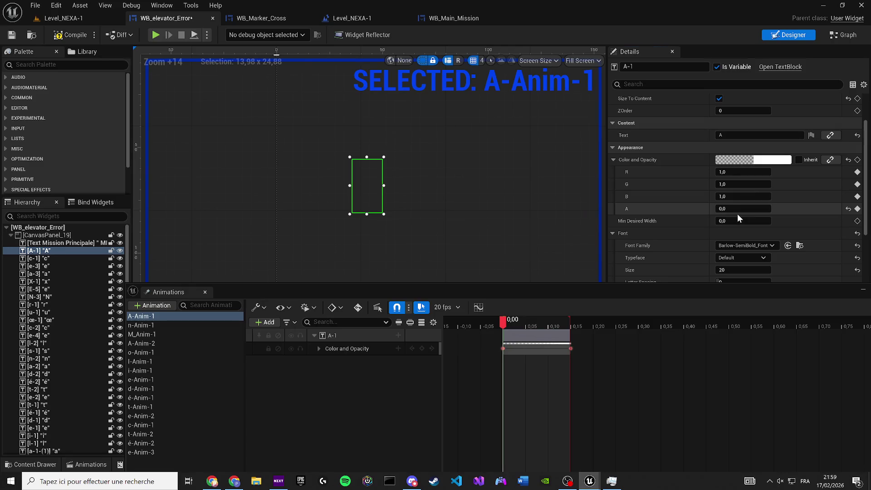
Key the letter's Color and Opacity alpha at 1,0 and move the playhead to 0,15
{"action": "type", "text": "1"}
{"action": "key", "text": "Return"}
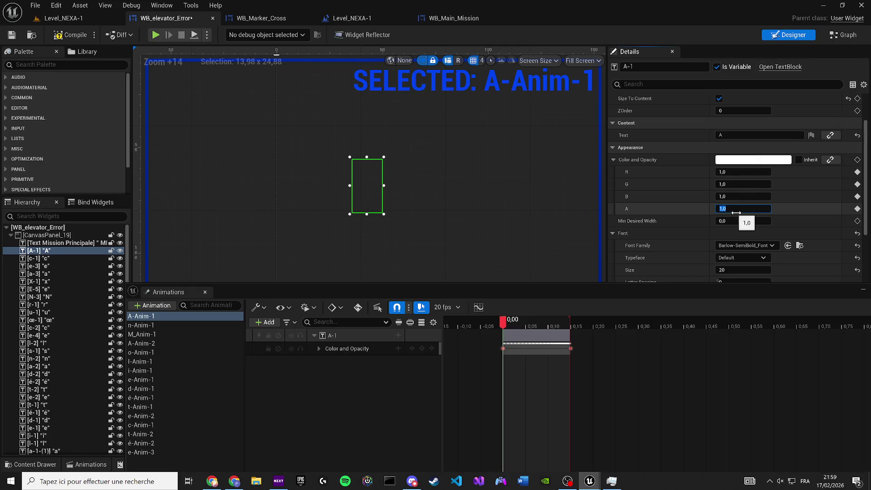
{"action": "left_click", "coordinate": [857, 160]}
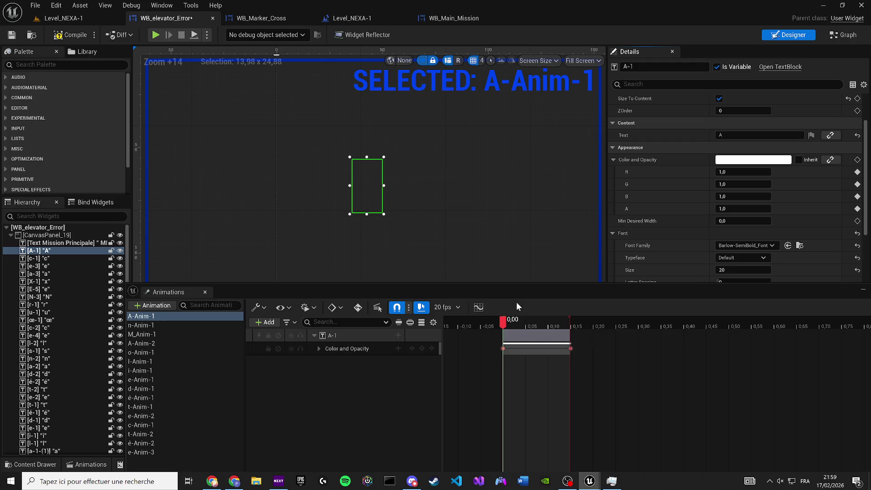
{"action": "mouse_move", "coordinate": [505, 321]}
{"action": "left_mouse_down"}
{"action": "mouse_move", "coordinate": [576, 320]}
{"action": "mouse_move", "coordinate": [484, 320]}
{"action": "mouse_move", "coordinate": [553, 321]}
{"action": "left_mouse_up"}
After checking X_Anim's start alpha, key the letter's alpha at 0,0 at 0,00 and preview
{"action": "left_click", "coordinate": [448, 18]}
{"action": "left_click", "coordinate": [158, 13]}
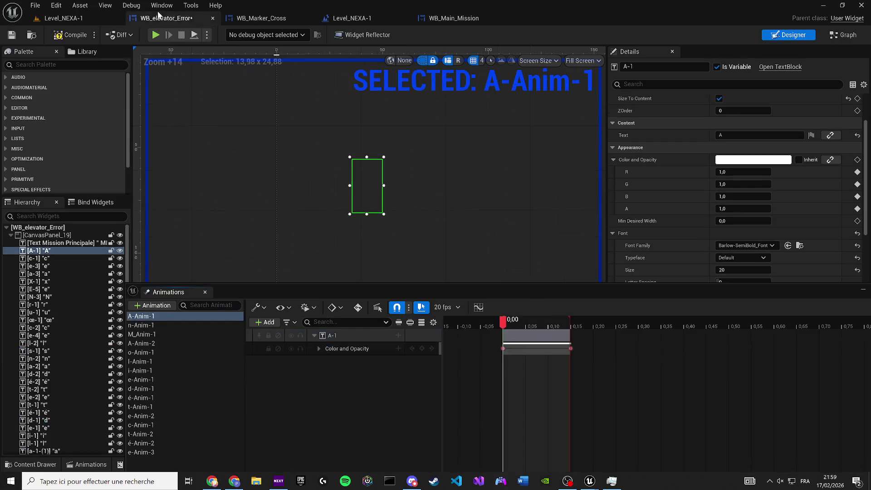
{"action": "left_click", "coordinate": [481, 18]}
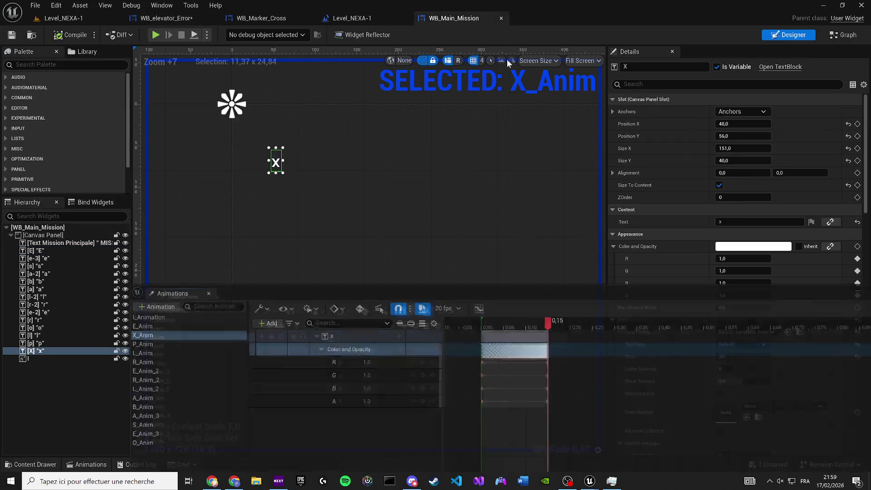
{"action": "left_click", "coordinate": [485, 319]}
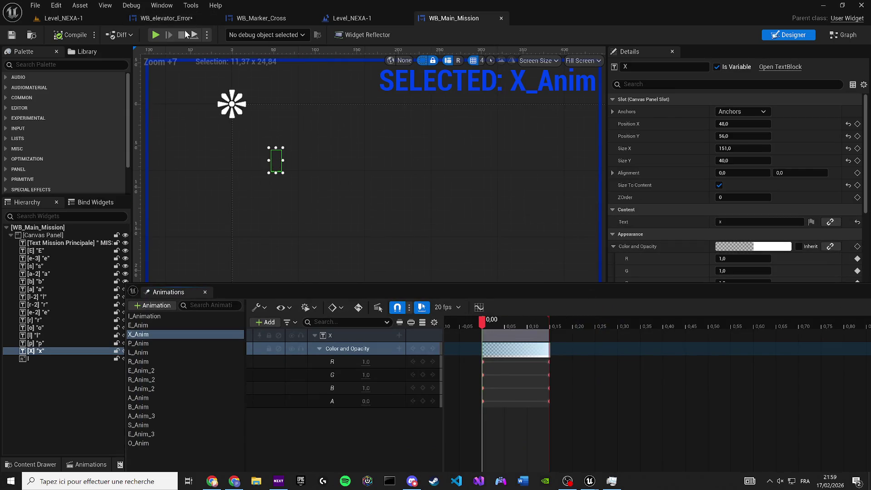
{"action": "left_click", "coordinate": [162, 19]}
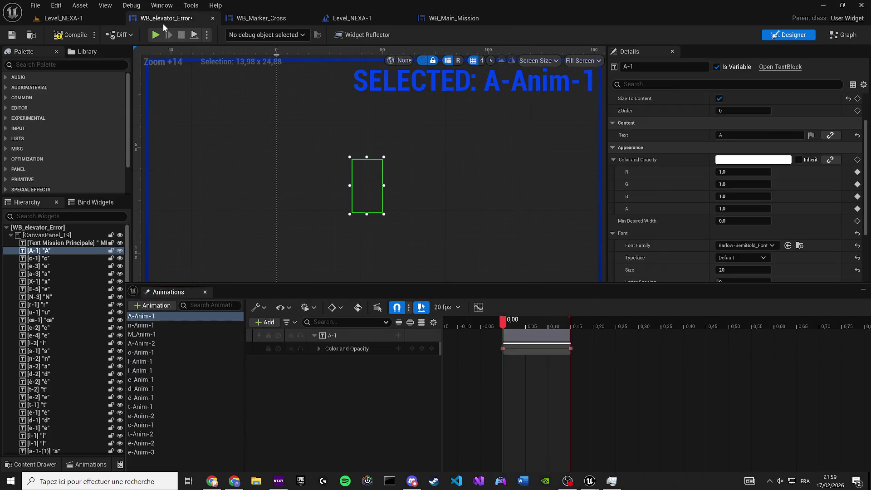
{"action": "left_click", "coordinate": [732, 209]}
{"action": "type", "text": "0"}
{"action": "key", "text": "Return"}
{"action": "left_click", "coordinate": [858, 209]}
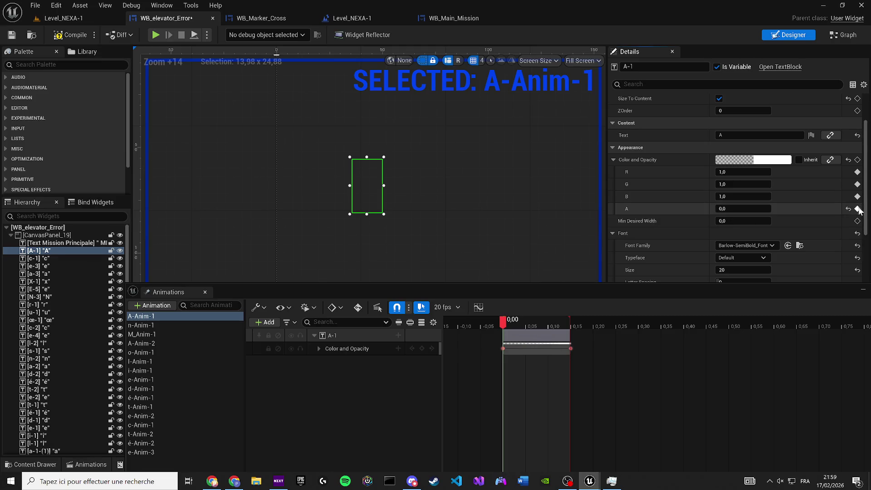
{"action": "key", "text": "space"}
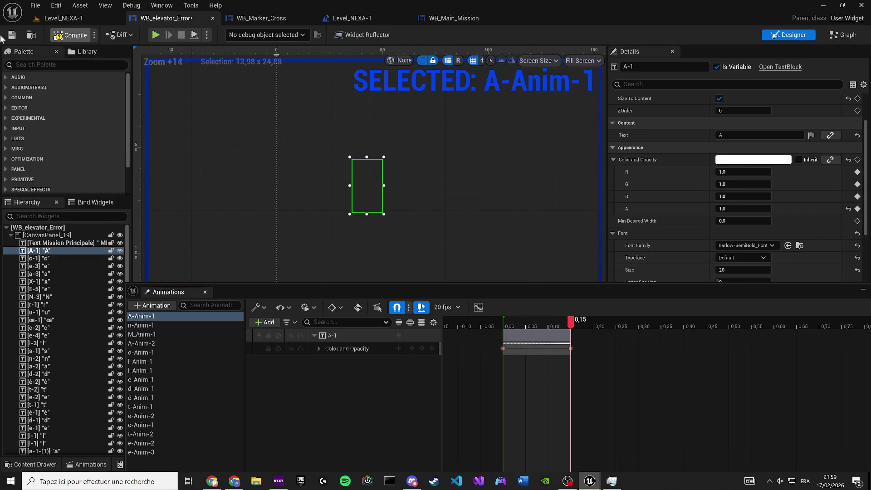
Save WB_elevator_Error and close the WB_Main_Mission editor
{"action": "left_click", "coordinate": [12, 35]}
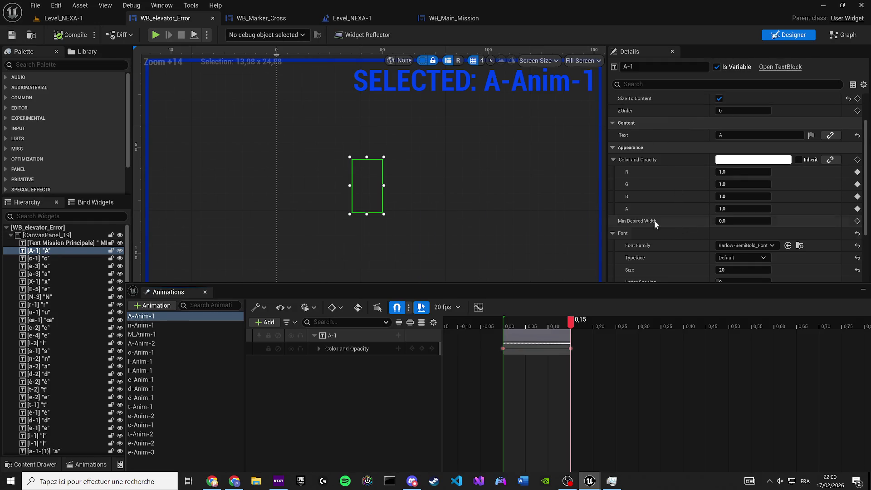
{"action": "left_click", "coordinate": [454, 18]}
{"action": "left_click", "coordinate": [507, 18]}
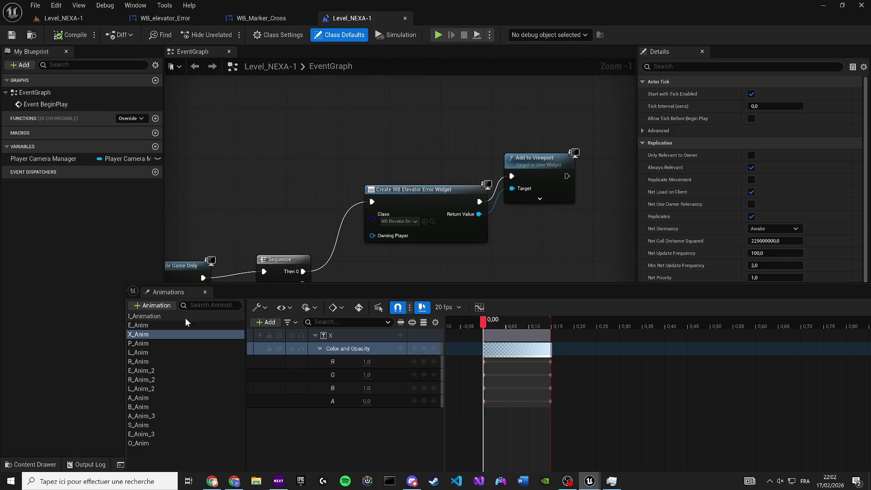
Switch to WB_elevator_Error, close the Level_NEXA-1 blueprint tab and hide the Animations panel
{"action": "left_click", "coordinate": [138, 22]}
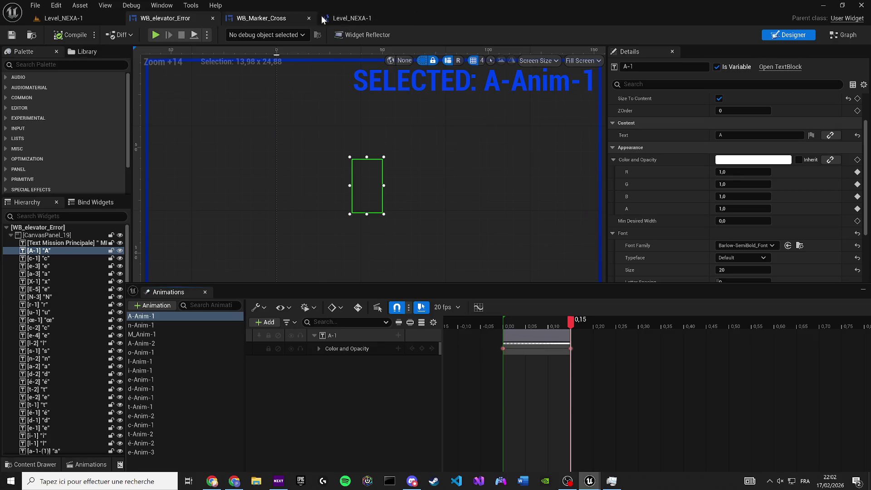
{"action": "left_click", "coordinate": [406, 18]}
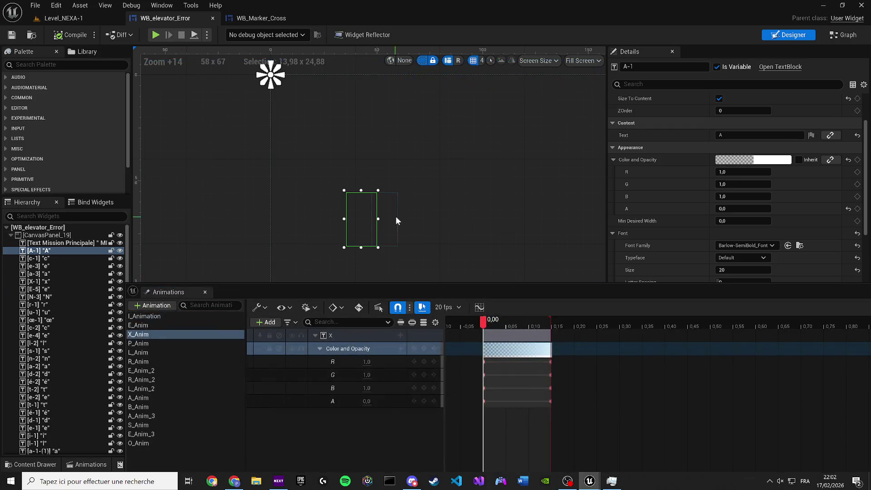
{"action": "left_click", "coordinate": [205, 292]}
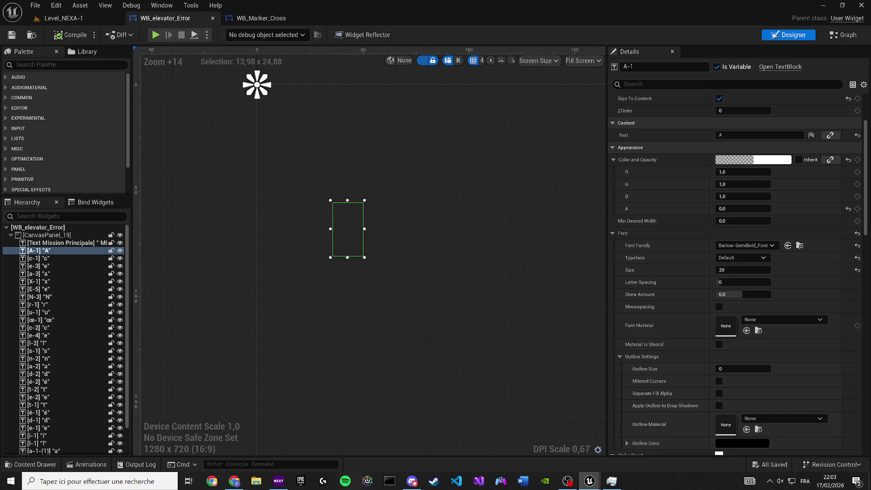
Set the letter's Render Opacity to 1,0 and save the widget blueprint
{"action": "scroll", "coordinate": [679, 291], "scroll_direction": "down", "scroll_amount": 12}
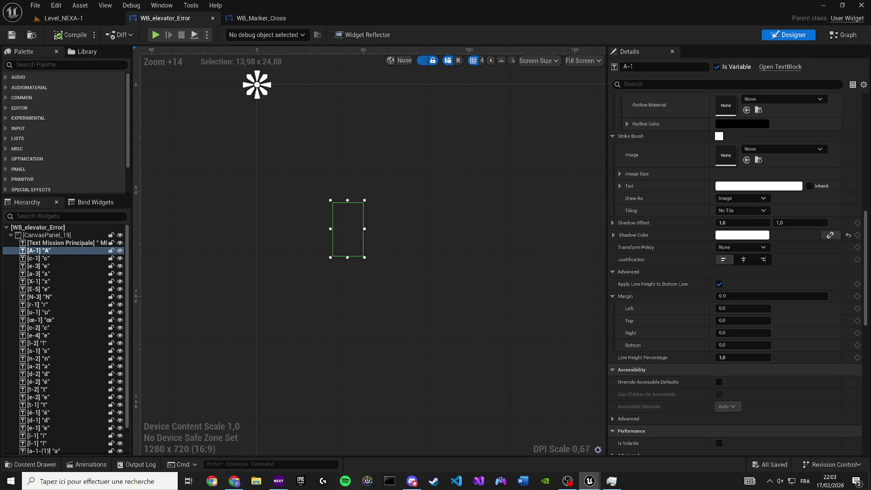
{"action": "scroll", "coordinate": [620, 323], "scroll_direction": "down", "scroll_amount": 13}
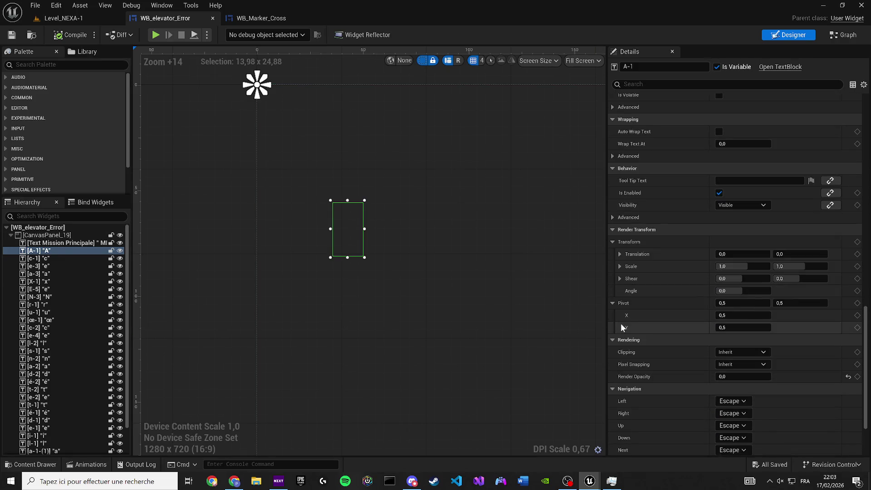
{"action": "scroll", "coordinate": [620, 323], "scroll_direction": "down", "scroll_amount": 3}
{"action": "left_click", "coordinate": [753, 290]}
{"action": "type", "text": "1"}
{"action": "key", "text": "Return"}
{"action": "left_click", "coordinate": [11, 37]}
Reopen Animations, preview A-Anim-1's end at 0,15, then launch a test play
{"action": "left_click", "coordinate": [161, 5]}
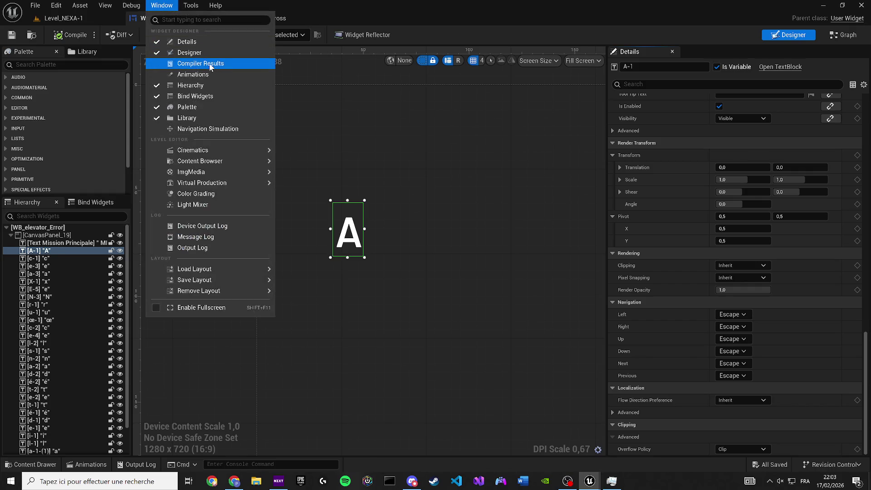
{"action": "left_click", "coordinate": [193, 74]}
{"action": "left_click", "coordinate": [145, 316]}
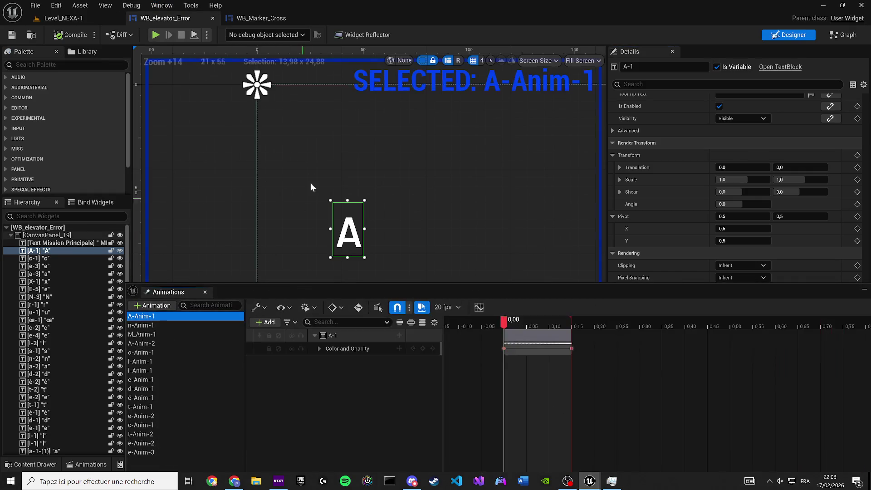
{"action": "left_click_drag", "start_coordinate": [309, 192], "coordinate": [302, 131]}
{"action": "left_click_drag", "start_coordinate": [503, 321], "coordinate": [570, 323]}
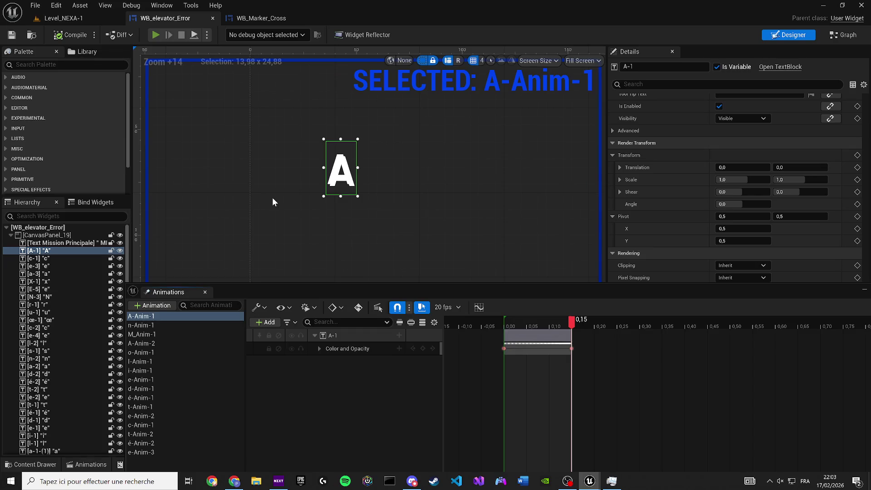
{"action": "key", "text": "alt+p"}
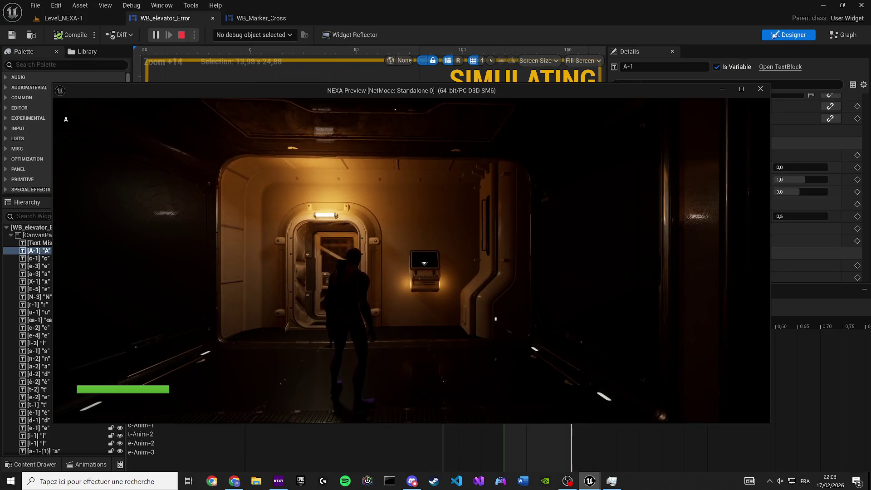
{"action": "key", "text": "Escape"}
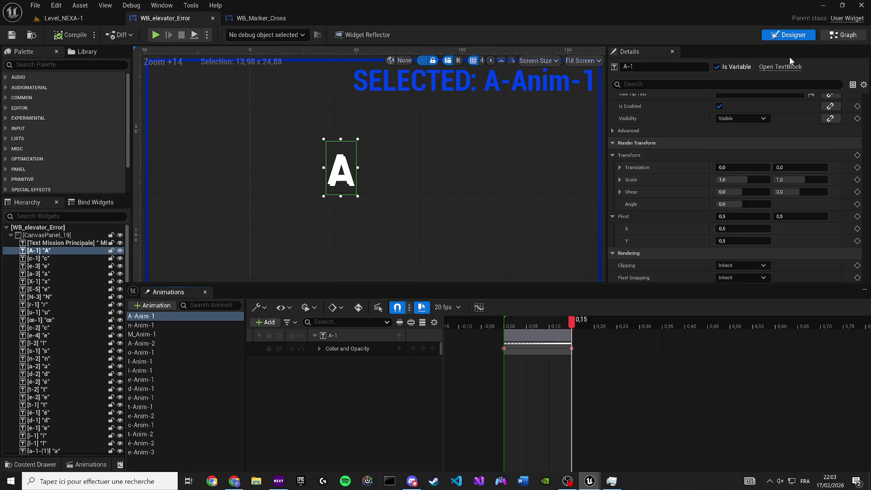
Reset A-Anim-1's playhead to 0,00 and close the Animations panel
{"action": "left_click", "coordinate": [505, 326]}
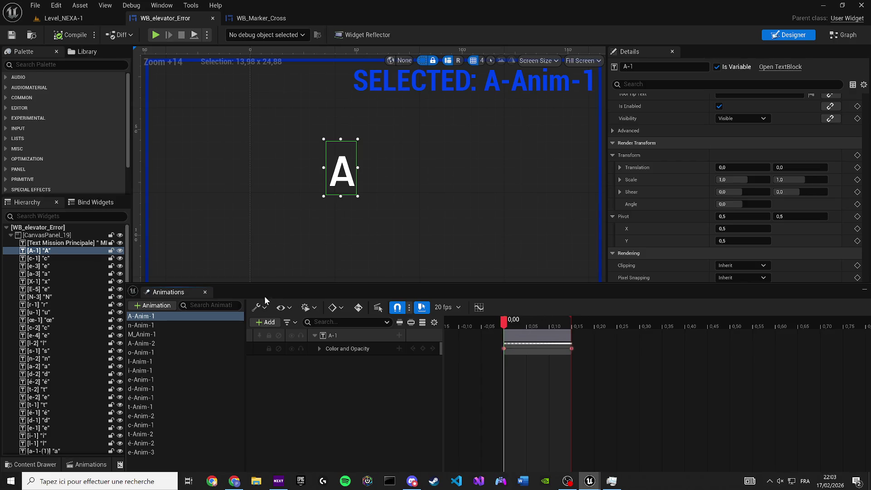
{"action": "left_click", "coordinate": [205, 292]}
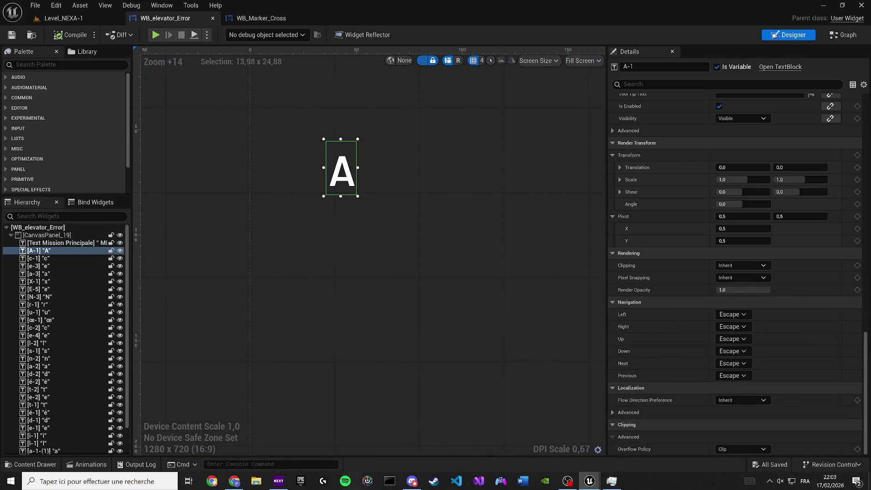
{"action": "scroll", "coordinate": [832, 208], "scroll_direction": "up", "scroll_amount": 10}
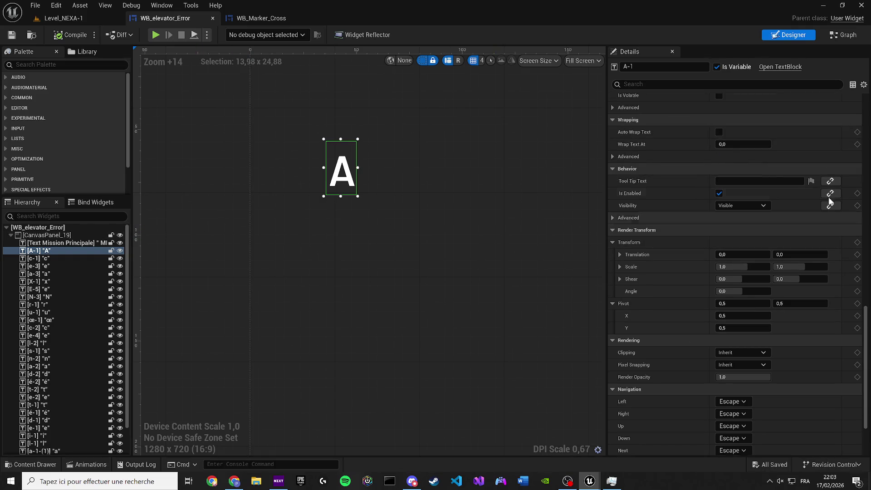
{"action": "scroll", "coordinate": [866, 297], "scroll_direction": "up", "scroll_amount": 10}
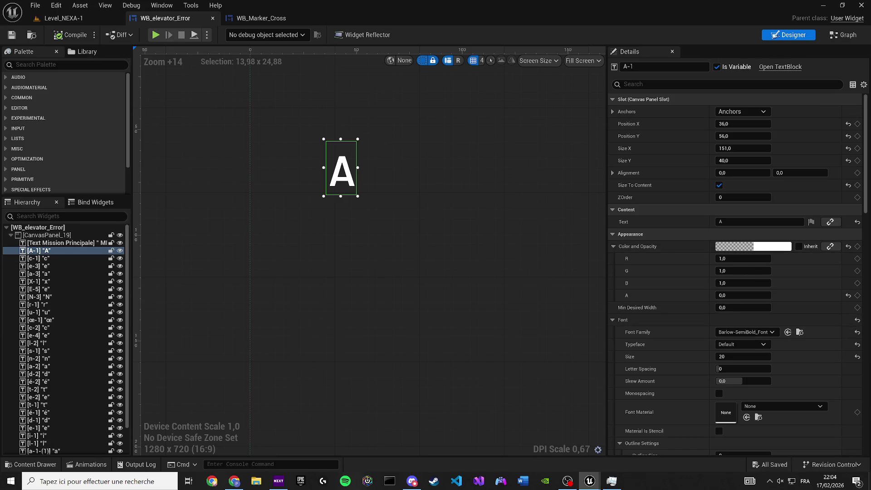
{"action": "scroll", "coordinate": [590, 336], "scroll_direction": "down", "scroll_amount": 7}
{"action": "scroll", "coordinate": [618, 329], "scroll_direction": "down", "scroll_amount": 5}
{"action": "scroll", "coordinate": [505, 306], "scroll_direction": "up", "scroll_amount": 5}
{"action": "scroll", "coordinate": [721, 330], "scroll_direction": "down", "scroll_amount": 5}
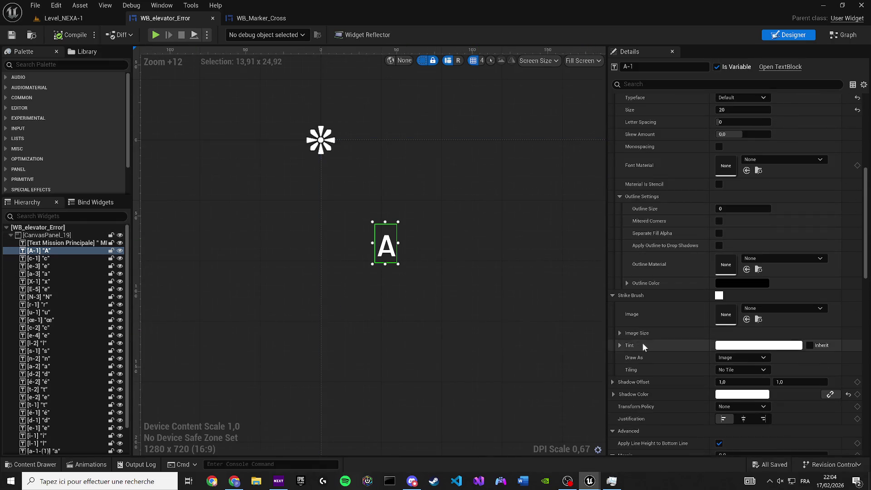
{"action": "scroll", "coordinate": [685, 345], "scroll_direction": "down", "scroll_amount": 2}
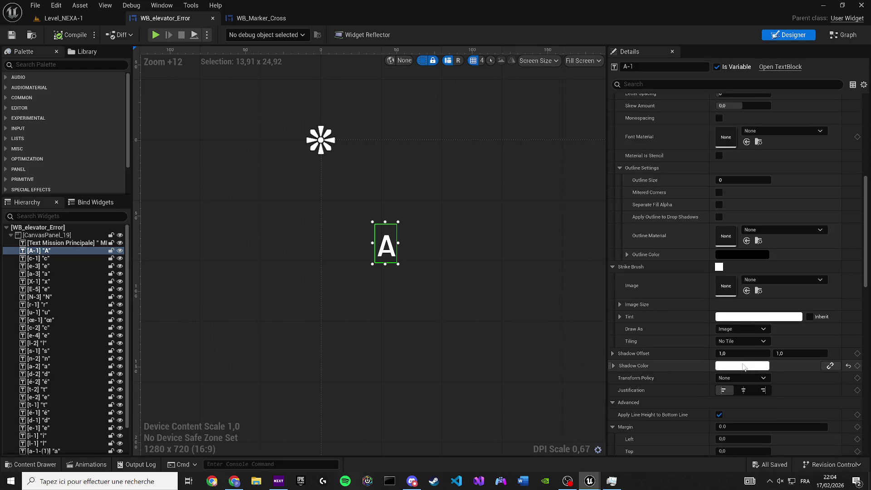
Set A-1's Shadow Color to black with alpha 0, save, and start a test play
{"action": "left_click", "coordinate": [743, 367]}
{"action": "left_click_drag", "start_coordinate": [664, 362], "coordinate": [652, 362]}
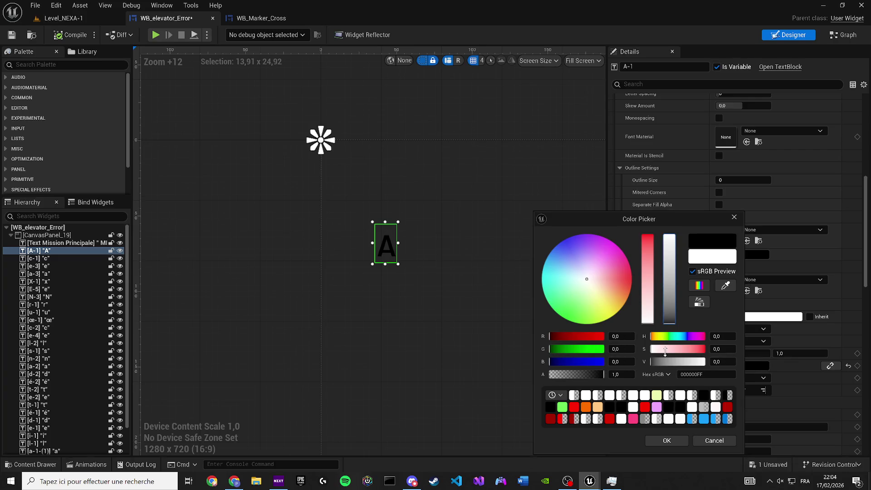
{"action": "left_click_drag", "start_coordinate": [583, 374], "coordinate": [550, 375]}
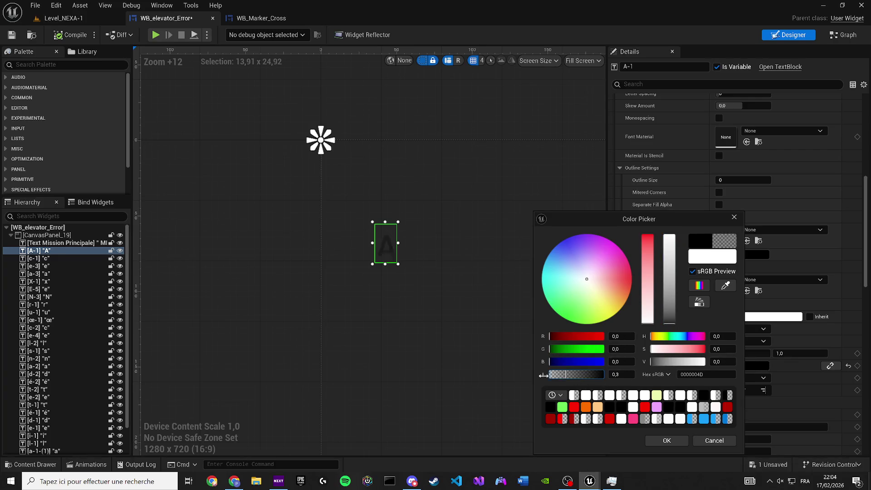
{"action": "left_click", "coordinate": [667, 441]}
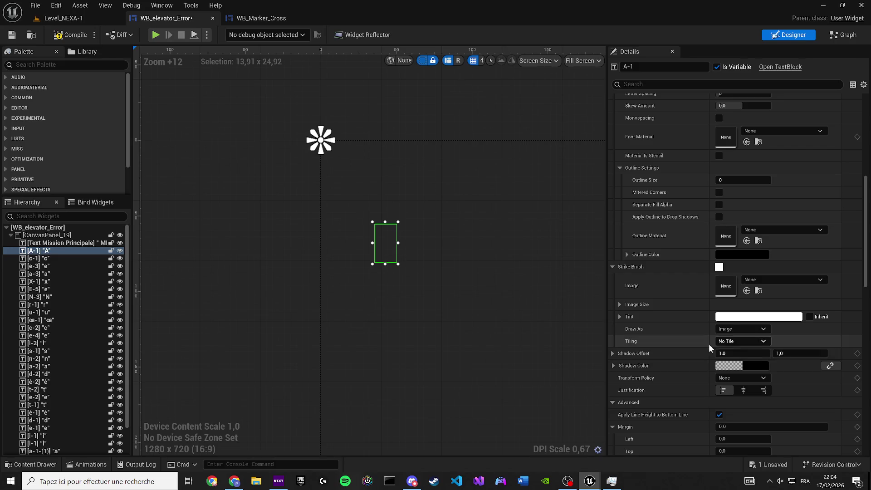
{"action": "scroll", "coordinate": [658, 354], "scroll_direction": "down", "scroll_amount": 5}
{"action": "left_click_drag", "start_coordinate": [489, 312], "coordinate": [408, 317]}
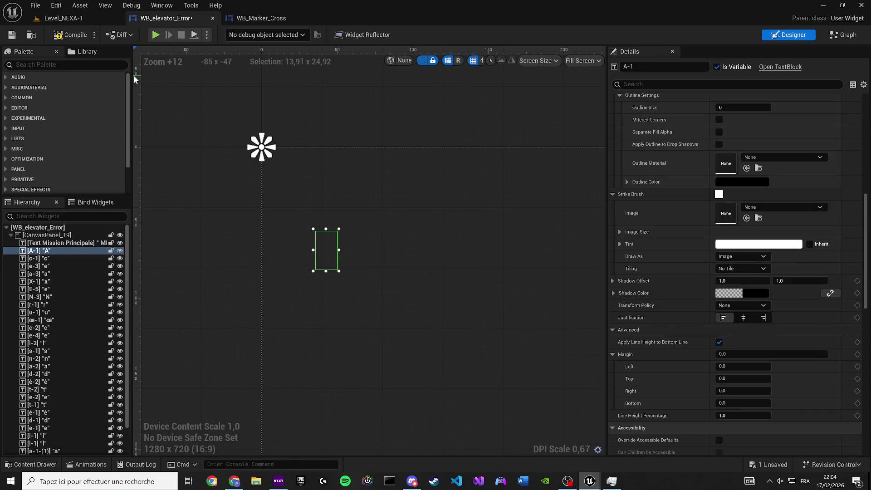
{"action": "left_click", "coordinate": [18, 35]}
{"action": "left_click", "coordinate": [156, 35]}
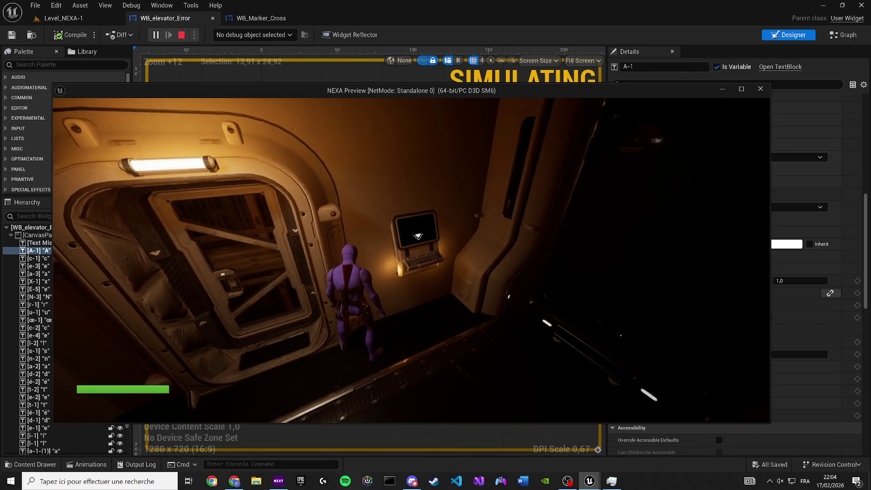
Stop the test play and filter the A-1 letter's Details for 'render'
{"action": "key", "text": "Escape"}
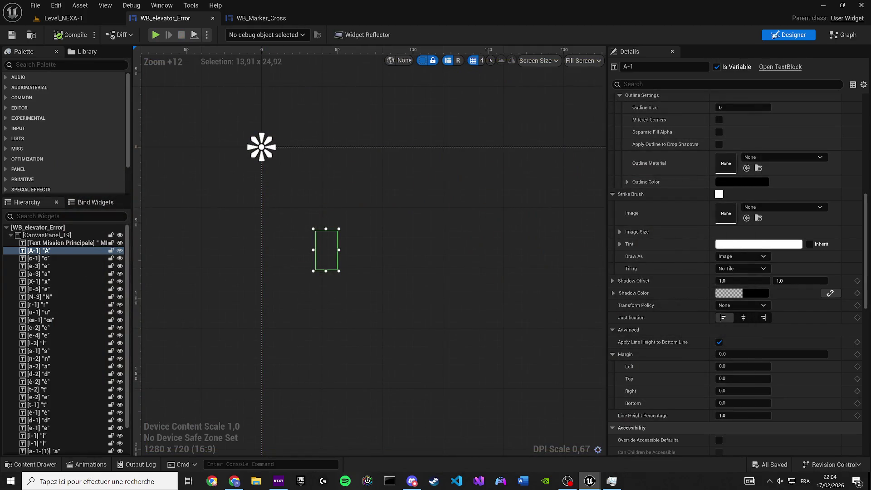
{"action": "scroll", "coordinate": [685, 257], "scroll_direction": "down", "scroll_amount": 4}
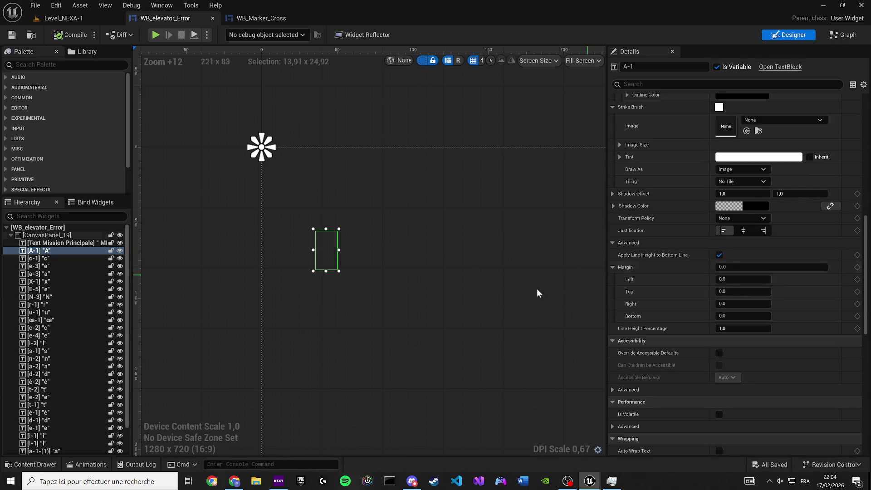
{"action": "scroll", "coordinate": [753, 304], "scroll_direction": "down", "scroll_amount": 5}
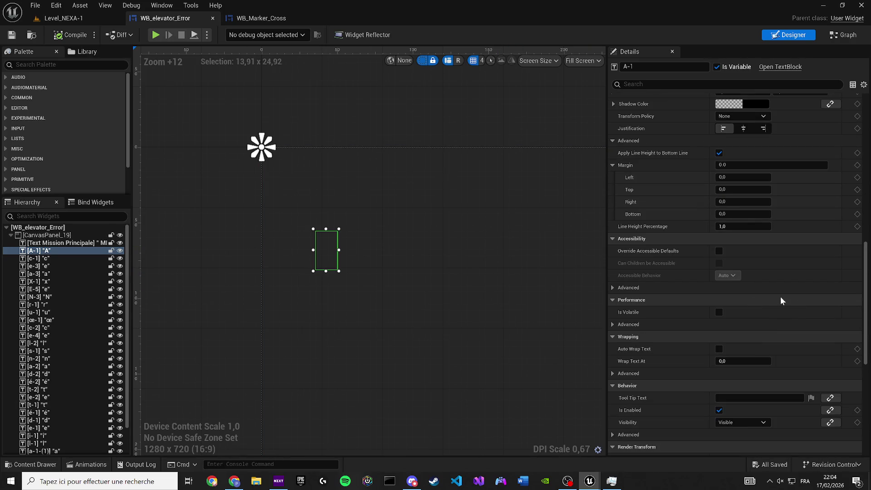
{"action": "scroll", "coordinate": [745, 257], "scroll_direction": "down", "scroll_amount": 3}
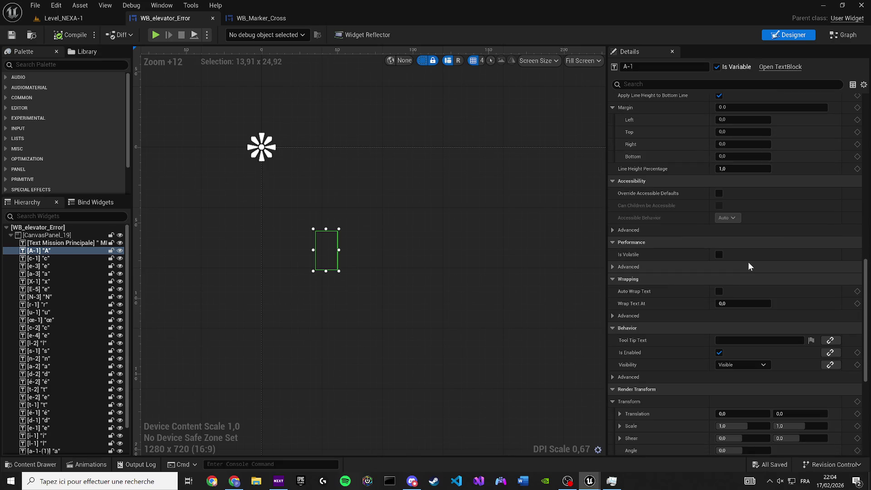
{"action": "scroll", "coordinate": [728, 302], "scroll_direction": "down", "scroll_amount": 4}
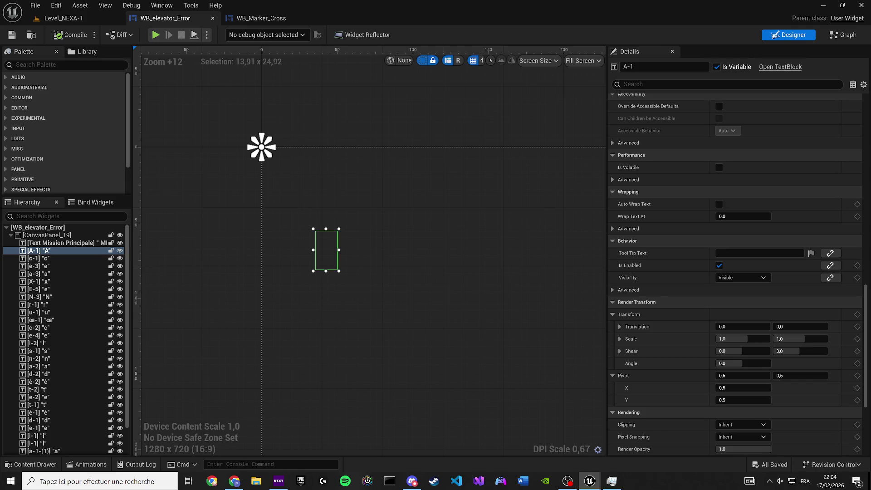
{"action": "left_click", "coordinate": [681, 84]}
{"action": "type", "text": "re"}
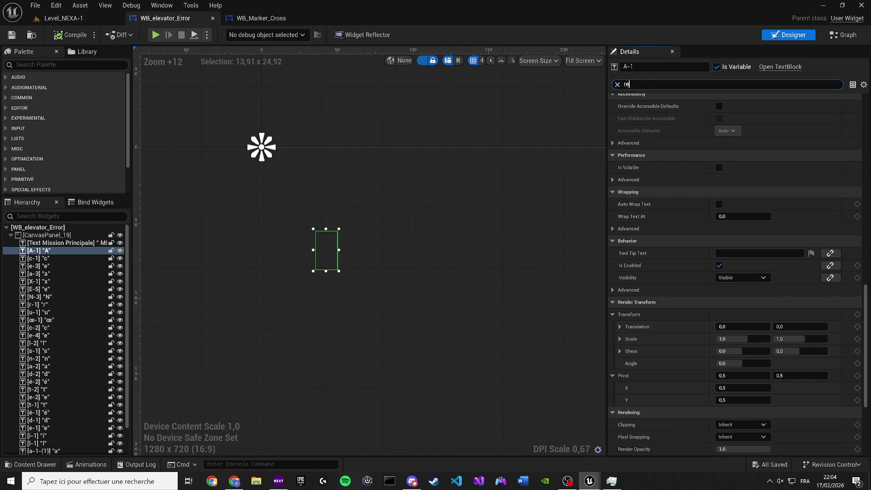
{"action": "type", "text": "nder"}
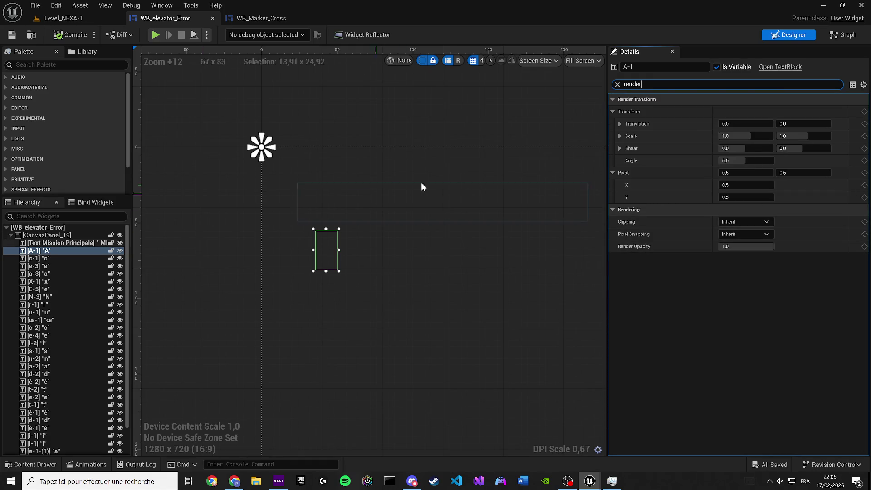
Run a quick test play, then reopen the Animations panel and scrub A-Anim-1 to 0,15
{"action": "left_click", "coordinate": [155, 34]}
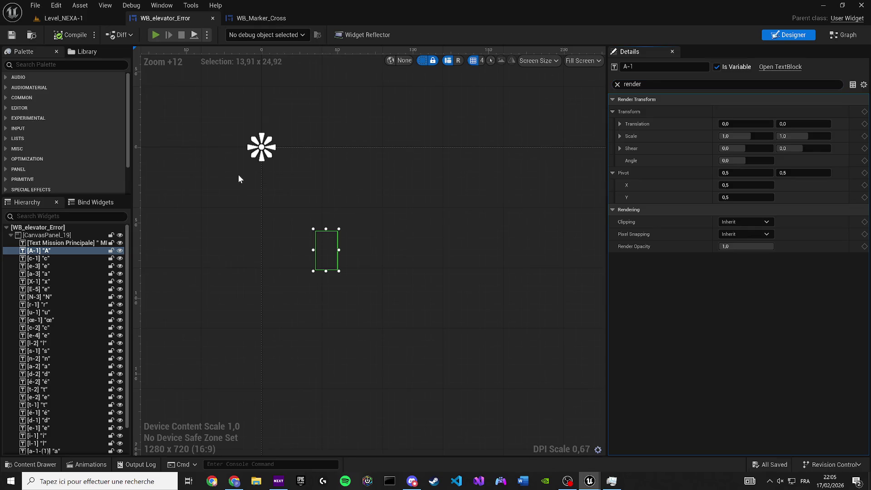
{"action": "key", "text": "Escape"}
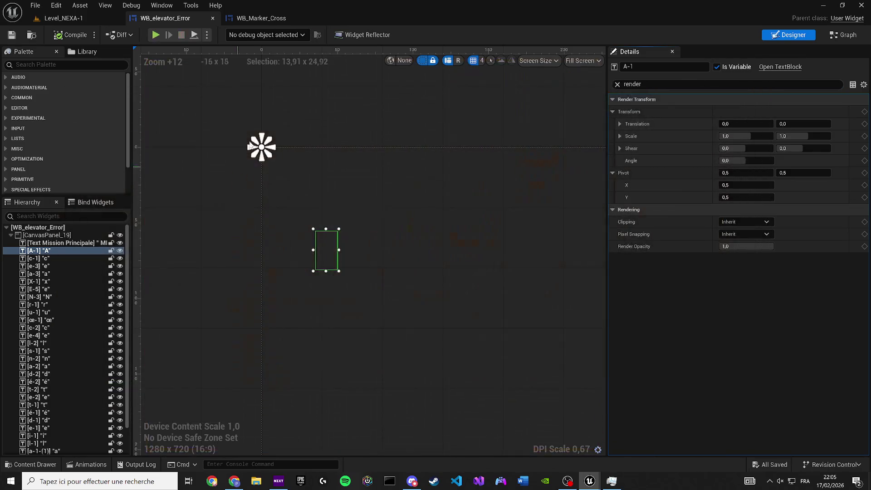
{"action": "left_click", "coordinate": [161, 5]}
{"action": "left_click", "coordinate": [193, 74]}
{"action": "left_click", "coordinate": [152, 316]}
{"action": "scroll", "coordinate": [311, 190], "scroll_direction": "up", "scroll_amount": 3}
{"action": "left_click_drag", "start_coordinate": [505, 321], "coordinate": [567, 322]}
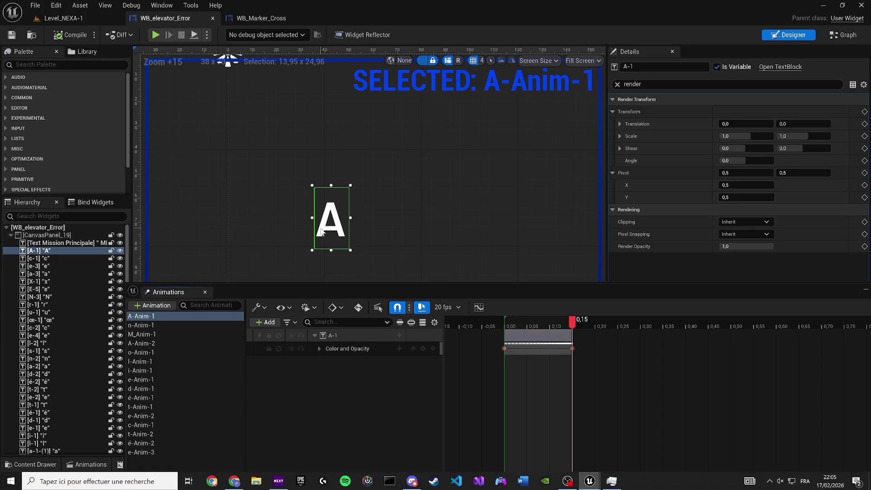
{"action": "left_click", "coordinate": [205, 292]}
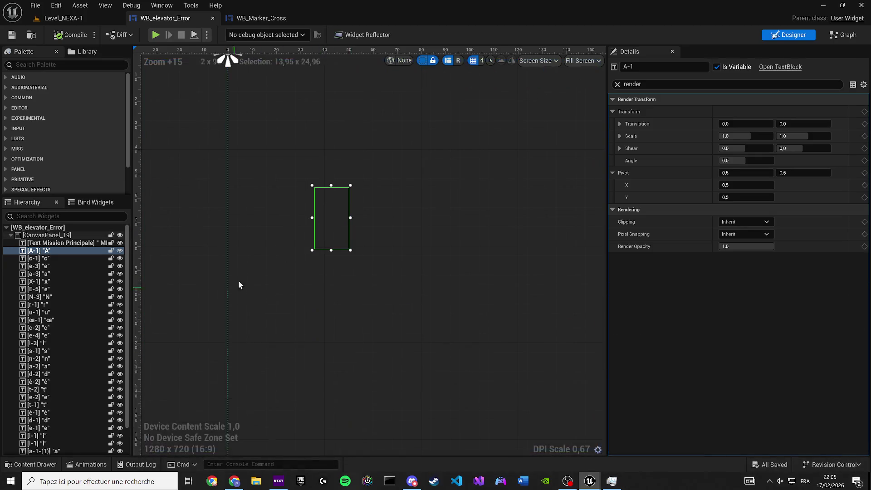
Test play again, then open the widget's event graph at the first Delay's duration
{"action": "left_click", "coordinate": [154, 36]}
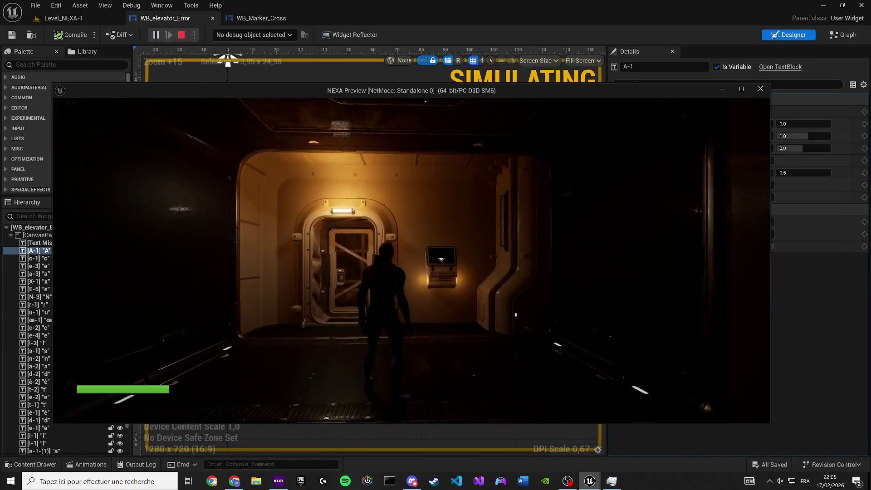
{"action": "key", "text": "w"}
{"action": "key", "text": "w"}
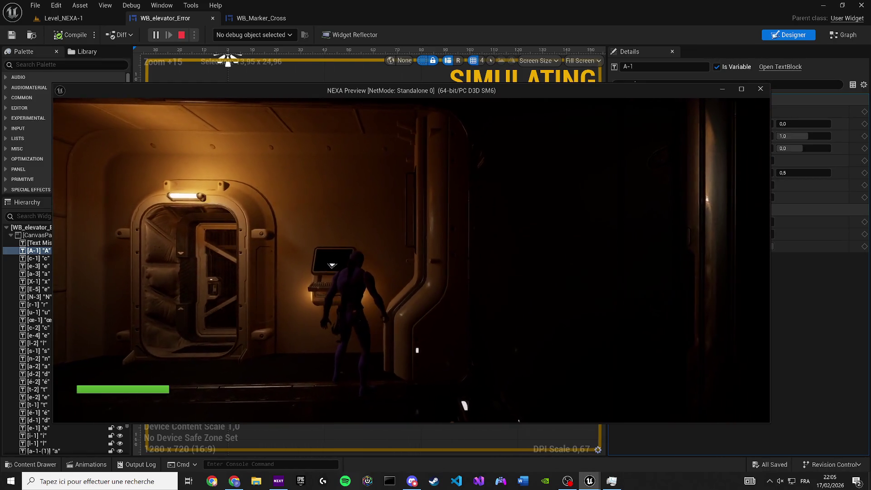
{"action": "key", "text": "Escape"}
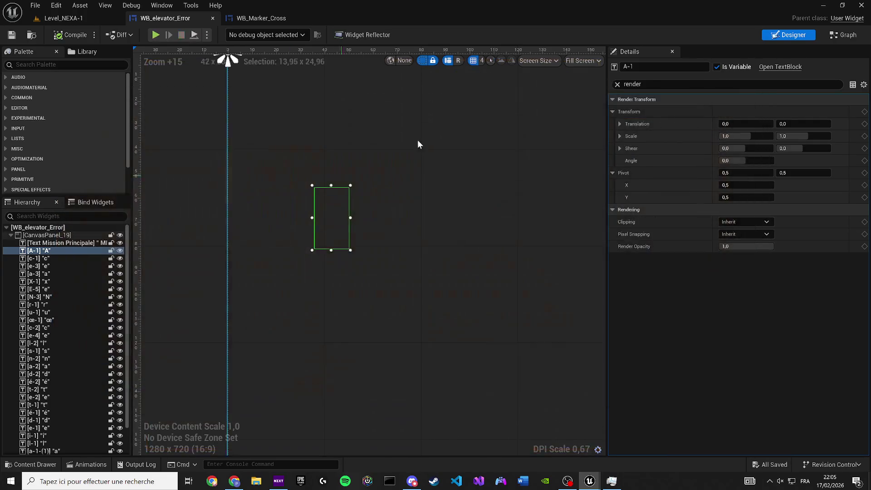
{"action": "left_click", "coordinate": [844, 34]}
{"action": "left_click", "coordinate": [358, 259]}
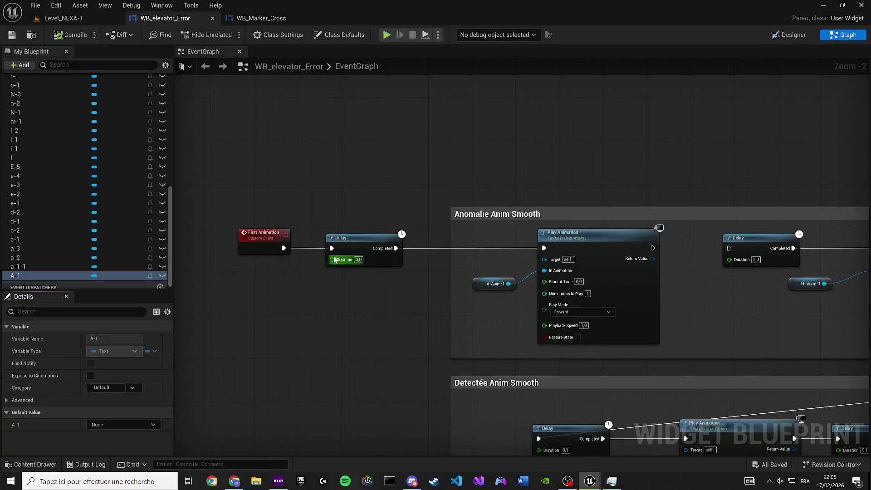
Set the first Delay duration to 1,0 and compile the widget blueprint
{"action": "type", "text": "1"}
{"action": "key", "text": "Return"}
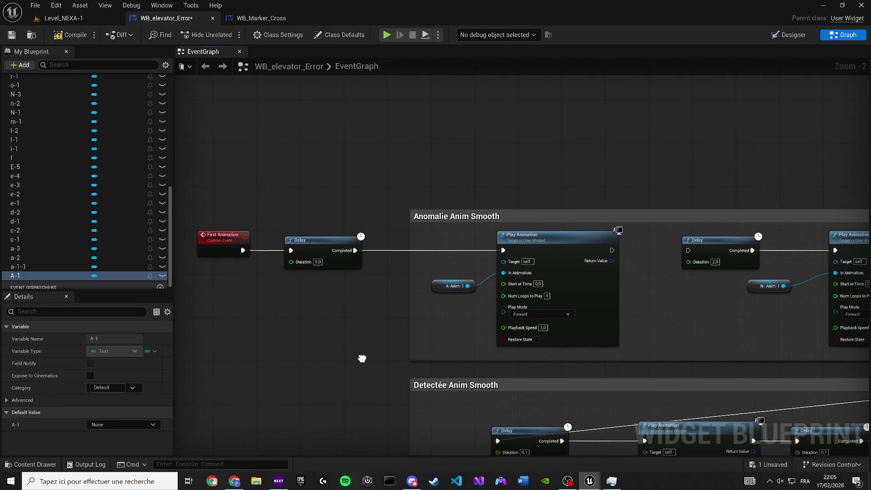
{"action": "scroll", "coordinate": [83, 131], "scroll_direction": "up", "scroll_amount": 6}
{"action": "scroll", "coordinate": [84, 132], "scroll_direction": "up", "scroll_amount": 5}
{"action": "left_click", "coordinate": [71, 132]}
{"action": "scroll", "coordinate": [78, 124], "scroll_direction": "up", "scroll_amount": 3}
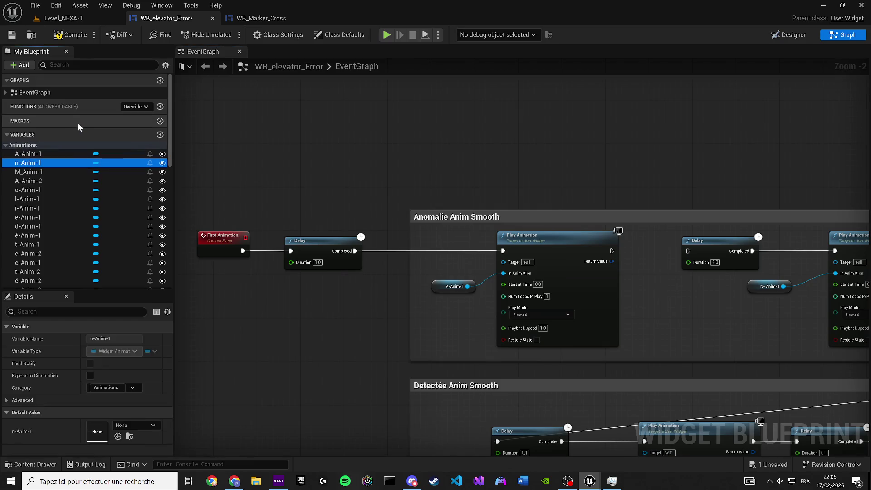
{"action": "left_click", "coordinate": [58, 37]}
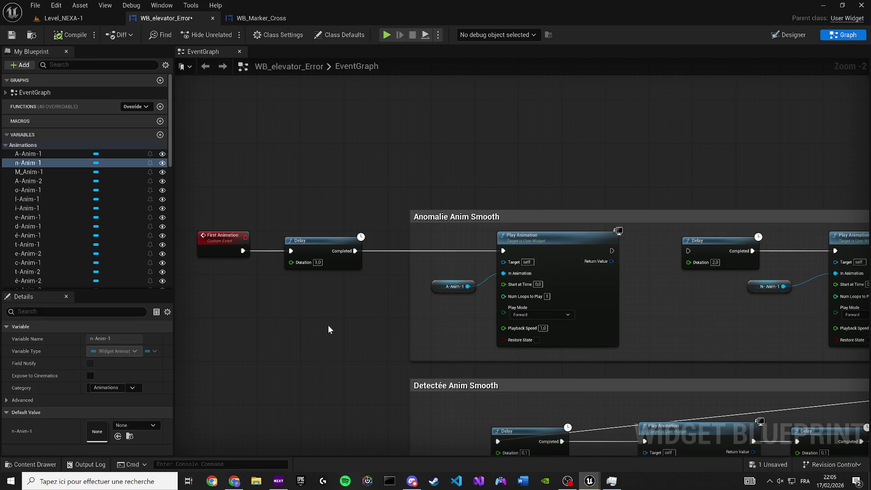
Add an Event Construct node, wire it into the first Delay, and compile
{"action": "scroll", "coordinate": [331, 328], "scroll_direction": "down", "scroll_amount": 5}
{"action": "scroll", "coordinate": [312, 301], "scroll_direction": "up", "scroll_amount": 3}
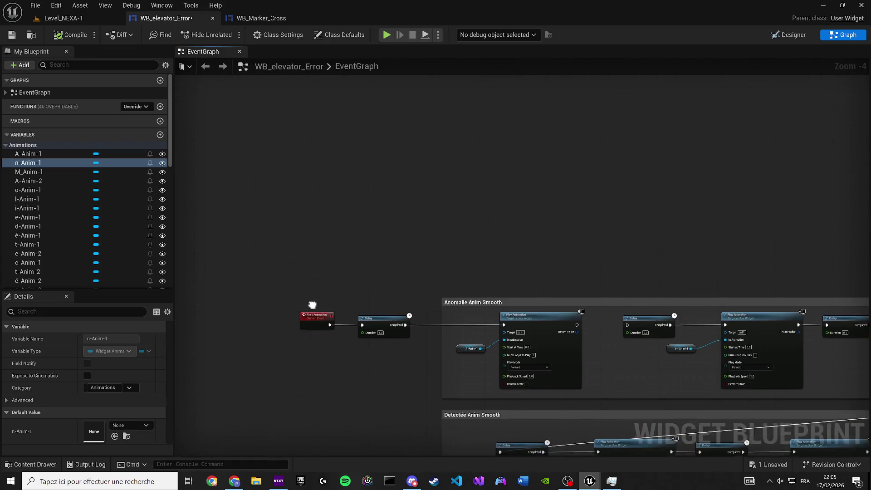
{"action": "right_click", "coordinate": [271, 252]}
{"action": "type", "text": "beg"}
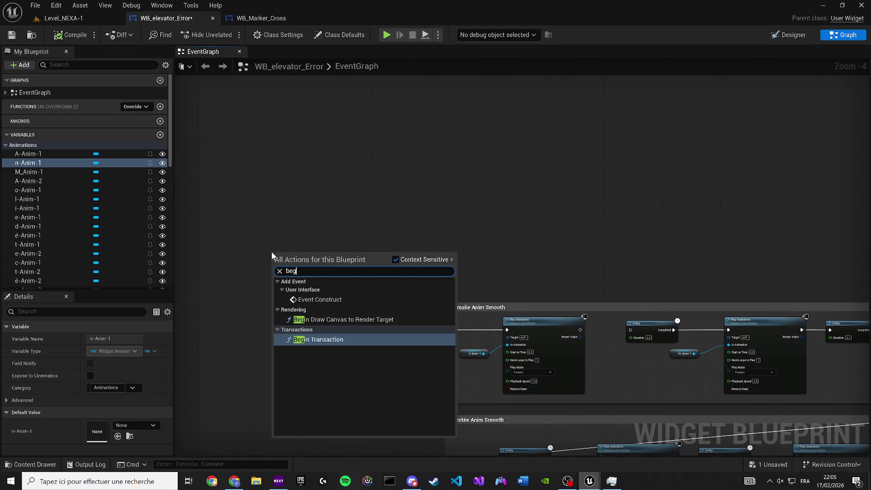
{"action": "type", "text": "in11"}
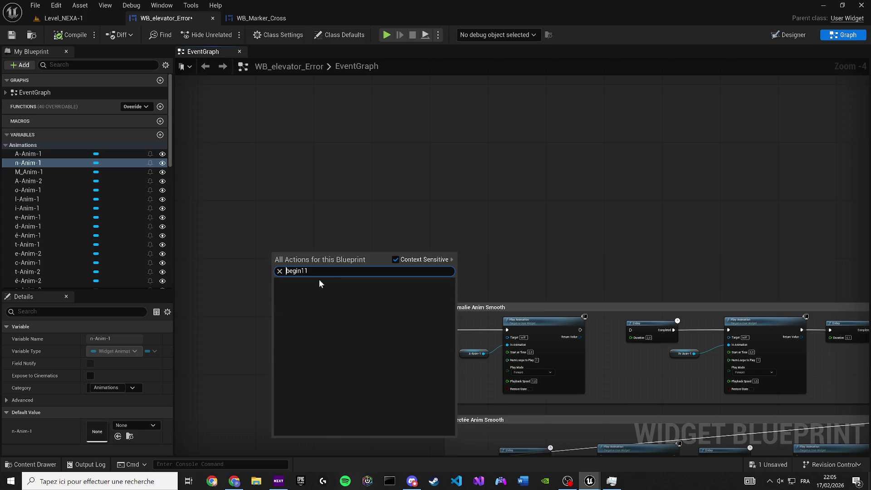
{"action": "key", "text": "ctrl+a"}
{"action": "key", "text": "BackSpace"}
{"action": "type", "text": "begi"}
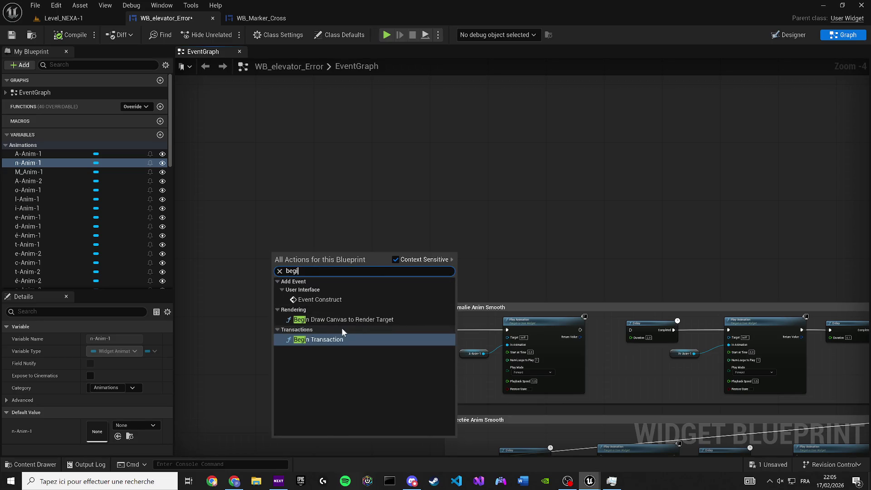
{"action": "left_click", "coordinate": [318, 300]}
{"action": "scroll", "coordinate": [305, 258], "scroll_direction": "up", "scroll_amount": 2}
{"action": "mouse_move", "coordinate": [306, 258]}
{"action": "left_mouse_down"}
{"action": "mouse_move", "coordinate": [421, 370]}
{"action": "mouse_move", "coordinate": [399, 364]}
{"action": "left_mouse_up"}
{"action": "left_click", "coordinate": [69, 34]}
Switch to Level_NEXA-1 and start a play-in-editor test
{"action": "left_click", "coordinate": [66, 19]}
{"action": "left_click", "coordinate": [226, 36]}
{"action": "key", "text": "a"}
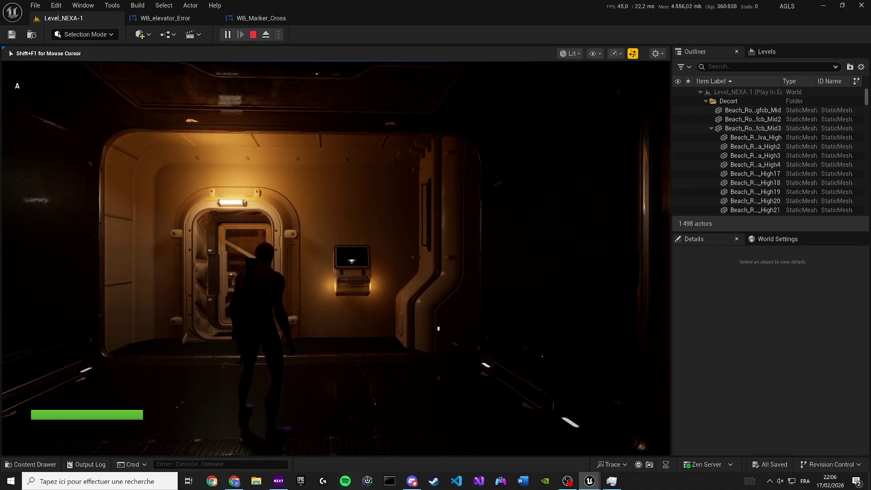
Stop the test and wire the first Play Animation's output into the next Delay
{"action": "key", "text": "Escape"}
{"action": "left_click", "coordinate": [165, 18]}
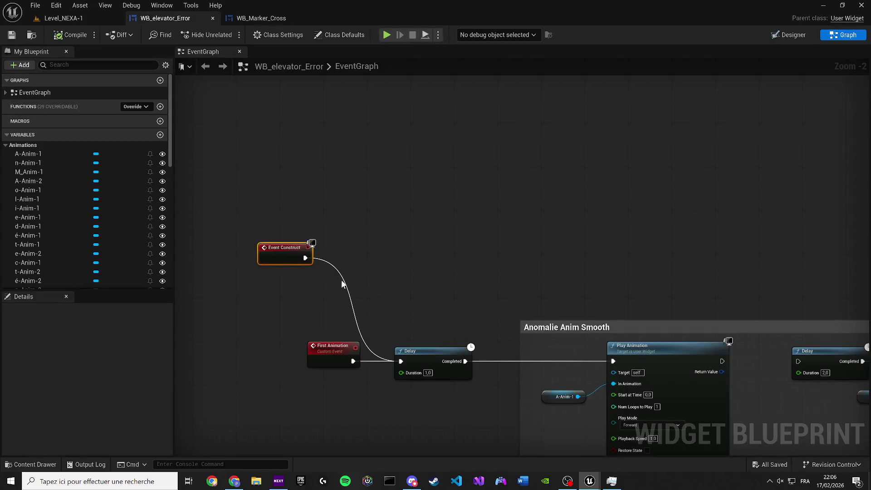
{"action": "mouse_move", "coordinate": [513, 302]}
{"action": "left_mouse_down"}
{"action": "mouse_move", "coordinate": [562, 309]}
{"action": "mouse_move", "coordinate": [590, 301]}
{"action": "left_mouse_up"}
{"action": "left_click", "coordinate": [64, 19]}
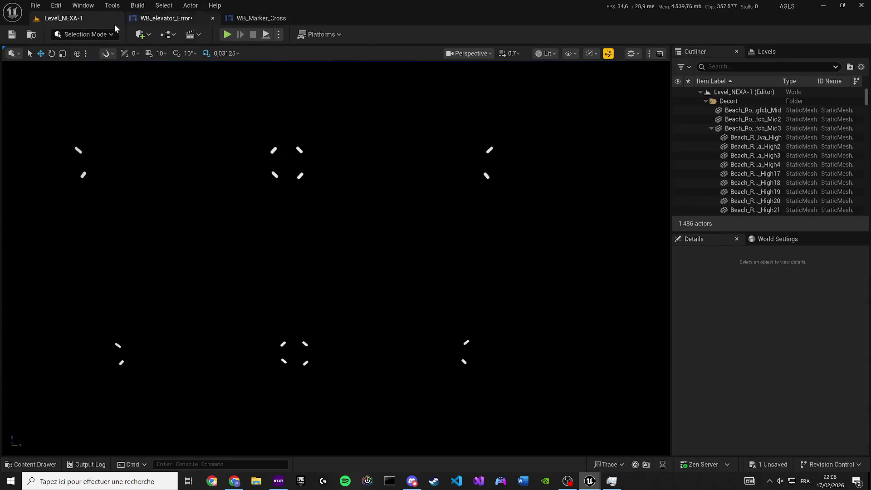
Playtest to see 'Anomalie détectée' spelled out, then return to the widget's event graph
{"action": "left_click", "coordinate": [228, 35]}
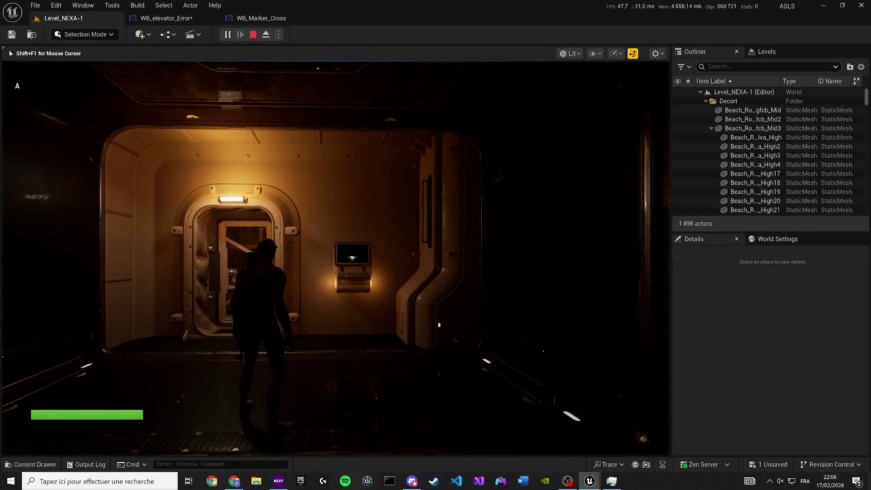
{"action": "key", "text": "w"}
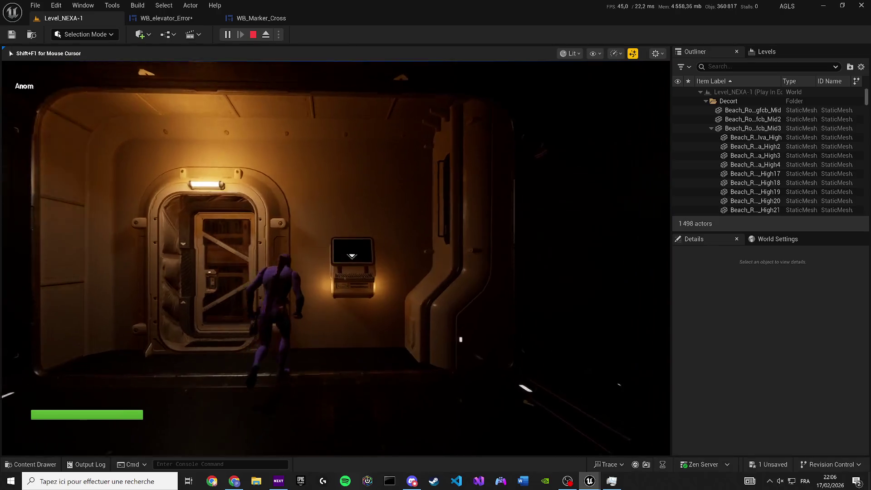
{"action": "key", "text": "s"}
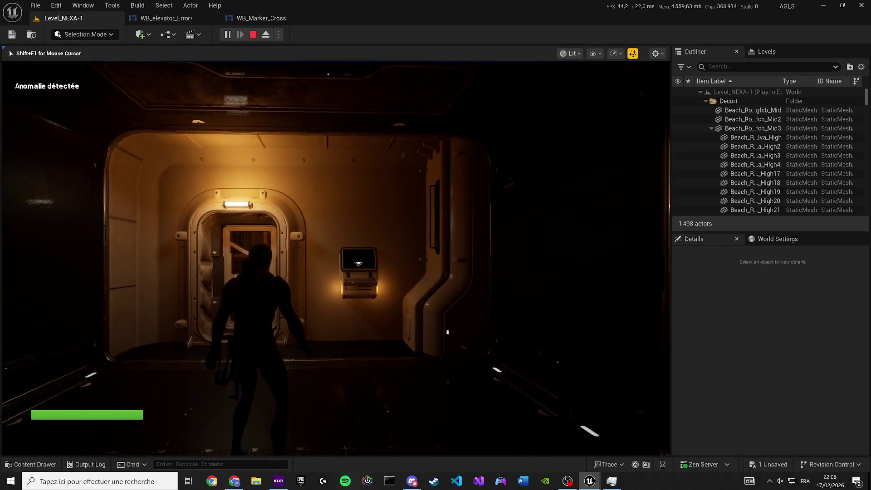
{"action": "key", "text": "Escape"}
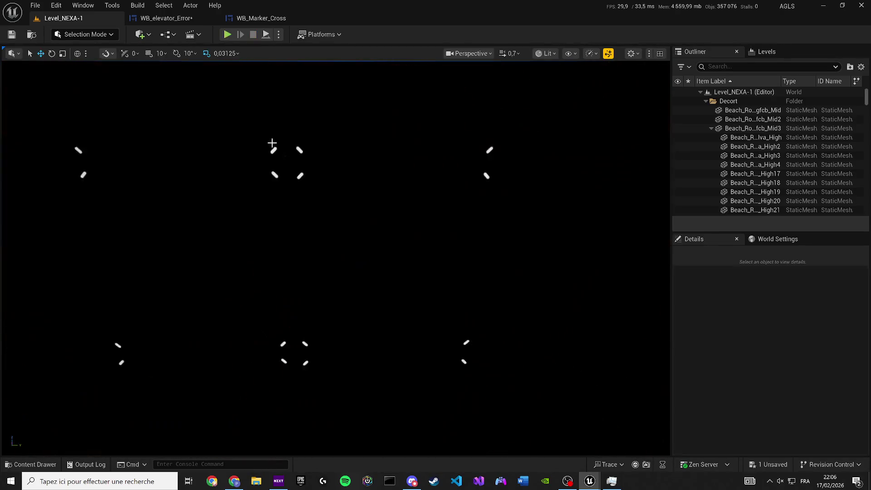
{"action": "left_click", "coordinate": [173, 18]}
{"action": "left_click_drag", "start_coordinate": [314, 234], "coordinate": [462, 237]}
{"action": "scroll", "coordinate": [463, 237], "scroll_direction": "down", "scroll_amount": 2}
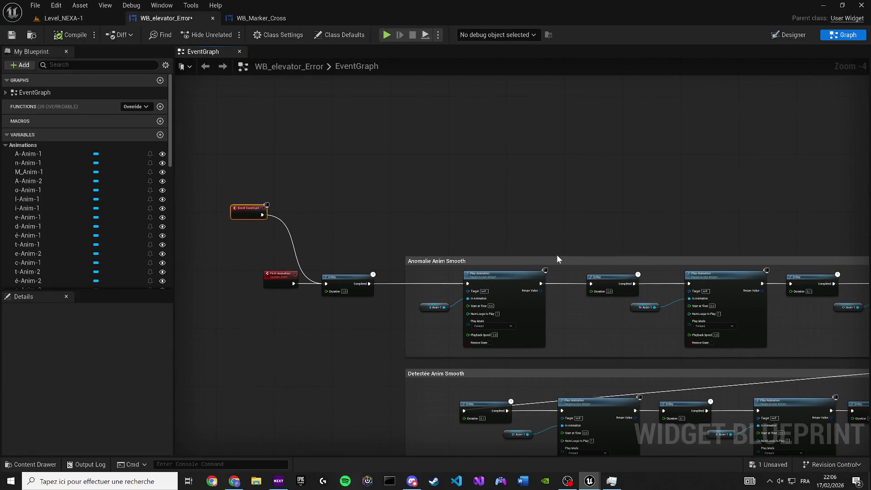
Change the Delay duration to 0,1 and save the widget blueprint
{"action": "scroll", "coordinate": [557, 255], "scroll_direction": "up", "scroll_amount": 2}
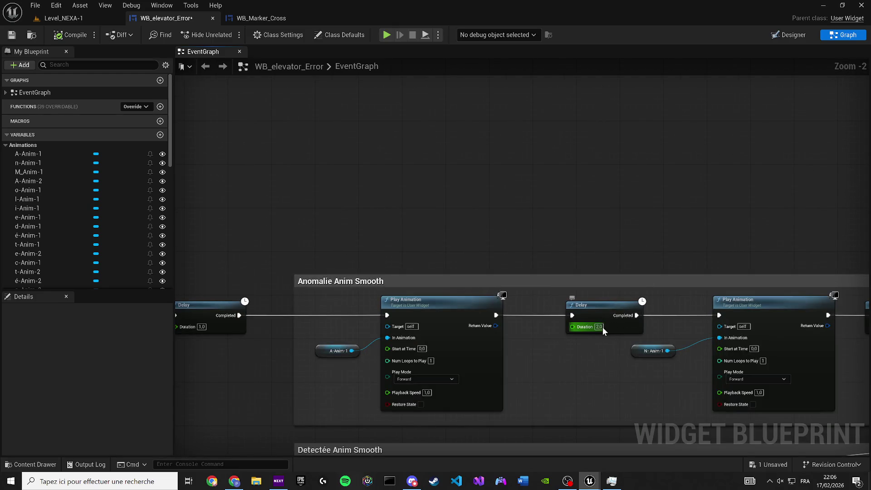
{"action": "type", "text": "0,1"}
{"action": "left_click", "coordinate": [12, 36]}
Switch to the Designer, open the Animations panel via Window, and close the game preview
{"action": "left_click", "coordinate": [777, 38]}
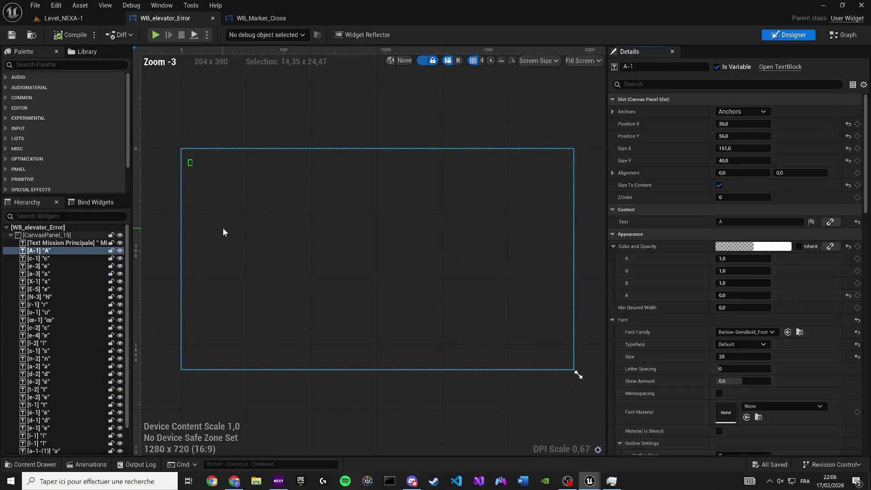
{"action": "left_click", "coordinate": [162, 5]}
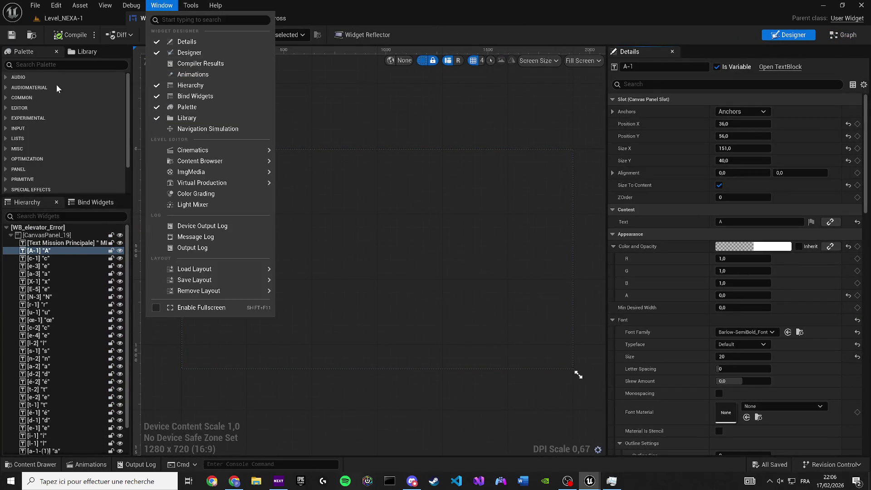
{"action": "left_click", "coordinate": [162, 5]}
{"action": "left_click", "coordinate": [165, 7]}
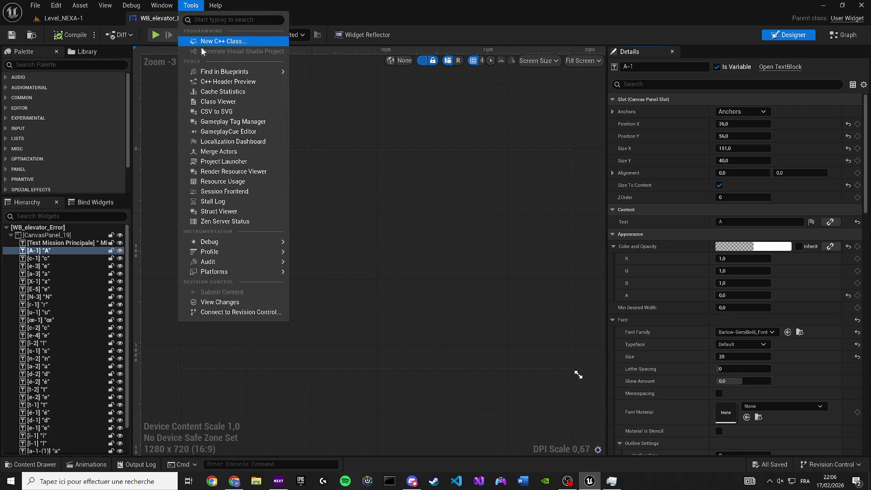
{"action": "left_click", "coordinate": [193, 74]}
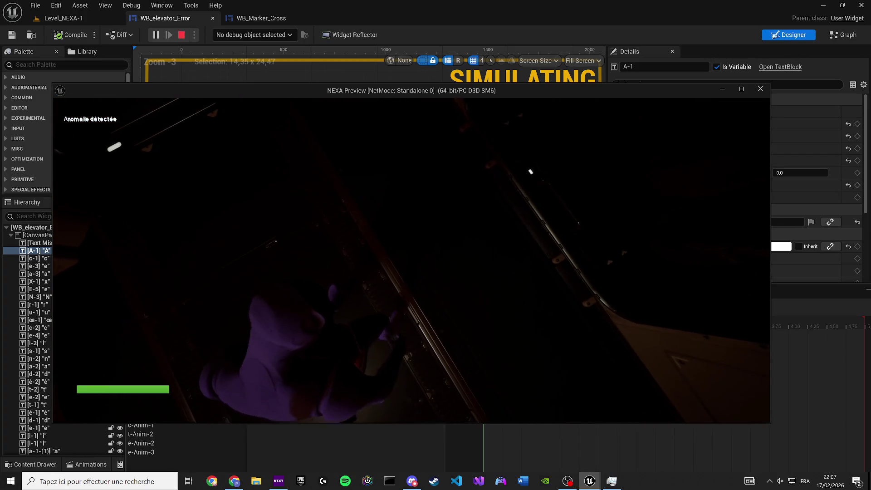
{"action": "key", "text": "Escape"}
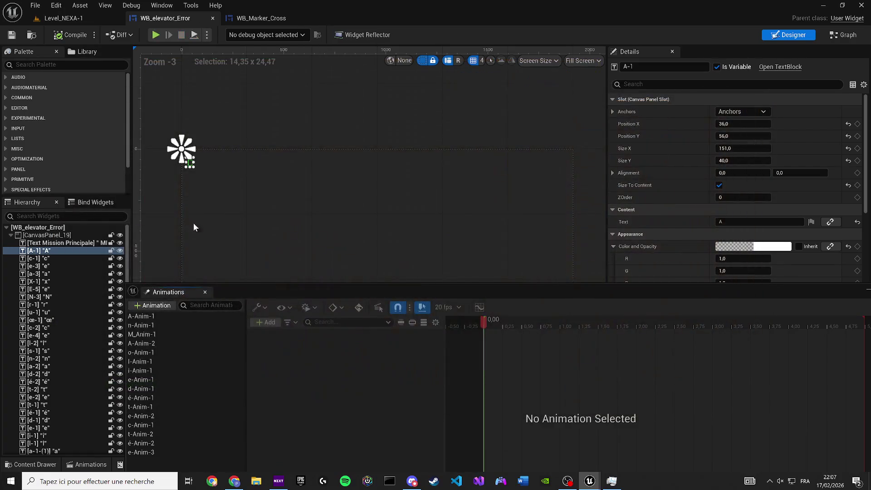
Select n-Anim-1 and scrub its timeline to the end to show the n
{"action": "scroll", "coordinate": [332, 189], "scroll_direction": "up", "scroll_amount": 9}
{"action": "left_click", "coordinate": [141, 325]}
{"action": "scroll", "coordinate": [324, 225], "scroll_direction": "up", "scroll_amount": 5}
{"action": "left_click_drag", "start_coordinate": [323, 225], "coordinate": [267, 225]}
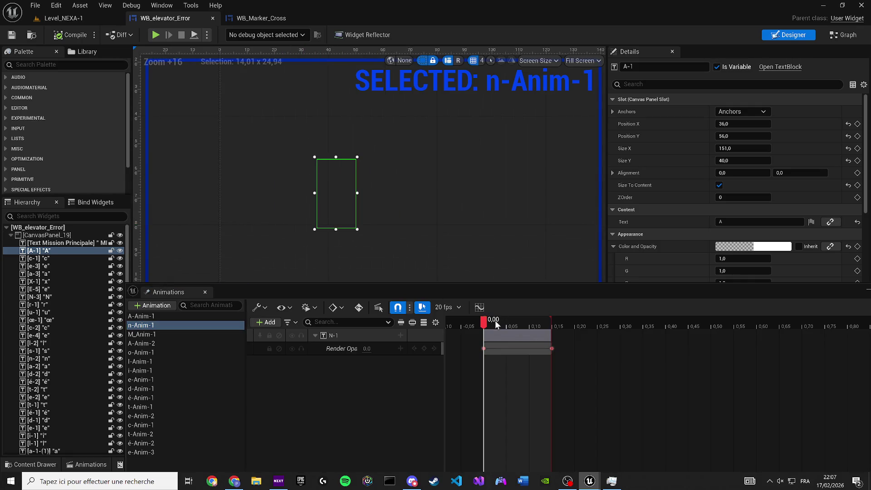
{"action": "left_click_drag", "start_coordinate": [493, 320], "coordinate": [543, 323]}
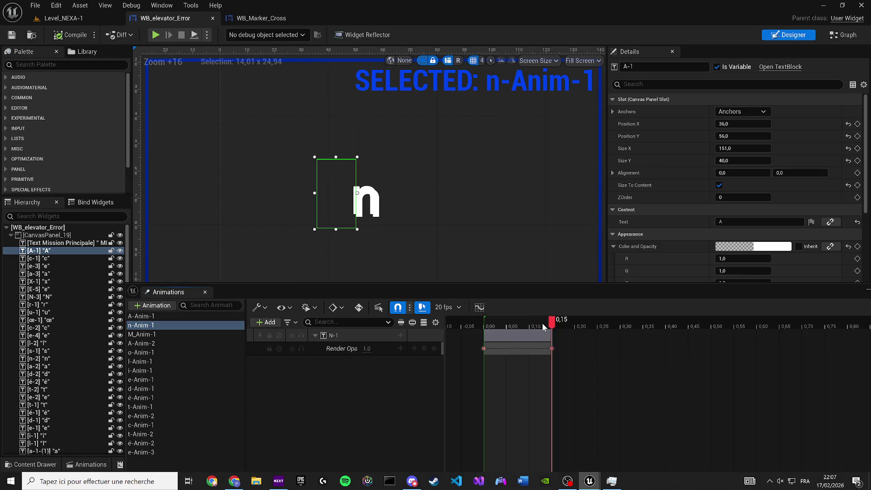
Copy A-Anim-1's A-1 Color and Opacity track and paste it into n-Anim-1
{"action": "left_click", "coordinate": [156, 316]}
{"action": "left_click", "coordinate": [330, 349]}
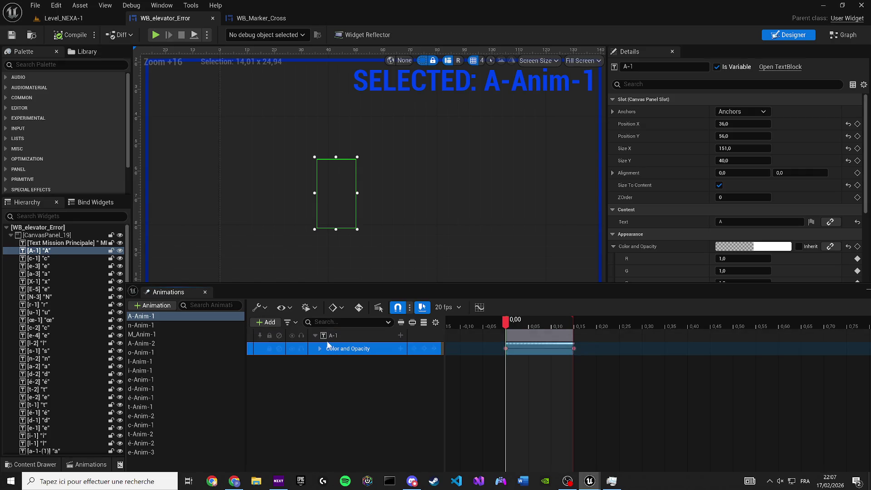
{"action": "left_click", "coordinate": [181, 326]}
{"action": "left_click", "coordinate": [344, 349]}
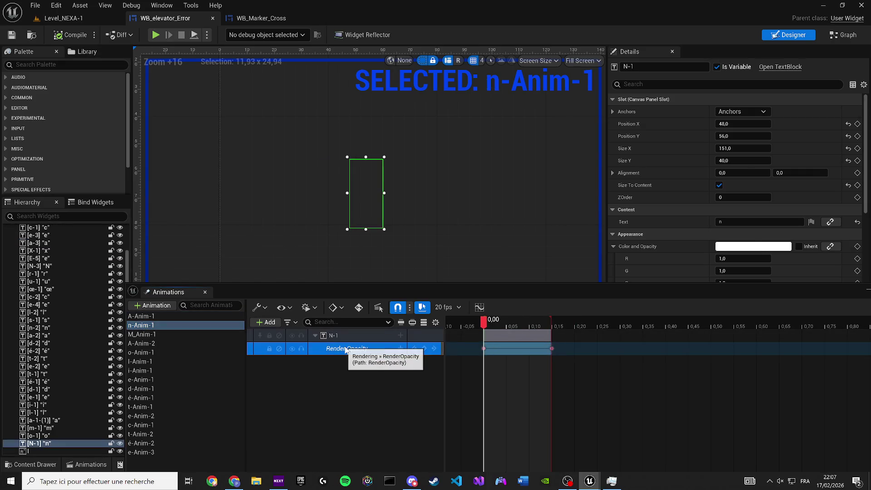
{"action": "left_click", "coordinate": [375, 389]}
{"action": "key", "text": "ctrl+v"}
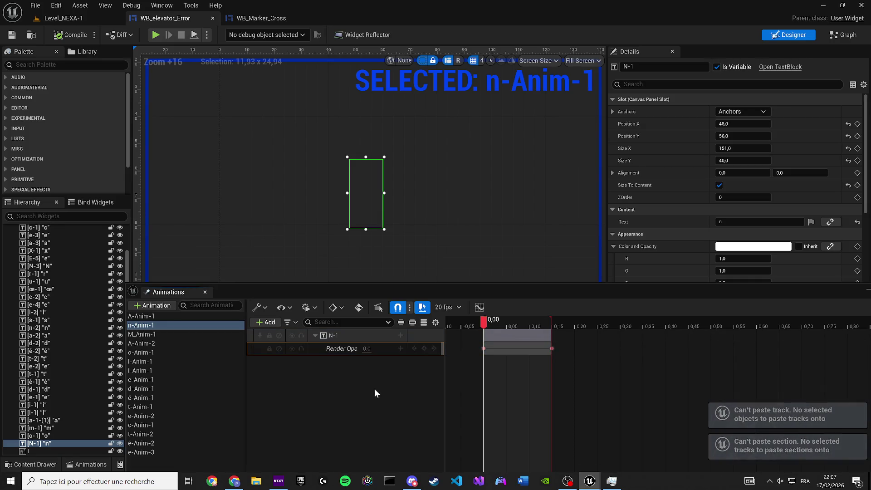
Paste the Color and Opacity track onto the N-1 row and delete its old Render Opacity track
{"action": "left_click", "coordinate": [148, 316]}
{"action": "left_click", "coordinate": [336, 349]}
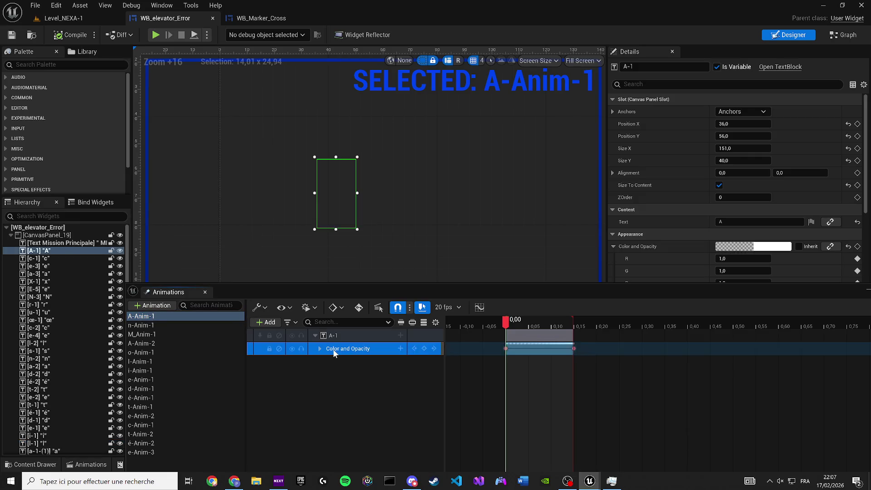
{"action": "left_click", "coordinate": [222, 325]}
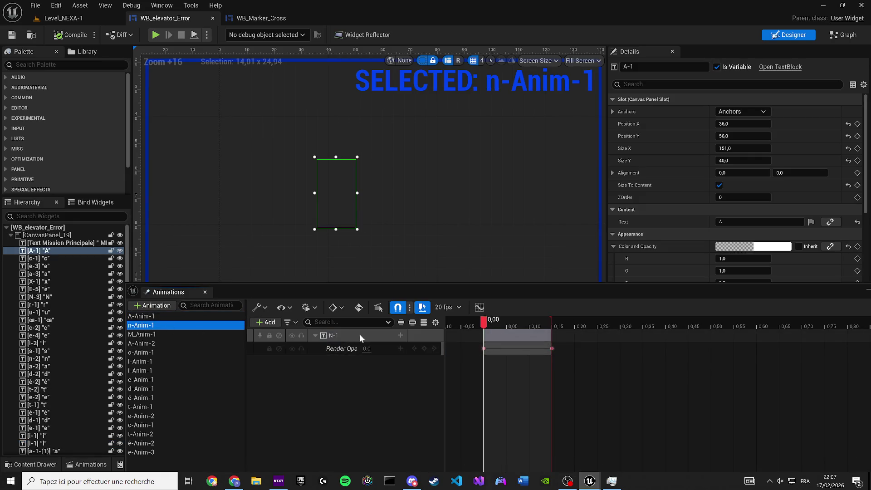
{"action": "left_click", "coordinate": [359, 335]}
{"action": "key", "text": "ctrl+v"}
{"action": "left_click", "coordinate": [334, 360]}
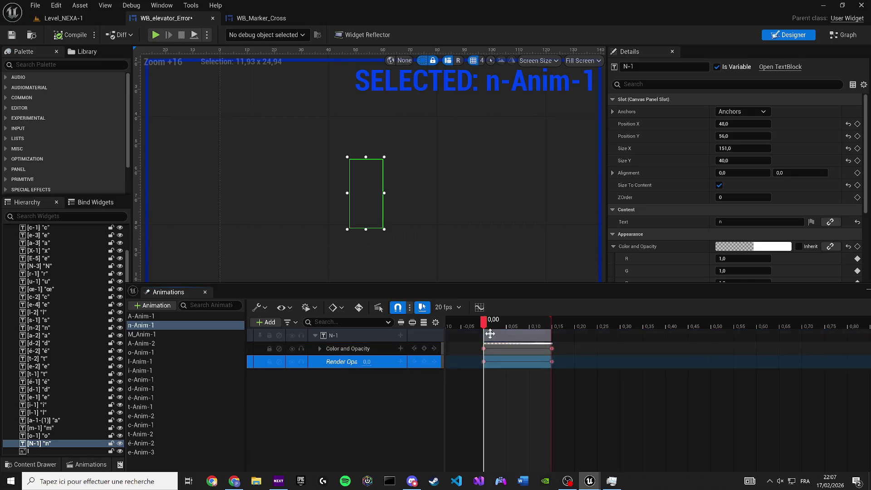
{"action": "key", "text": "Delete"}
Set N-1's Render Opacity to 1,0, then compile and save the widget
{"action": "key", "text": "space"}
{"action": "left_click", "coordinate": [635, 85]}
{"action": "type", "text": "rend"}
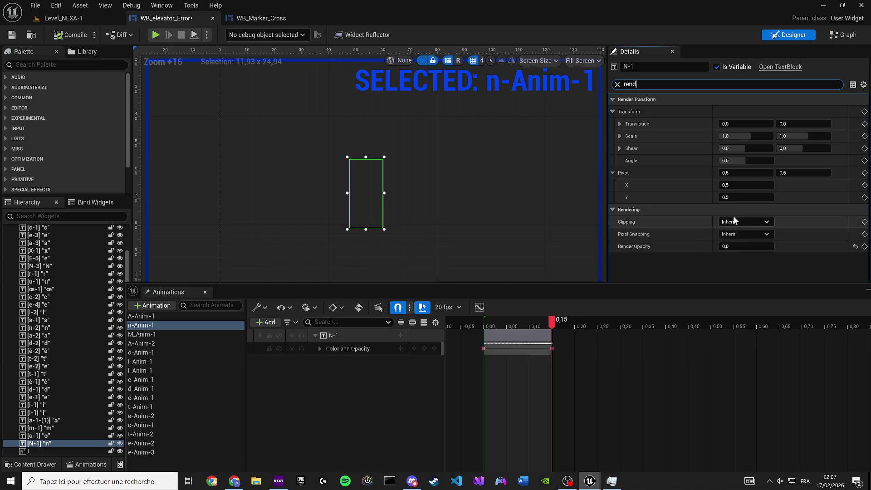
{"action": "left_click", "coordinate": [726, 247]}
{"action": "type", "text": "1"}
{"action": "key", "text": "Return"}
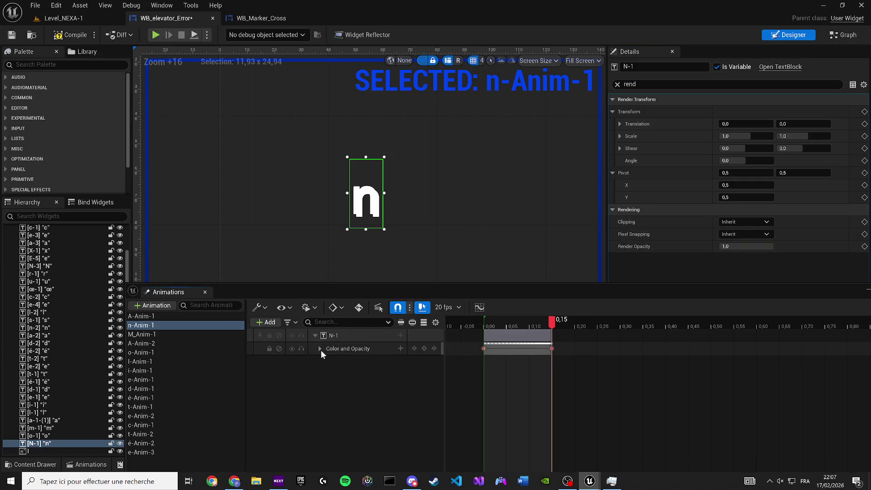
{"action": "left_click", "coordinate": [68, 35]}
{"action": "left_click", "coordinate": [12, 35]}
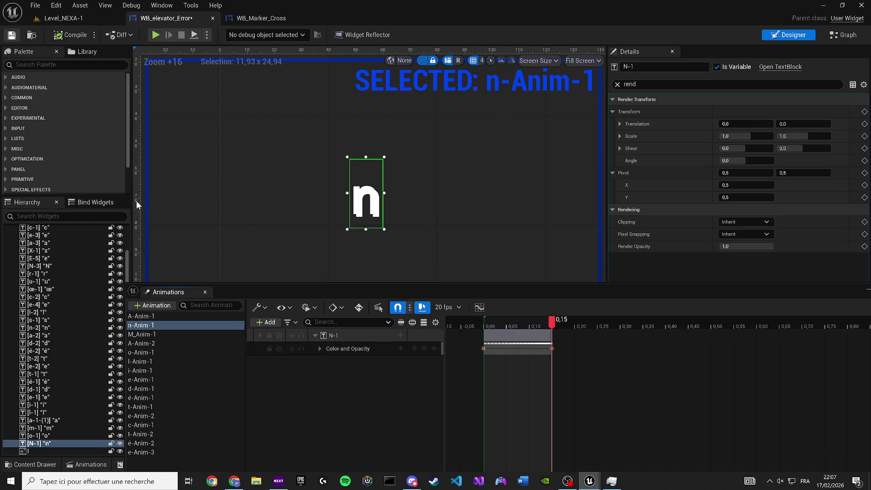
Clear the property filter, select the A letter, and move the Animations panel aside
{"action": "left_click", "coordinate": [617, 84]}
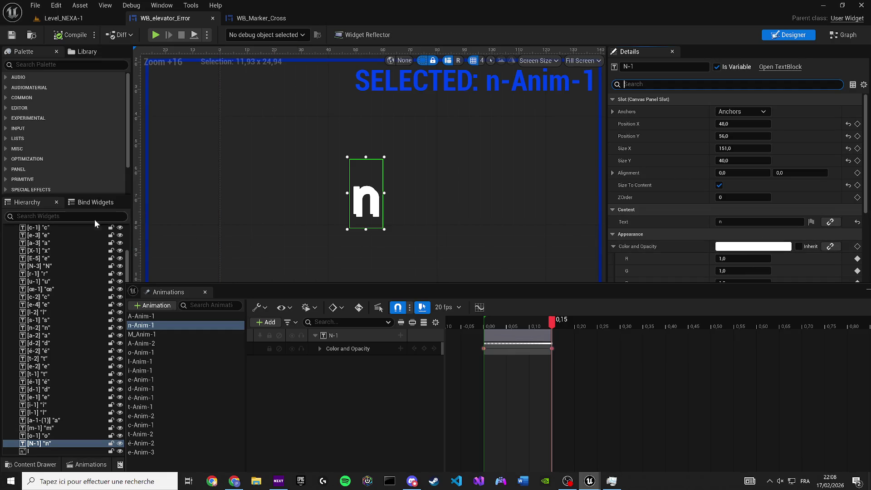
{"action": "scroll", "coordinate": [67, 295], "scroll_direction": "up", "scroll_amount": 3}
{"action": "left_click", "coordinate": [47, 251]}
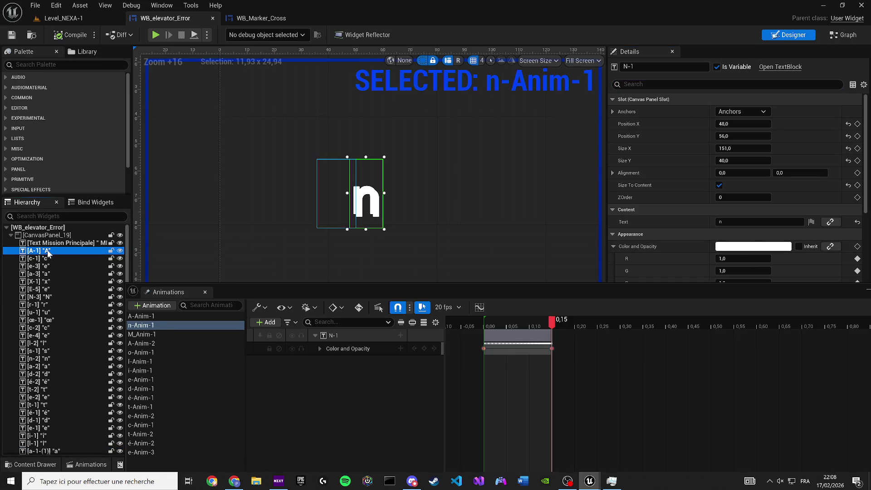
{"action": "left_click_drag", "start_coordinate": [197, 291], "coordinate": [204, 290]}
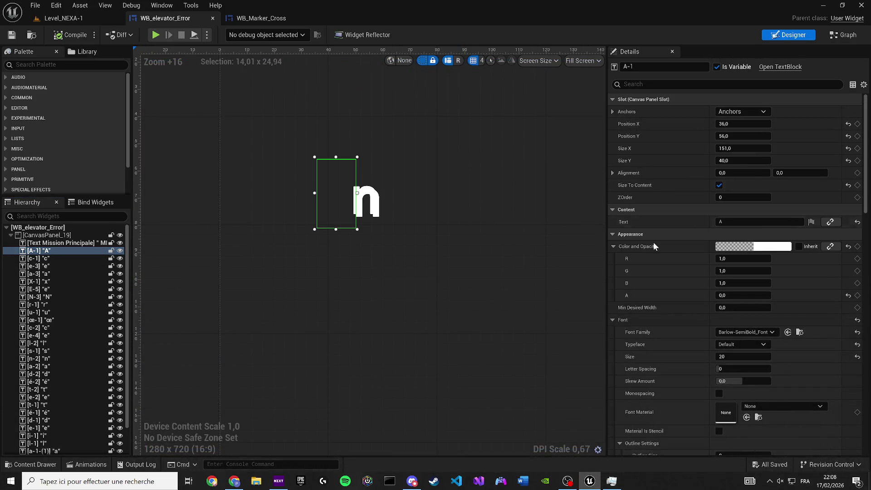
Copy A-1's transparent Color and Opacity and paste it onto letters c-1 through N-1
{"action": "left_click", "coordinate": [611, 235]}
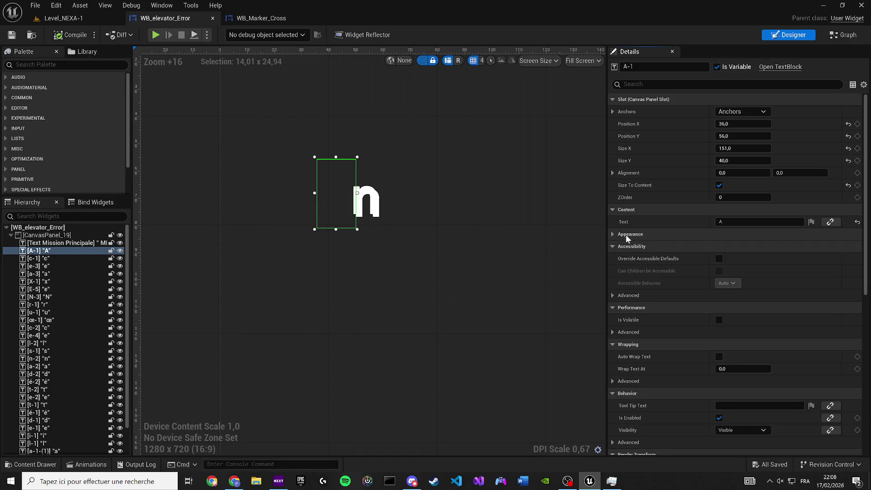
{"action": "left_click", "coordinate": [613, 234]}
{"action": "right_click", "coordinate": [675, 244]}
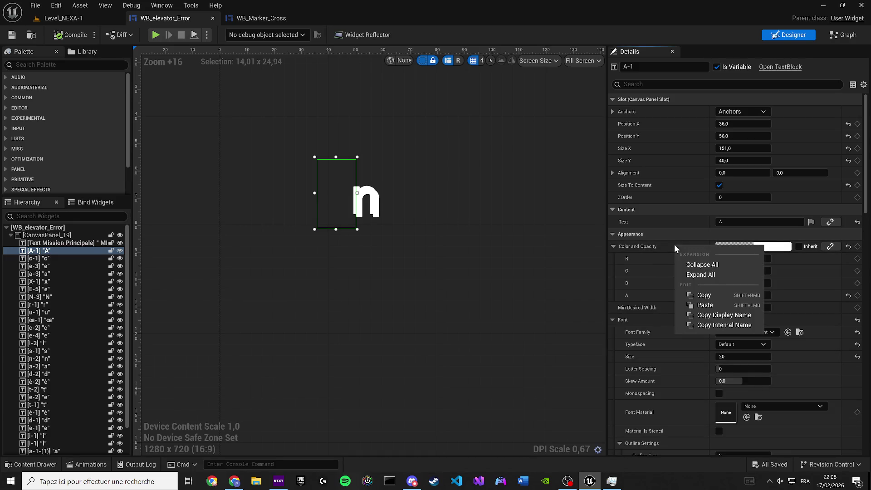
{"action": "left_click", "coordinate": [712, 295]}
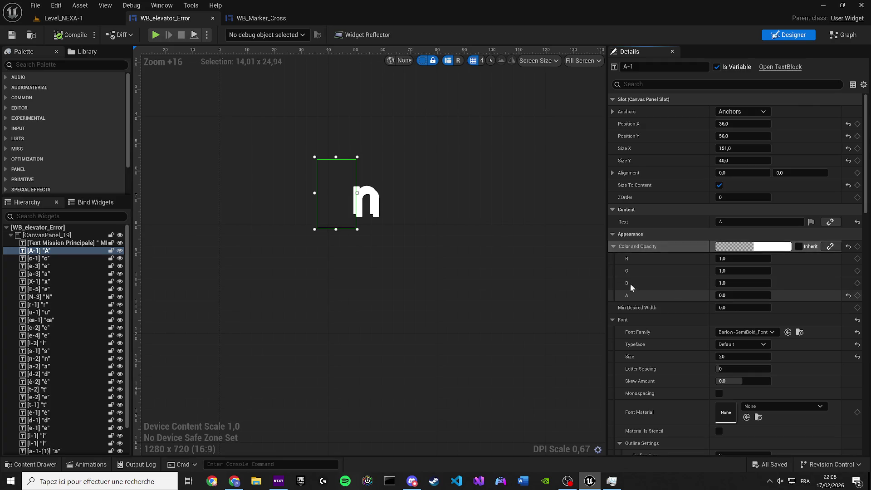
{"action": "left_click", "coordinate": [48, 257]}
{"action": "scroll", "coordinate": [75, 317], "scroll_direction": "down", "scroll_amount": 3}
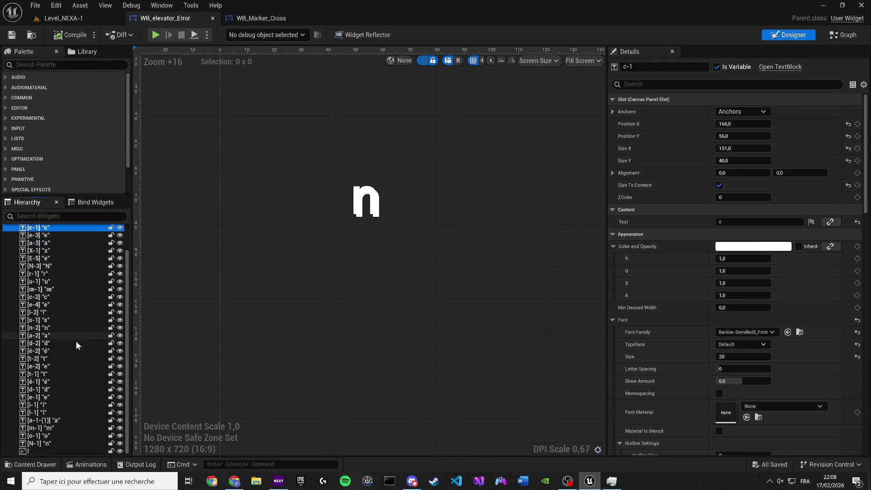
{"action": "left_click", "coordinate": [44, 444], "text": "shift"}
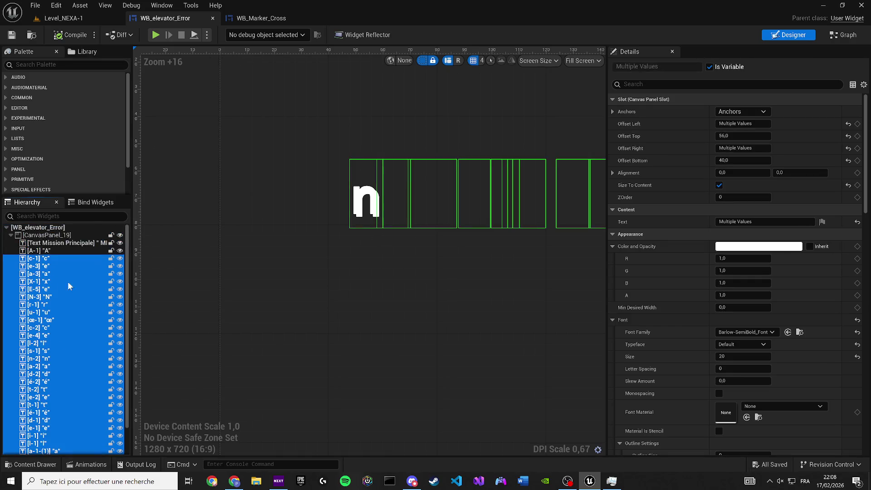
{"action": "right_click", "coordinate": [722, 248]}
{"action": "left_click", "coordinate": [754, 308]}
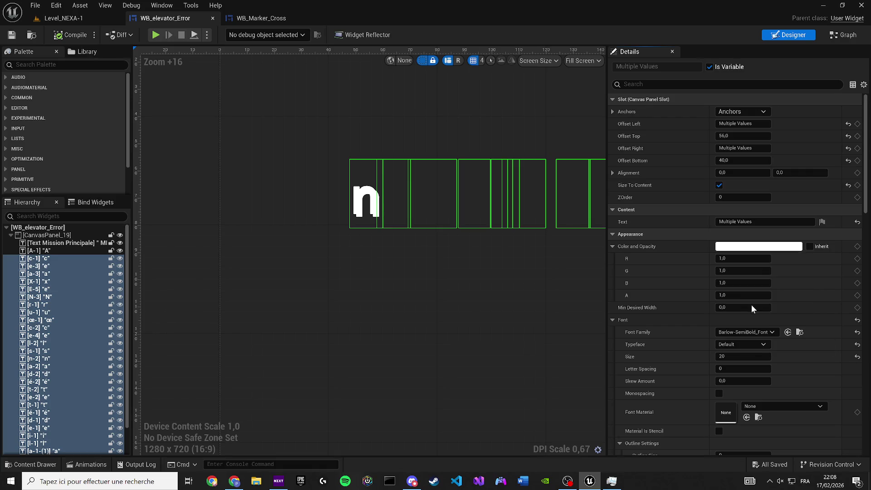
{"action": "left_click", "coordinate": [11, 35]}
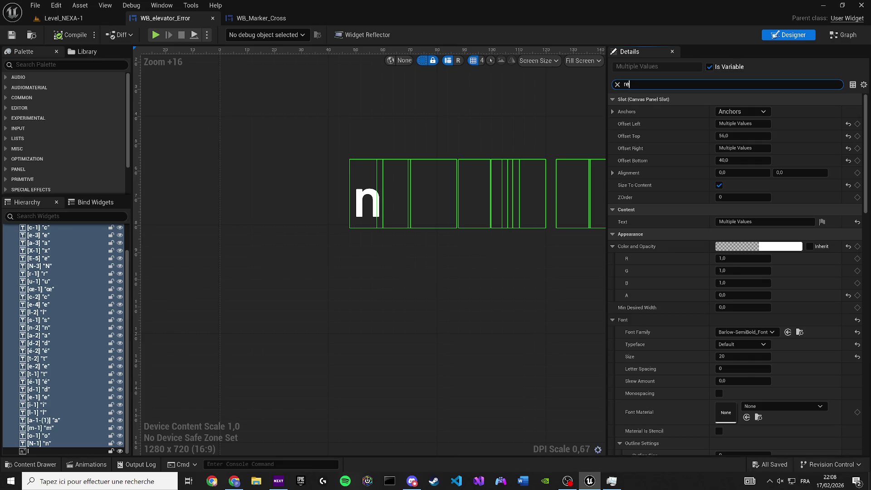
Set the selected letters' Render Opacity to 1 and save the widget
{"action": "type", "text": "n"}
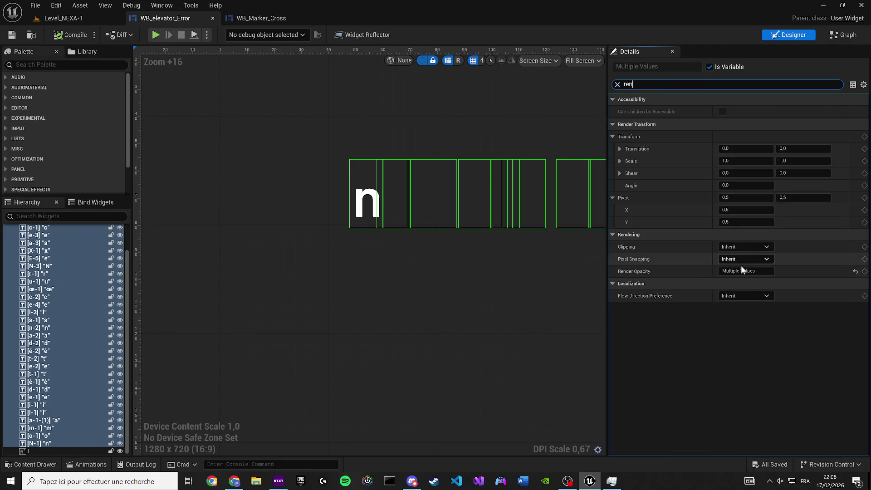
{"action": "left_click", "coordinate": [771, 272]}
{"action": "type", "text": "1"}
{"action": "key", "text": "Return"}
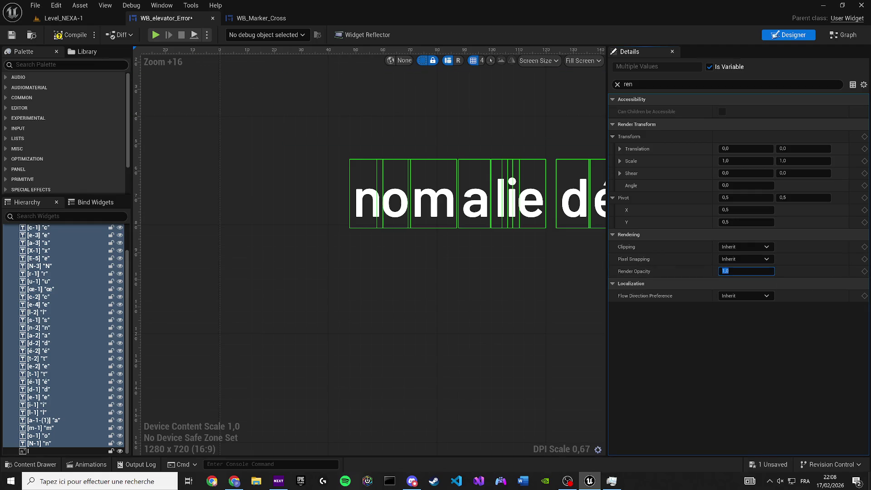
{"action": "left_click", "coordinate": [12, 35]}
{"action": "left_click", "coordinate": [191, 6]}
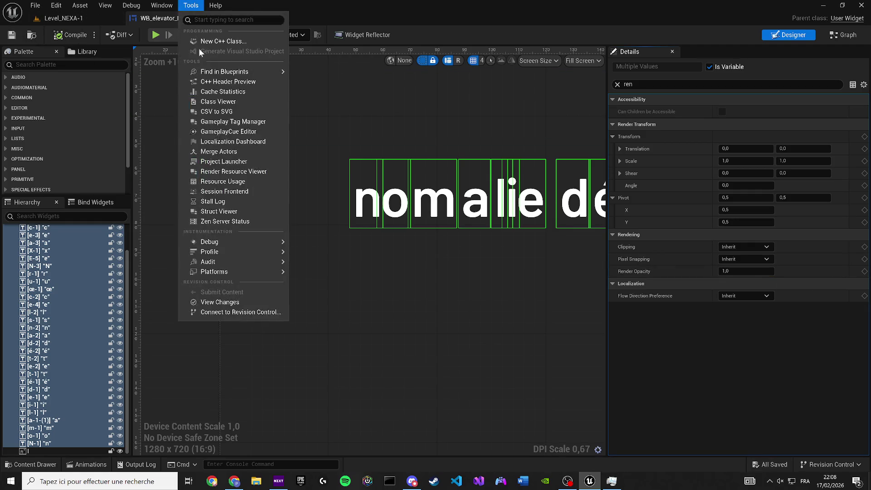
Reopen the Animations panel, play n-Anim-1, and return its playhead to 0
{"action": "left_click", "coordinate": [162, 6]}
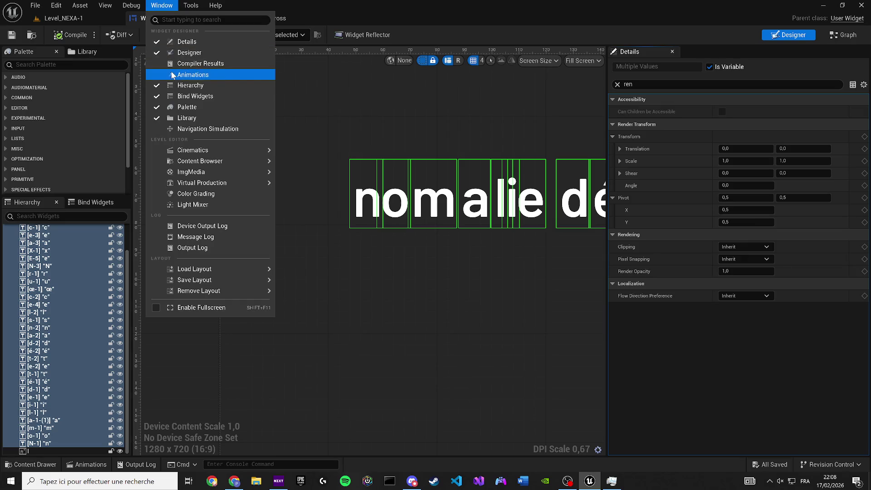
{"action": "left_click", "coordinate": [173, 74]}
{"action": "left_click", "coordinate": [141, 317]}
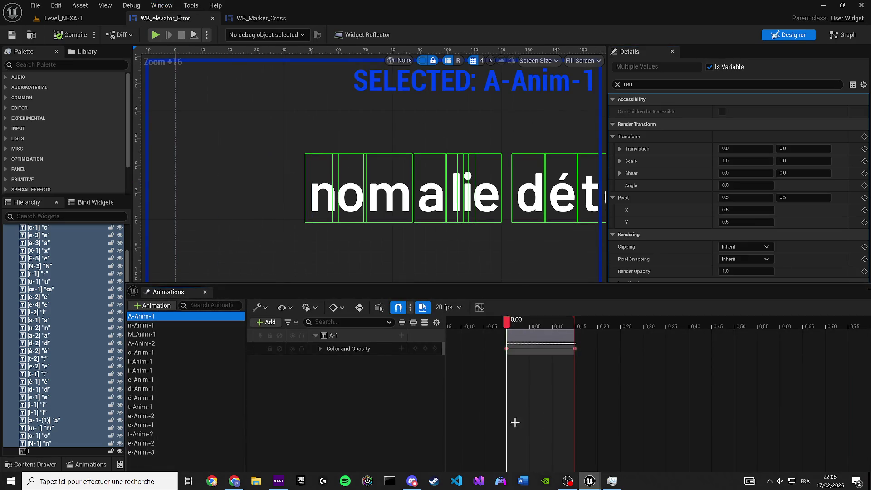
{"action": "left_click", "coordinate": [152, 325]}
{"action": "left_click", "coordinate": [508, 396]}
{"action": "key", "text": "space"}
{"action": "left_click", "coordinate": [486, 326]}
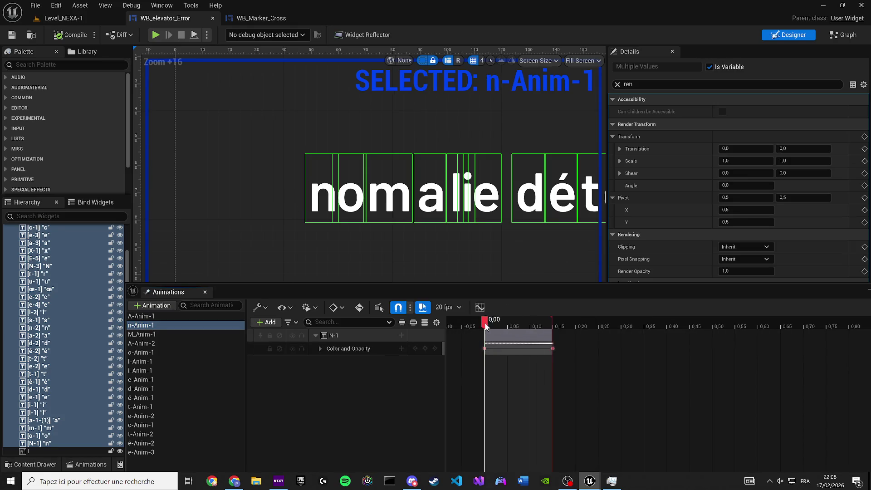
Select the n letter on the canvas, clear the properties filter, then select the A letter
{"action": "left_click", "coordinate": [236, 160]}
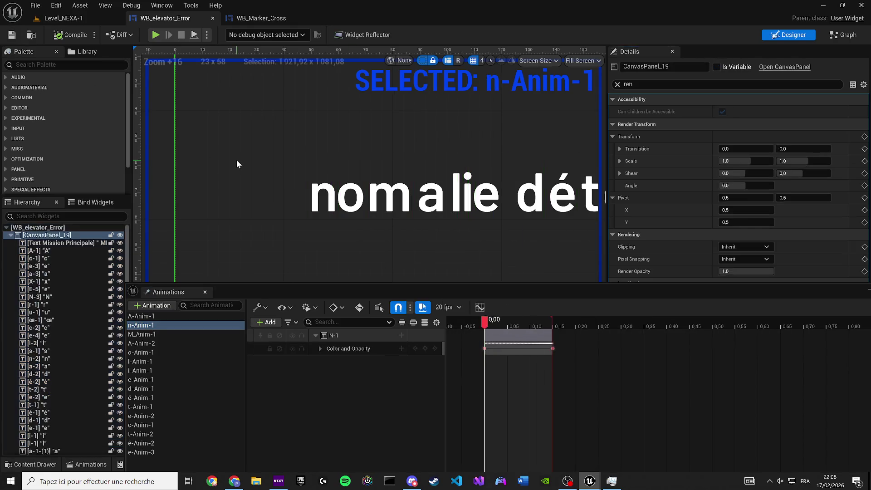
{"action": "left_click", "coordinate": [330, 206]}
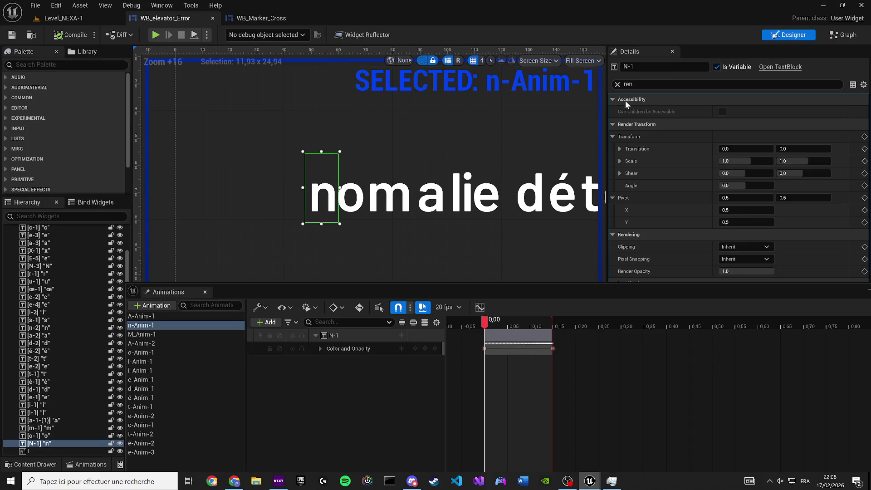
{"action": "left_click", "coordinate": [618, 84]}
{"action": "scroll", "coordinate": [711, 197], "scroll_direction": "down", "scroll_amount": 3}
{"action": "scroll", "coordinate": [733, 197], "scroll_direction": "down", "scroll_amount": 5}
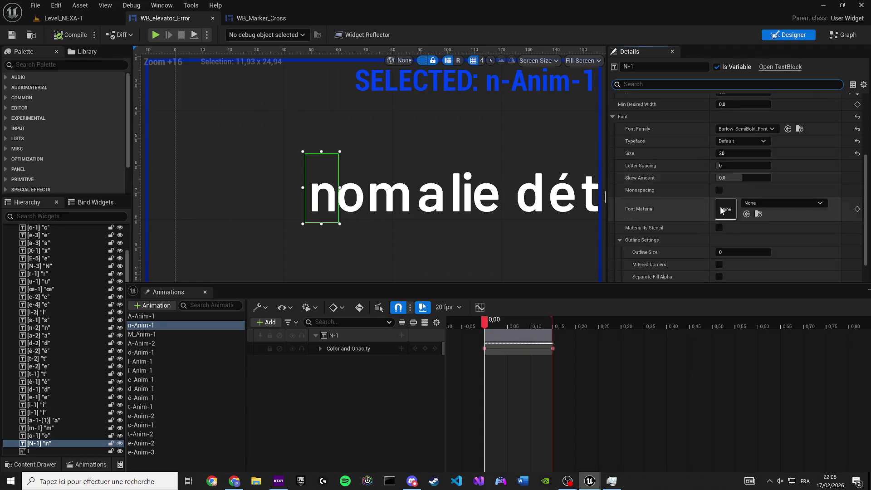
{"action": "scroll", "coordinate": [735, 207], "scroll_direction": "down", "scroll_amount": 3}
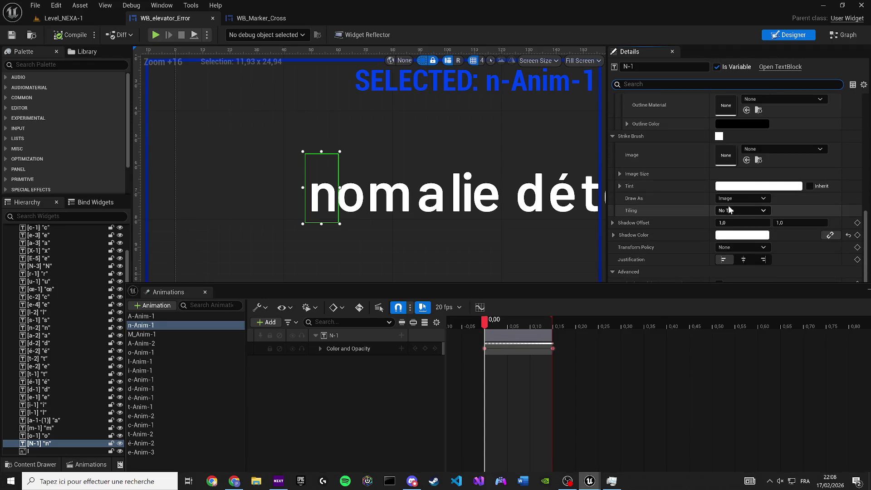
{"action": "scroll", "coordinate": [30, 273], "scroll_direction": "up", "scroll_amount": 2}
{"action": "left_click", "coordinate": [54, 250]}
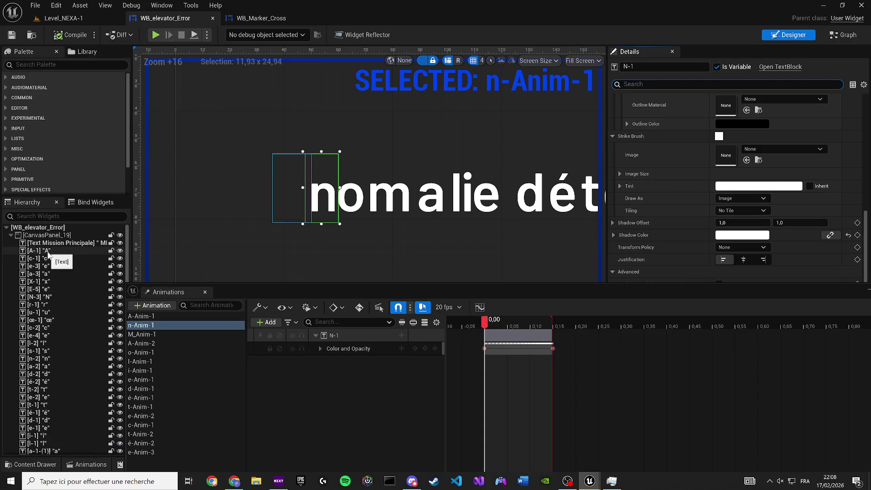
{"action": "scroll", "coordinate": [736, 231], "scroll_direction": "down", "scroll_amount": 3}
{"action": "scroll", "coordinate": [735, 231], "scroll_direction": "up", "scroll_amount": 4}
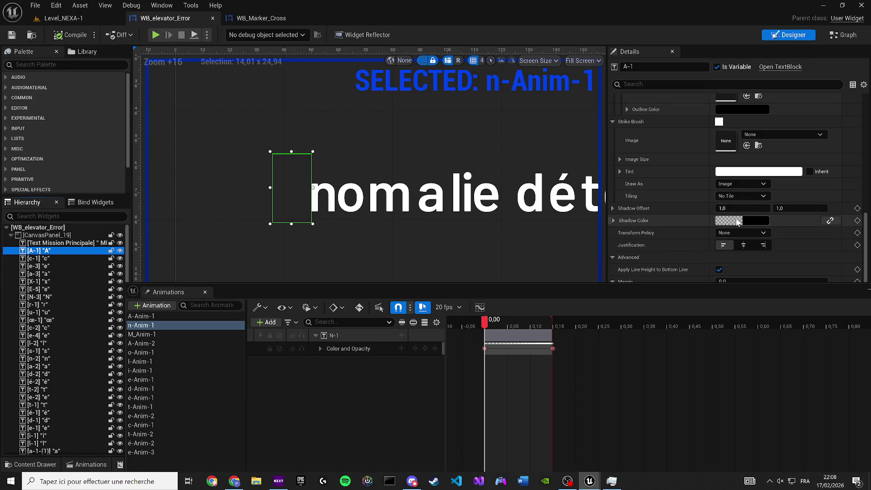
Copy A-1's transparent Shadow Color and paste it onto letters c-1 through N-1
{"action": "right_click", "coordinate": [738, 222]}
{"action": "left_click", "coordinate": [756, 270]}
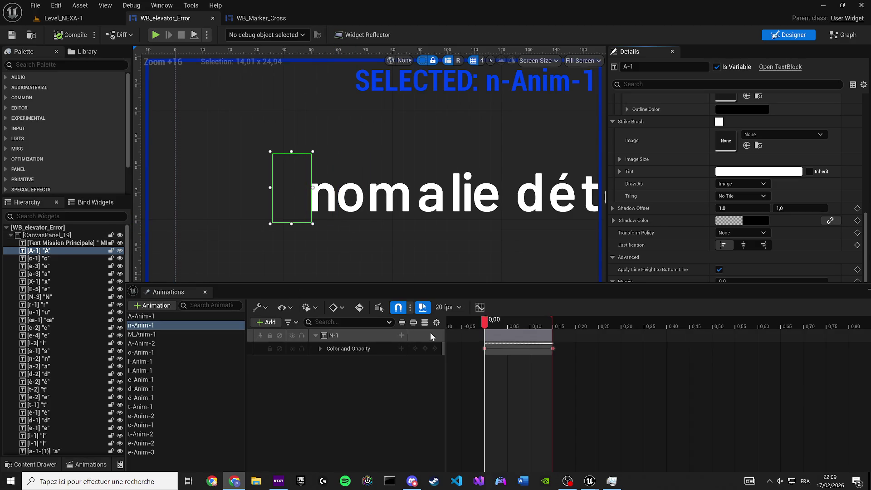
{"action": "right_click", "coordinate": [728, 220]}
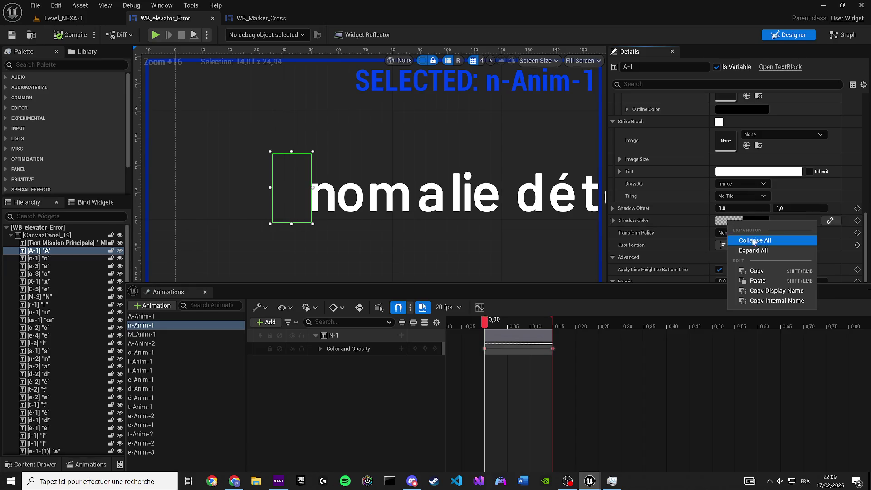
{"action": "left_click", "coordinate": [757, 271]}
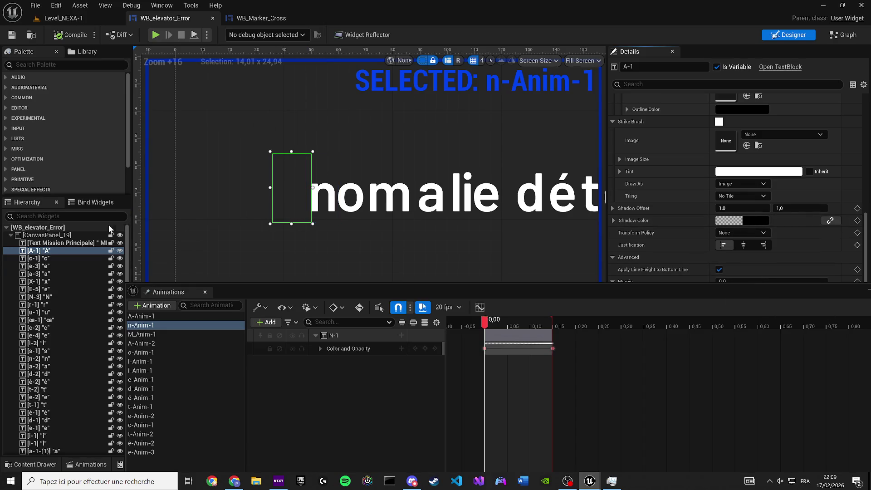
{"action": "left_click", "coordinate": [59, 260]}
{"action": "scroll", "coordinate": [61, 281], "scroll_direction": "down", "scroll_amount": 2}
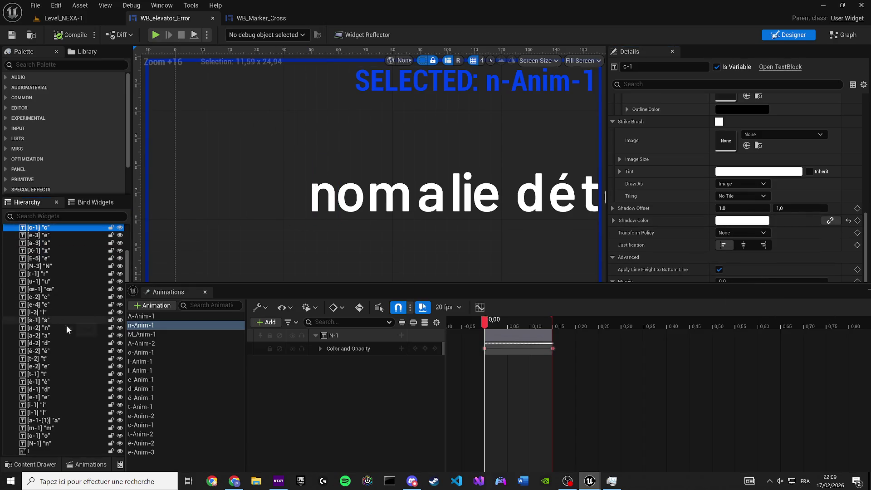
{"action": "left_click", "coordinate": [40, 445], "text": "shift"}
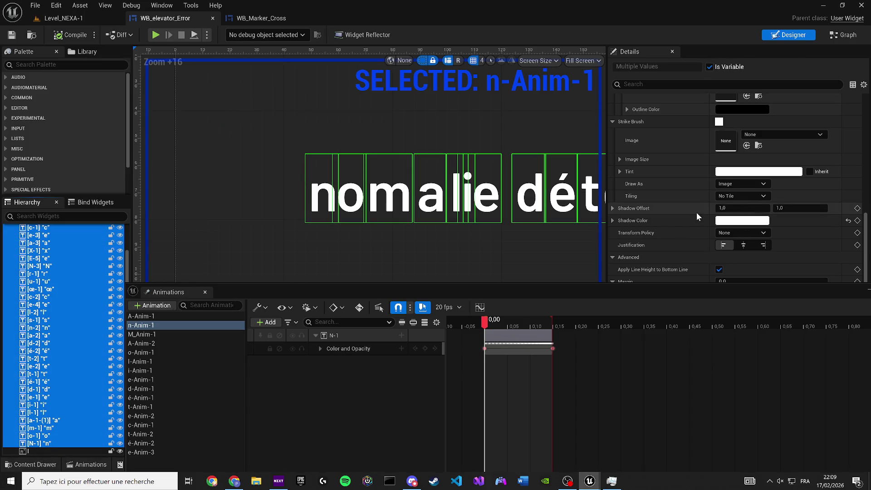
{"action": "right_click", "coordinate": [742, 222]}
{"action": "left_click", "coordinate": [750, 284]}
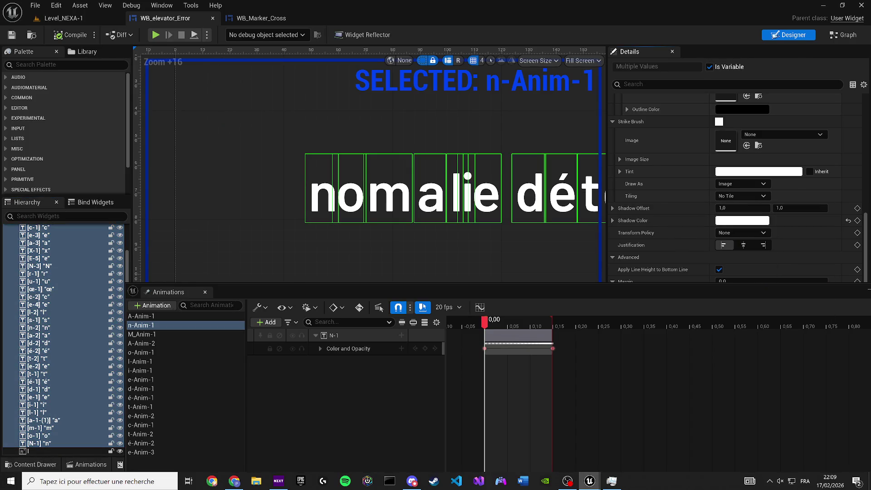
Save WB_elevator_Error, switch to Level_NEXA-1, and start a play test
{"action": "left_click", "coordinate": [11, 35]}
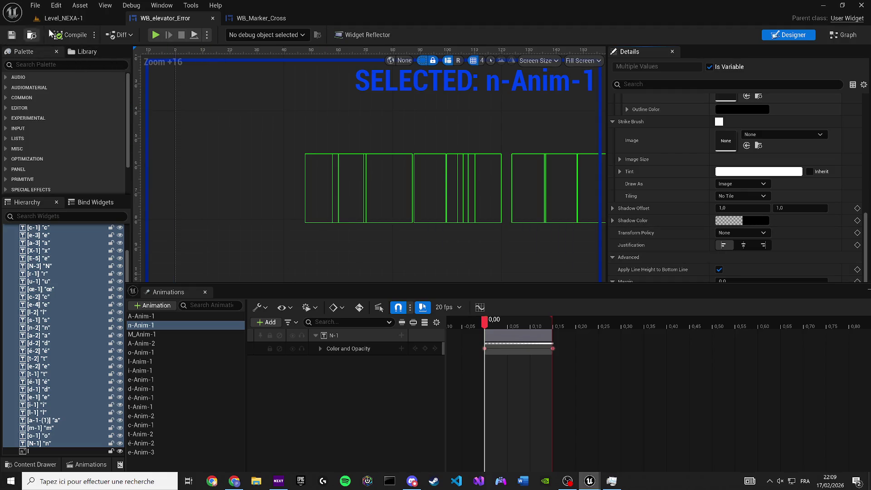
{"action": "left_click", "coordinate": [109, 18]}
{"action": "left_click", "coordinate": [227, 34]}
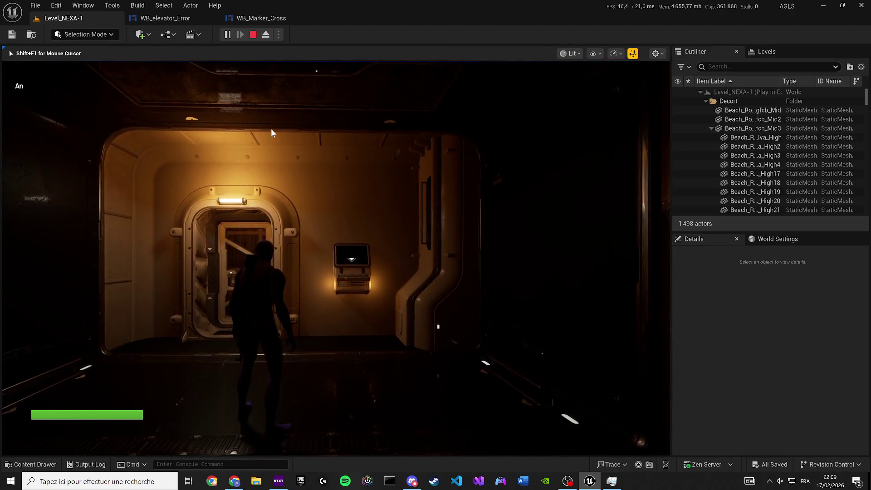
Stop the play test and load M_Anim-1's timeline in WB_elevator_Error
{"action": "key", "text": "Escape"}
{"action": "left_click", "coordinate": [167, 18]}
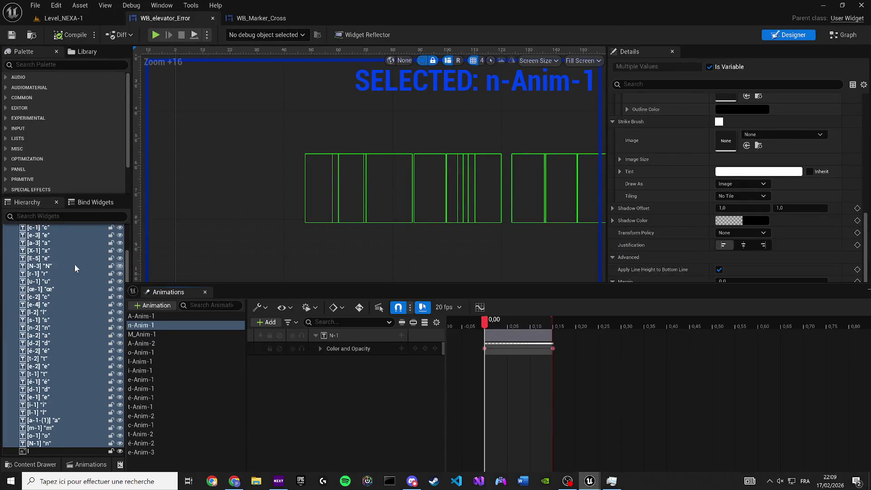
{"action": "scroll", "coordinate": [105, 264], "scroll_direction": "up", "scroll_amount": 3}
{"action": "left_click", "coordinate": [169, 334]}
{"action": "left_click", "coordinate": [274, 232]}
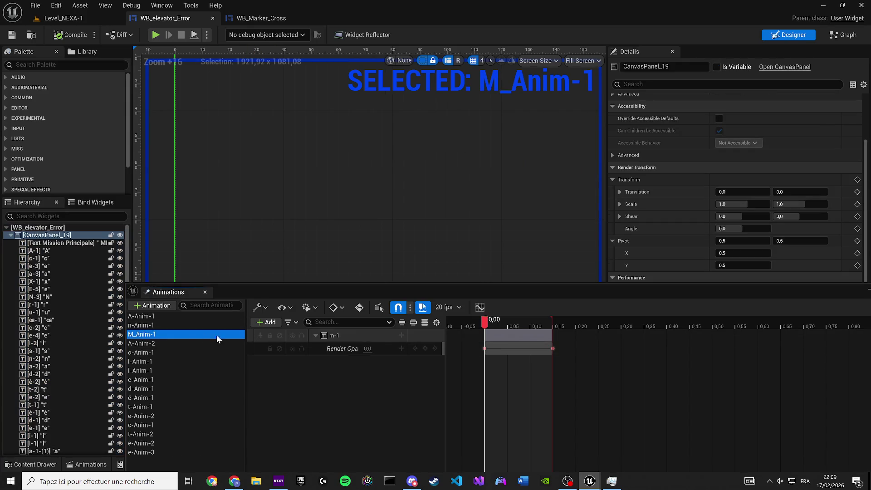
Copy N-1's Color and Opacity fade and drop m-1's Render Opacity track, then compile, save and preview
{"action": "left_click", "coordinate": [231, 326]}
{"action": "left_click", "coordinate": [336, 336]}
{"action": "left_click", "coordinate": [348, 347]}
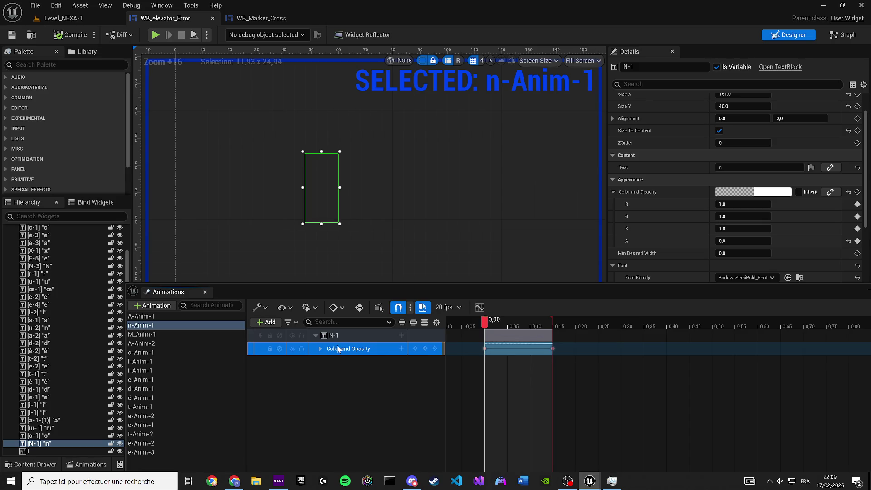
{"action": "left_click", "coordinate": [145, 334]}
{"action": "left_click", "coordinate": [332, 336]}
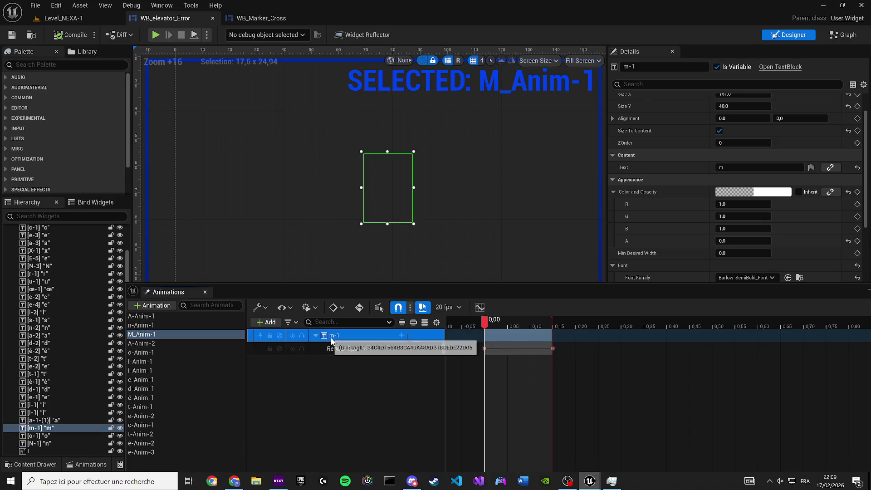
{"action": "left_click", "coordinate": [345, 361]}
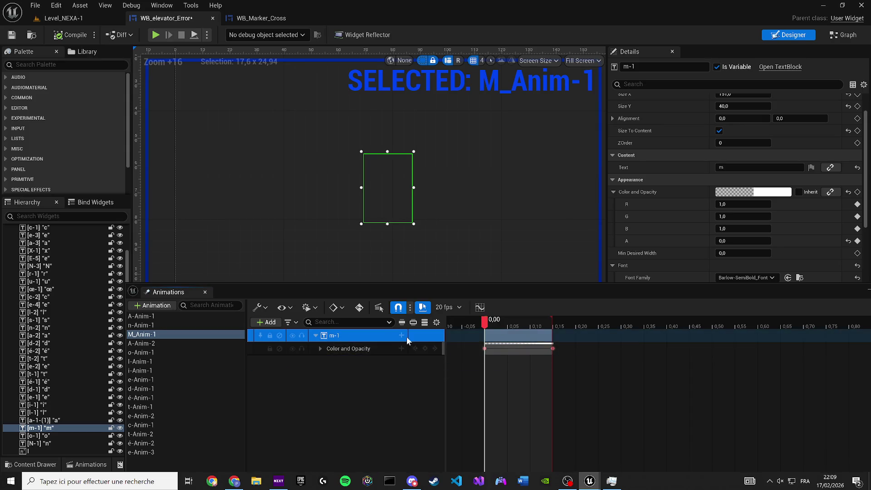
{"action": "left_click_drag", "start_coordinate": [484, 331], "coordinate": [553, 331]}
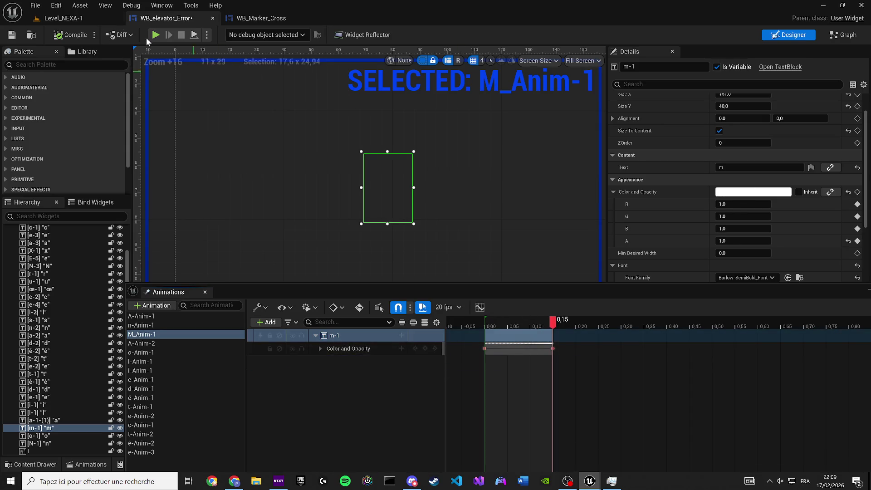
{"action": "left_click", "coordinate": [70, 35]}
{"action": "left_click", "coordinate": [11, 35]}
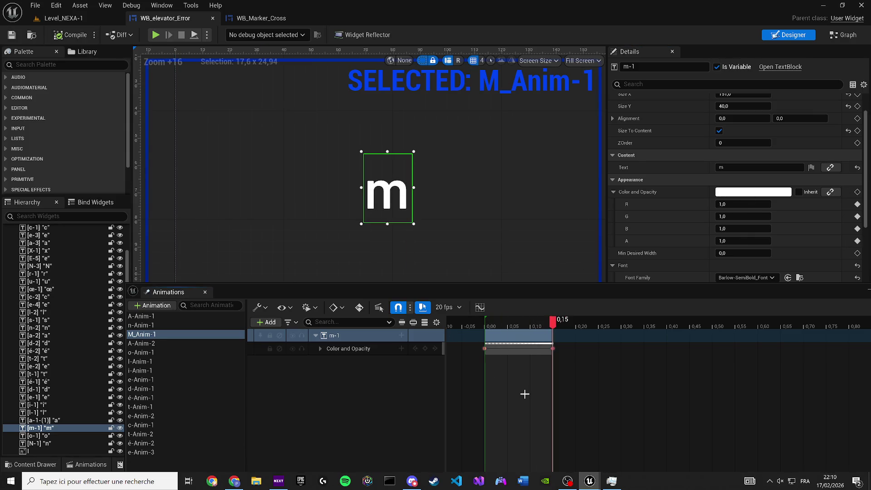
{"action": "key", "text": "space"}
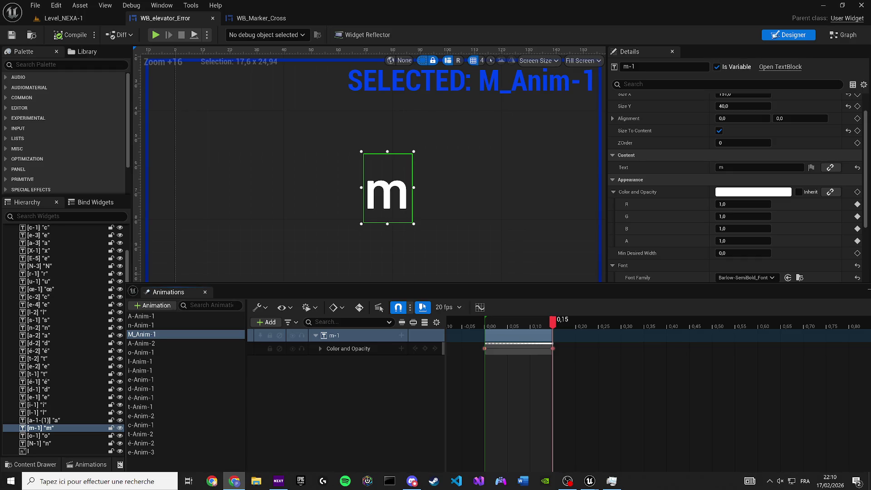
Check the a-1-1 fade at 0,15 after compiling, then rework o-1's Render Opacity track
{"action": "left_click", "coordinate": [182, 343]}
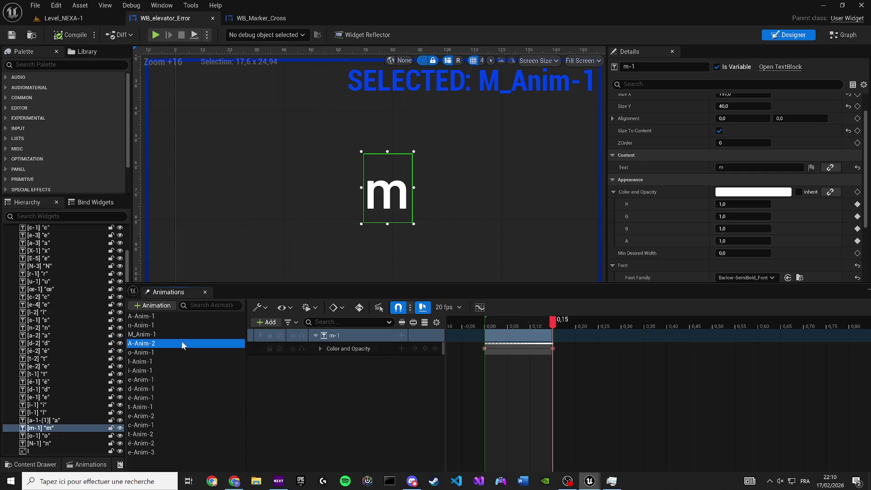
{"action": "scroll", "coordinate": [359, 225], "scroll_direction": "down", "scroll_amount": 3}
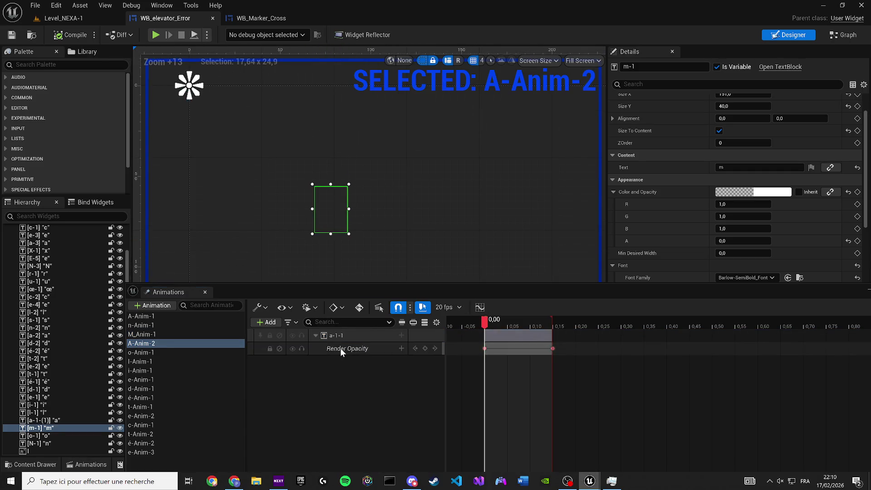
{"action": "left_click", "coordinate": [343, 335]}
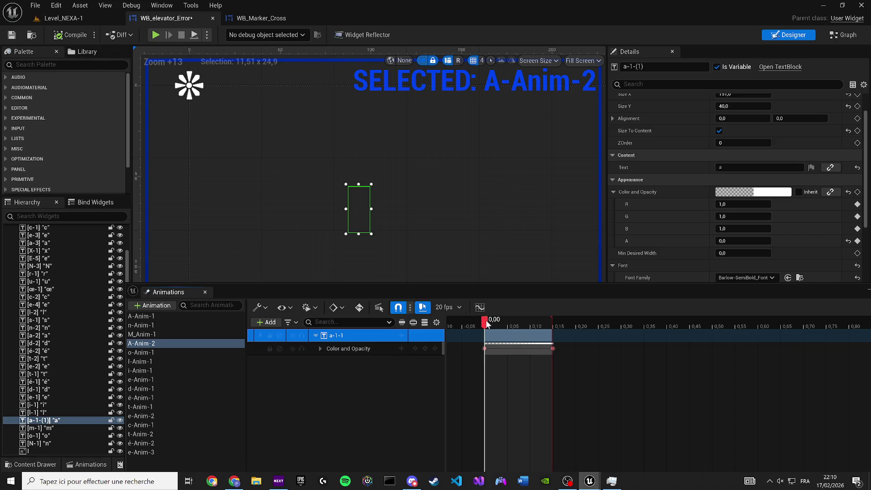
{"action": "left_click_drag", "start_coordinate": [486, 319], "coordinate": [553, 320]}
{"action": "left_click", "coordinate": [71, 36]}
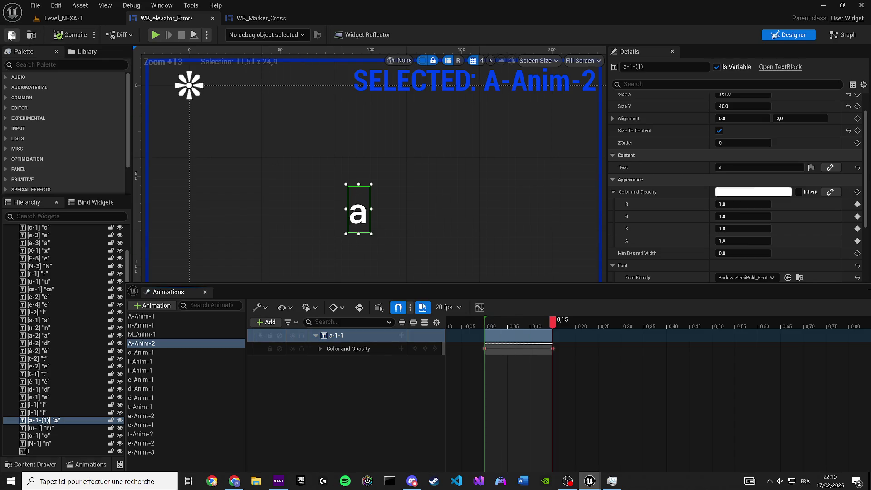
{"action": "mouse_move", "coordinate": [492, 380]}
{"action": "left_mouse_down"}
{"action": "mouse_move", "coordinate": [516, 397]}
{"action": "mouse_move", "coordinate": [537, 390]}
{"action": "left_mouse_up"}
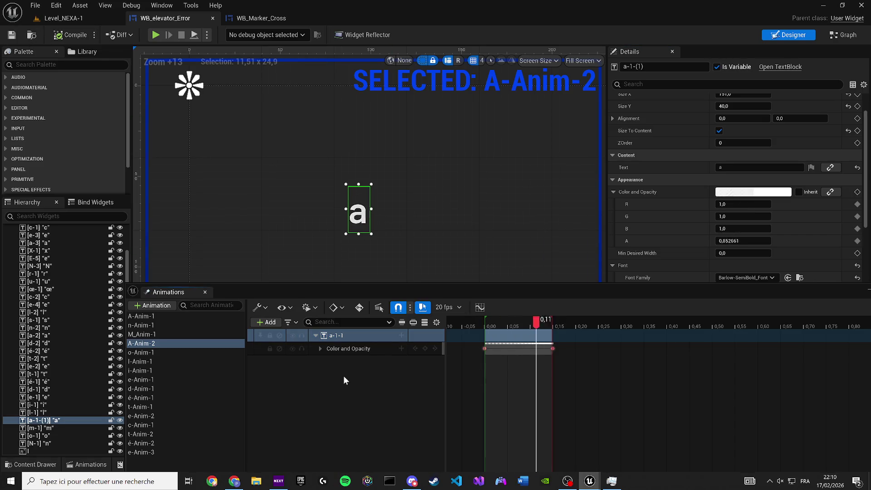
{"action": "left_click", "coordinate": [149, 352]}
{"action": "left_click", "coordinate": [348, 352]}
{"action": "key", "text": "ctrl+z"}
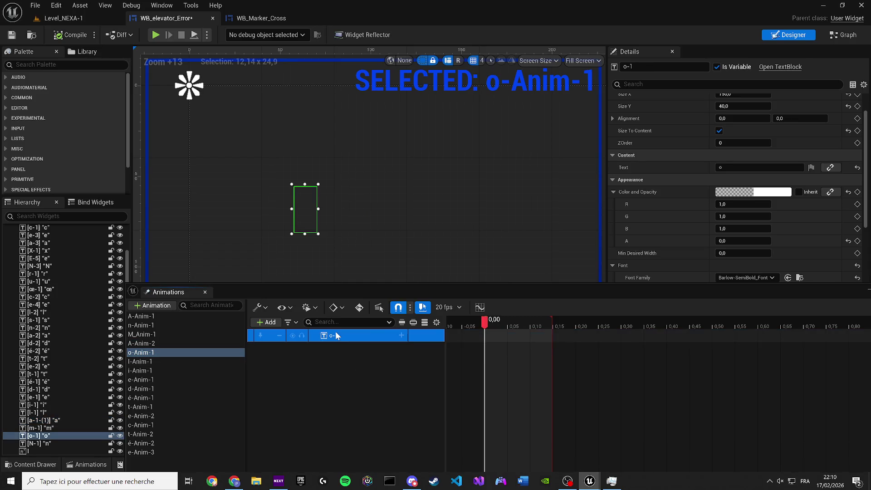
{"action": "key", "text": "ctrl+z"}
Compile, then paste the Color and Opacity fade onto the i-1 and e-1 tracks
{"action": "left_click", "coordinate": [174, 362]}
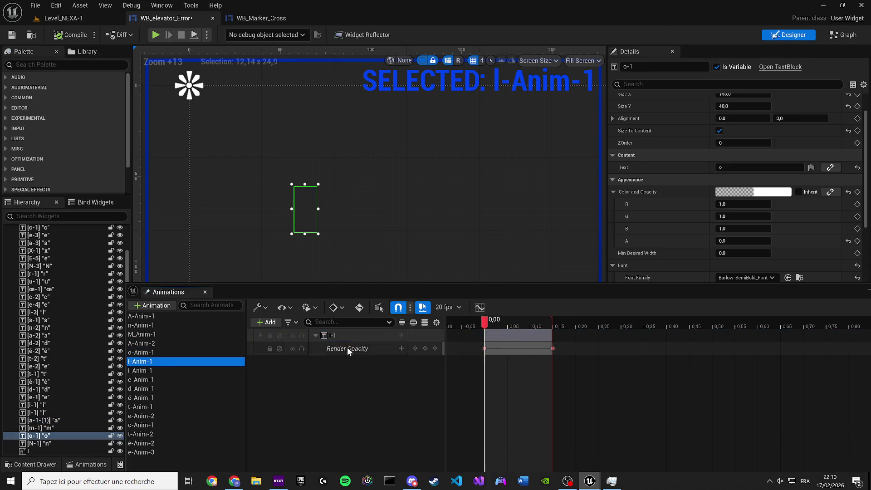
{"action": "left_click", "coordinate": [64, 40]}
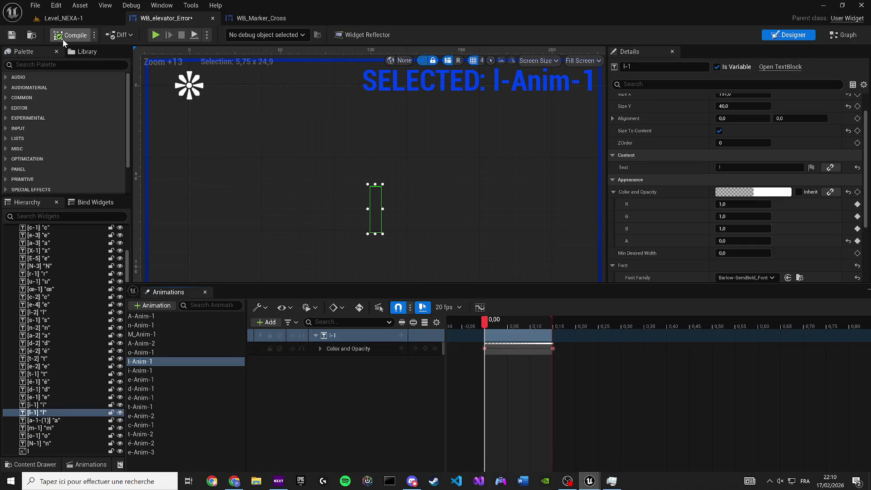
{"action": "left_click", "coordinate": [503, 362]}
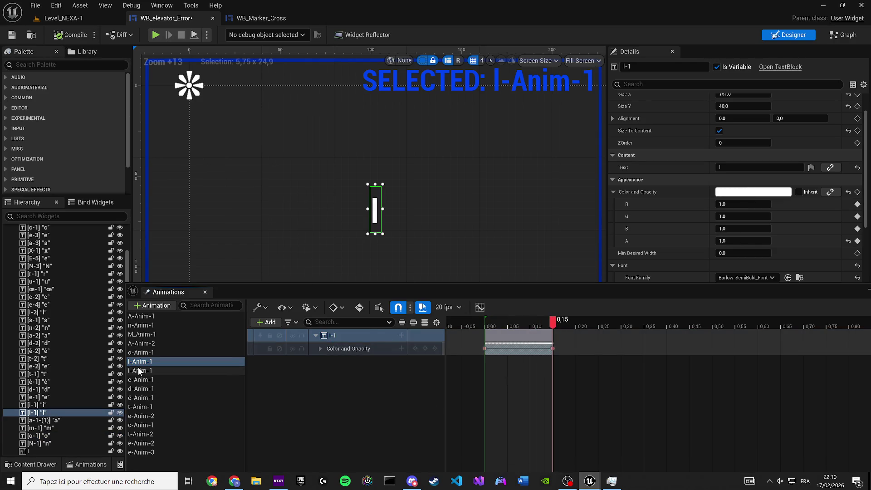
{"action": "left_click", "coordinate": [138, 371]}
{"action": "left_click", "coordinate": [329, 350]}
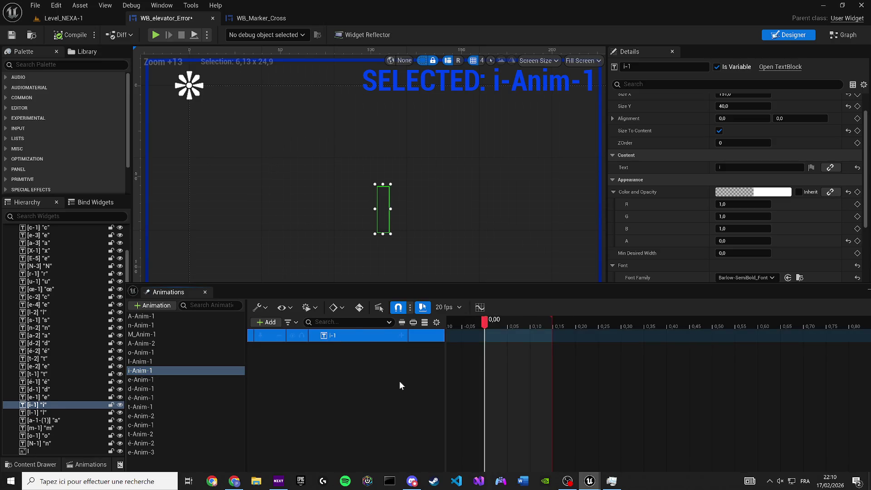
{"action": "key", "text": "ctrl+v"}
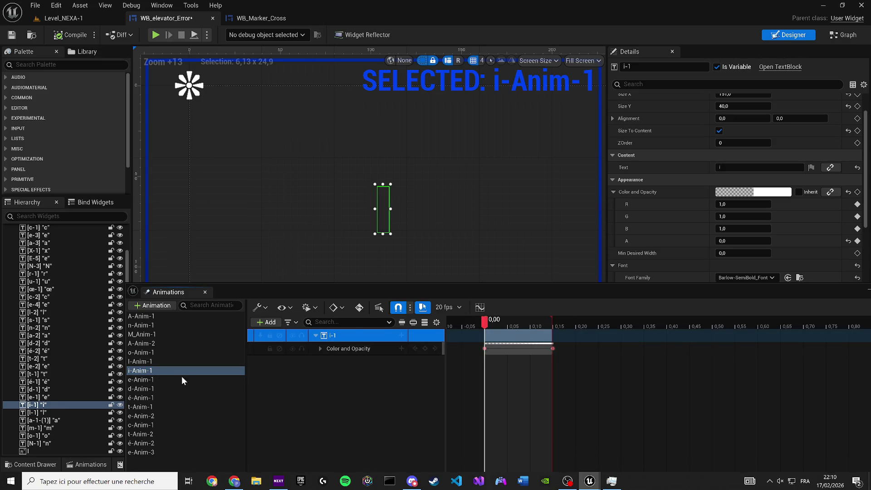
{"action": "left_click", "coordinate": [184, 380]}
{"action": "left_click", "coordinate": [340, 338]}
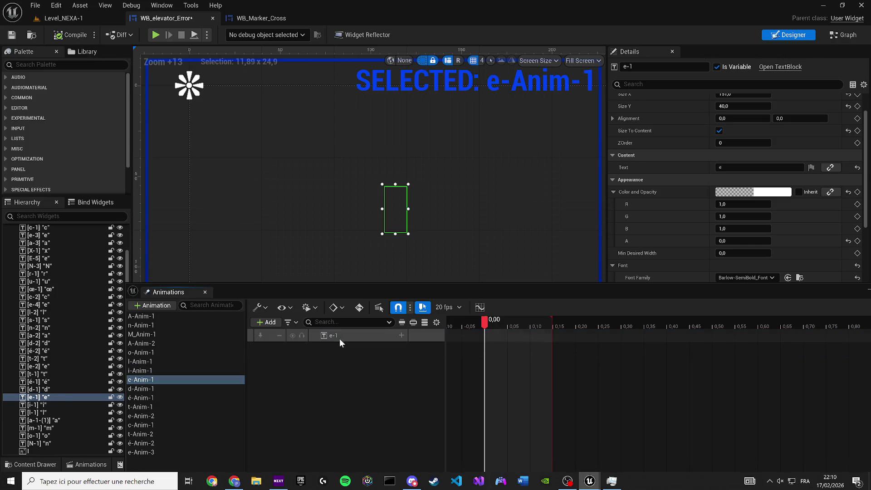
{"action": "key", "text": "ctrl+v"}
Give d-1 and é-1 the Color and Opacity fade, deleting é-1's Render Opacity track
{"action": "left_click", "coordinate": [176, 389]}
{"action": "left_click", "coordinate": [344, 336]}
{"action": "key", "text": "ctrl+v"}
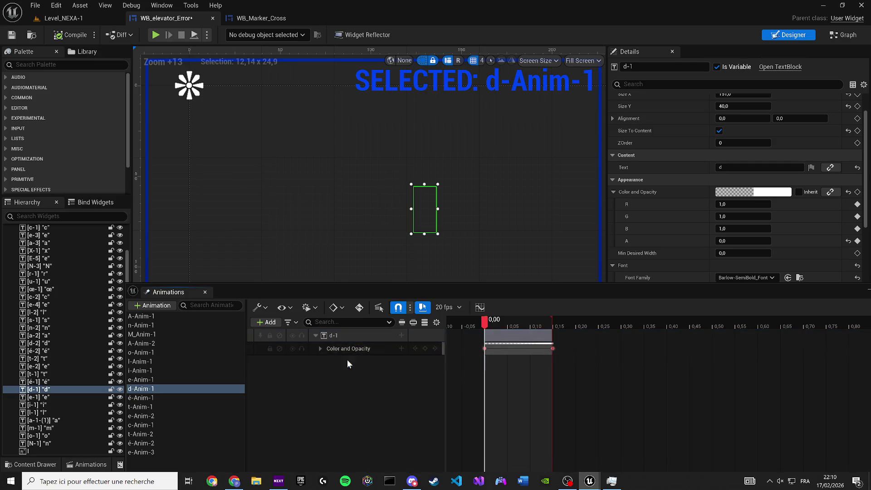
{"action": "left_click", "coordinate": [148, 398]}
{"action": "left_click", "coordinate": [350, 335]}
{"action": "left_click", "coordinate": [356, 349]}
{"action": "key", "text": "ctrl+v"}
{"action": "key", "text": "Delete"}
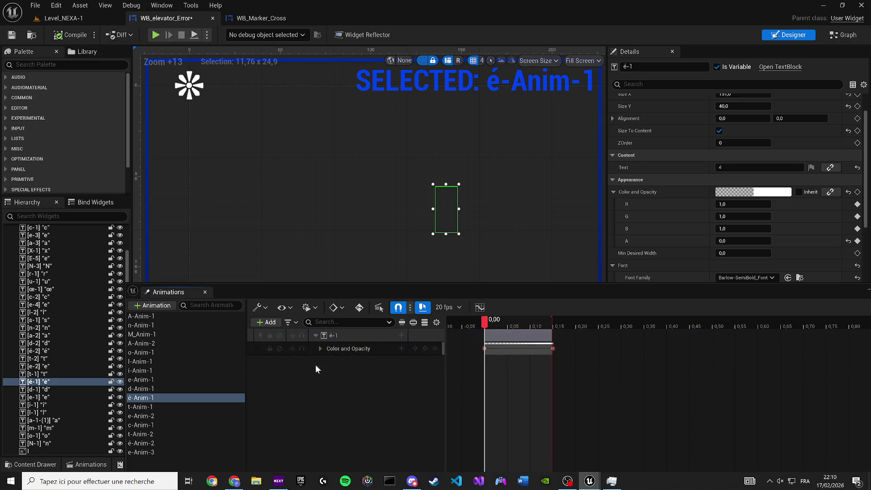
Replace t-1's Render Opacity track with the pasted Color and Opacity fade and preview it
{"action": "left_click", "coordinate": [159, 406]}
{"action": "left_click", "coordinate": [344, 336]}
{"action": "left_click", "coordinate": [349, 348]}
{"action": "key", "text": "ctrl+v"}
{"action": "left_click", "coordinate": [355, 361]}
{"action": "key", "text": "Delete"}
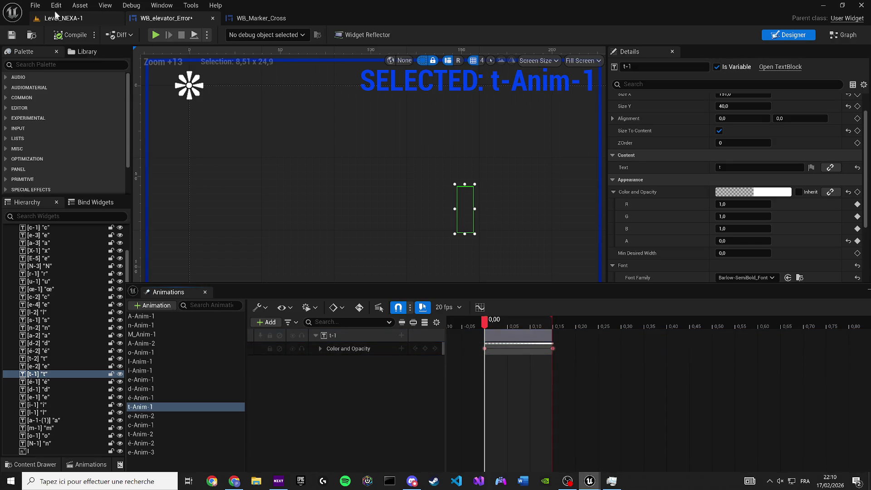
{"action": "key", "text": "space"}
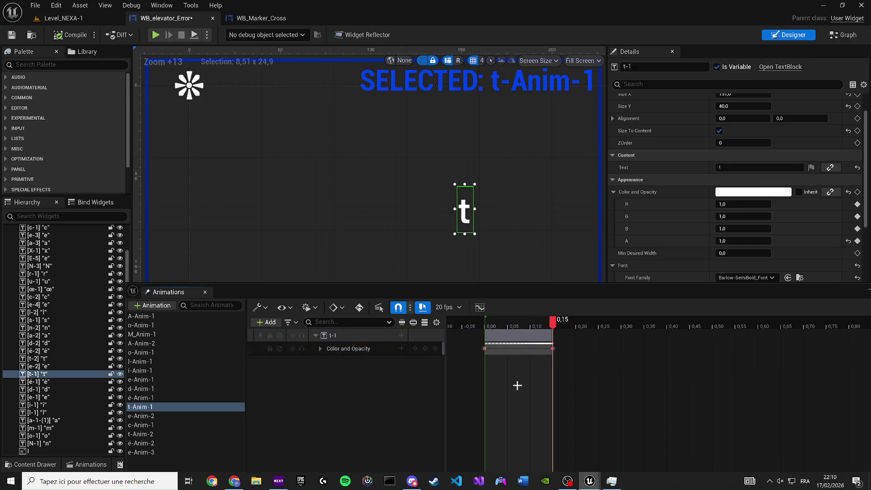
Swap e-2's Render Opacity track for the Color and Opacity fade
{"action": "left_click", "coordinate": [183, 416]}
{"action": "left_click", "coordinate": [405, 386]}
{"action": "key", "text": "ctrl+v"}
{"action": "left_click", "coordinate": [337, 349]}
{"action": "key", "text": "Delete"}
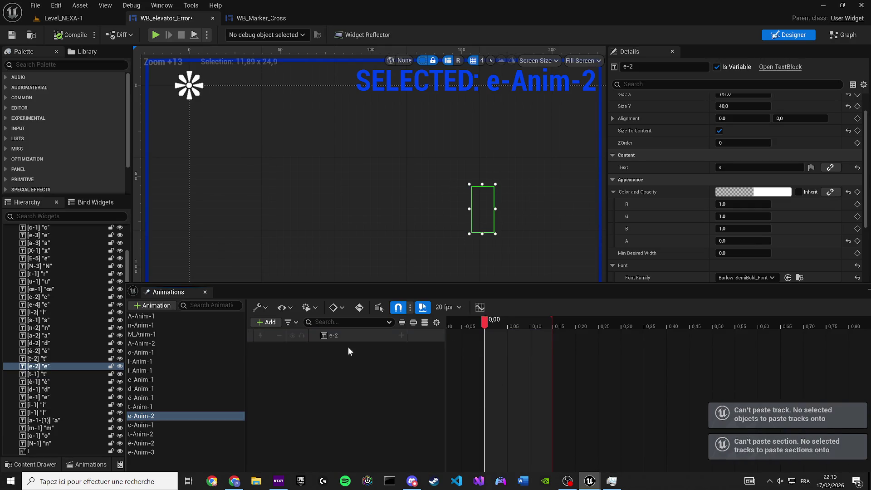
{"action": "left_click", "coordinate": [349, 336]}
{"action": "key", "text": "ctrl+v"}
Replace Render Opacity with the Color and Opacity fade on c-1 and t-2
{"action": "left_click", "coordinate": [168, 424]}
{"action": "left_click", "coordinate": [331, 348]}
{"action": "key", "text": "Delete"}
{"action": "left_click", "coordinate": [342, 336]}
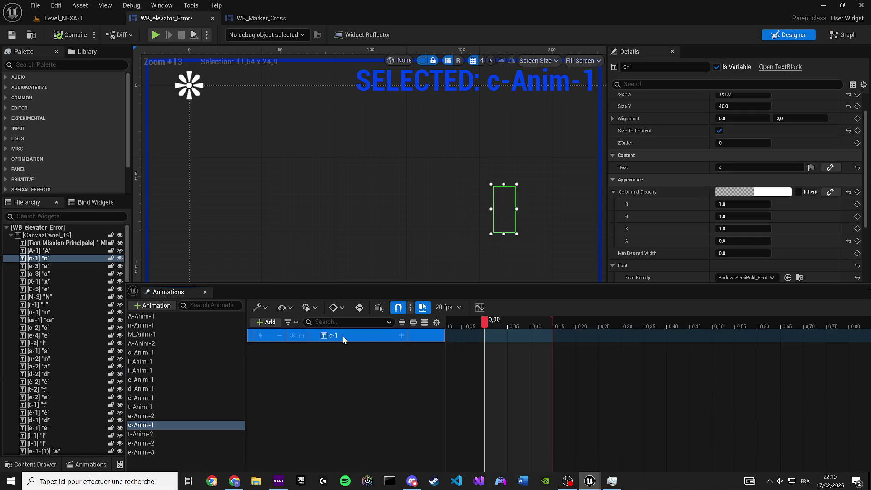
{"action": "key", "text": "ctrl+v"}
{"action": "left_click", "coordinate": [145, 434]}
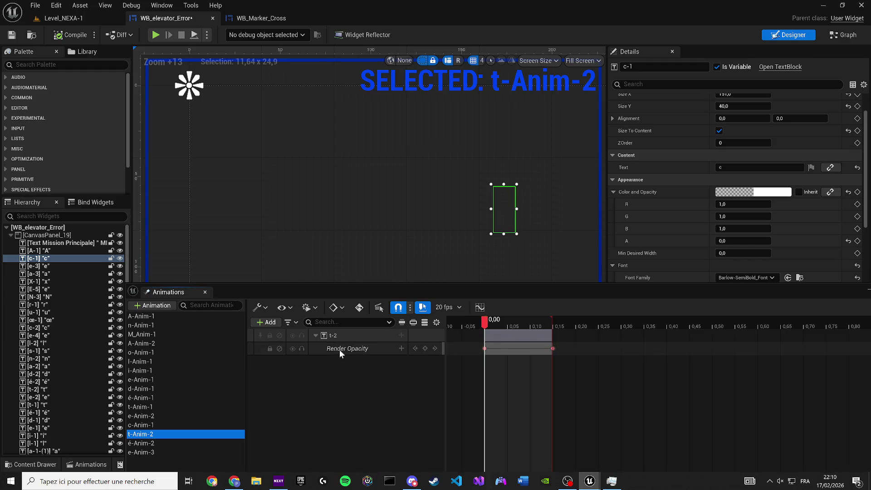
{"action": "left_click", "coordinate": [340, 350]}
{"action": "key", "text": "Delete"}
{"action": "left_click", "coordinate": [340, 337]}
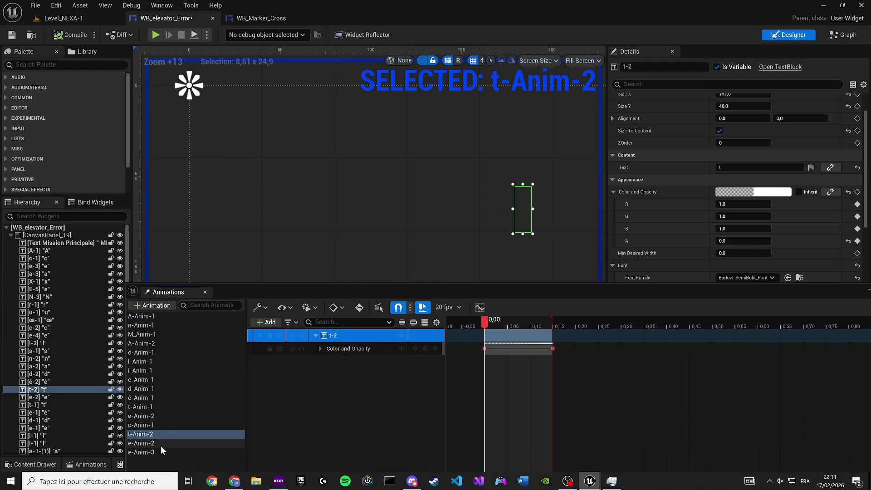
Paste the Color and Opacity fade onto é-2 and e-3 and delete their Render Opacity tracks
{"action": "left_click", "coordinate": [157, 445]}
{"action": "left_click", "coordinate": [335, 335]}
{"action": "key", "text": "ctrl+v"}
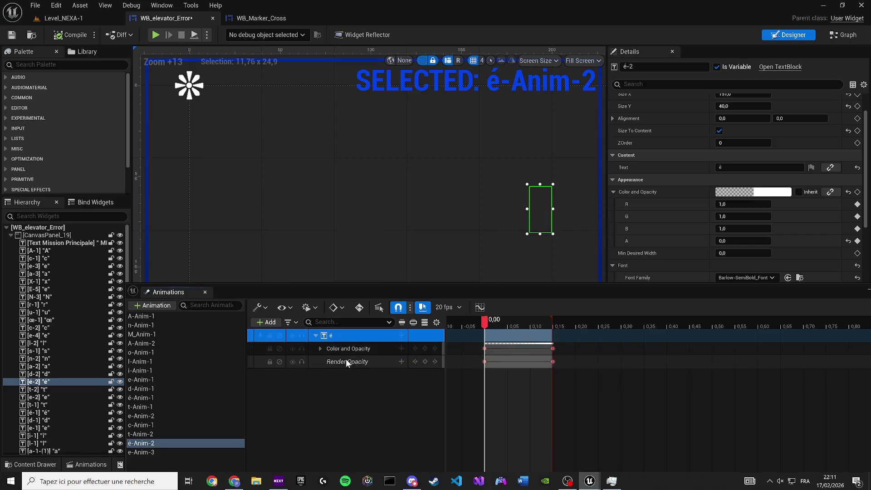
{"action": "left_click", "coordinate": [346, 362]}
{"action": "key", "text": "Delete"}
{"action": "left_click", "coordinate": [155, 453]}
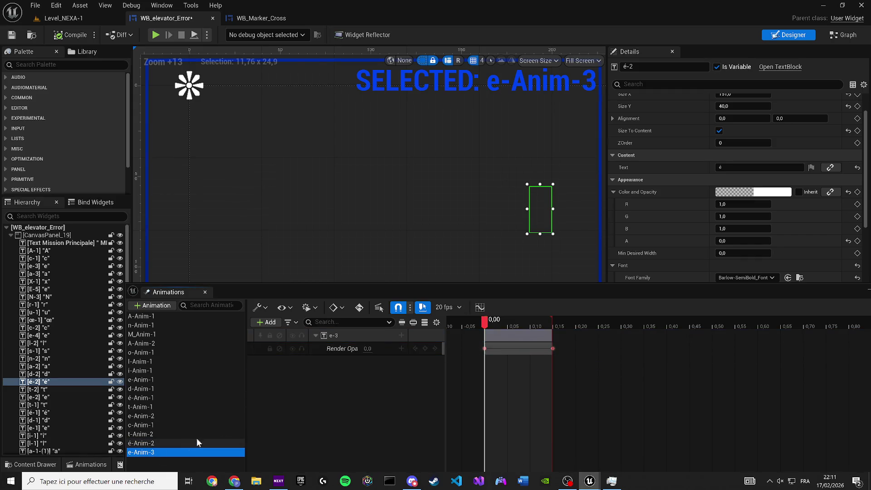
{"action": "left_click", "coordinate": [354, 334]}
{"action": "key", "text": "ctrl+v"}
{"action": "left_click", "coordinate": [348, 361]}
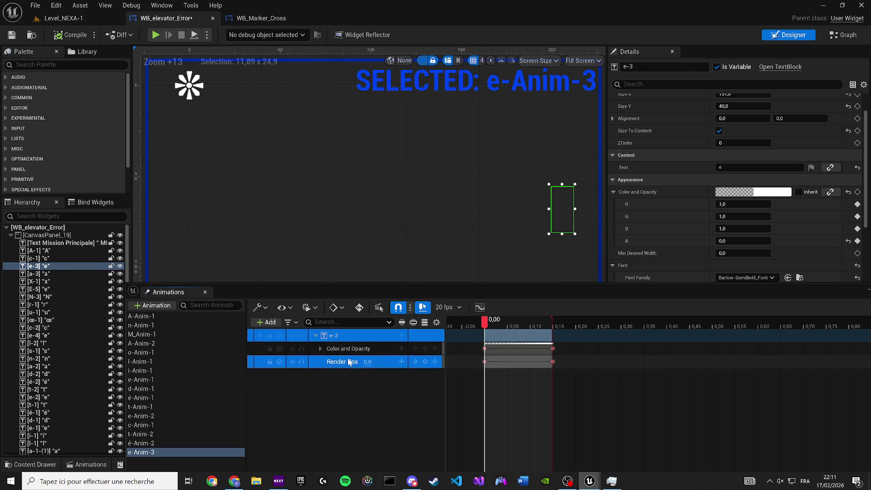
{"action": "key", "text": "Delete"}
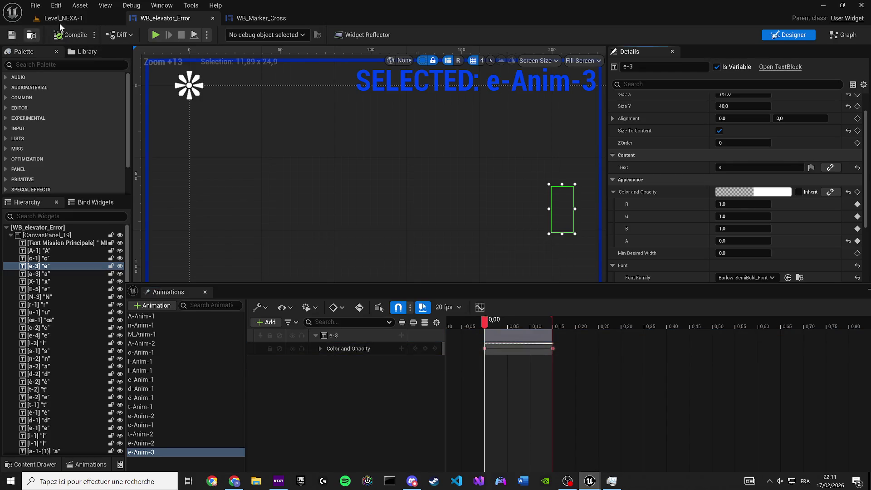
{"action": "left_click", "coordinate": [61, 18]}
Play the level, walk the character to the elevator panel to trigger the red 'Anomalie détectée' message, then stop
{"action": "key", "text": "alt+p"}
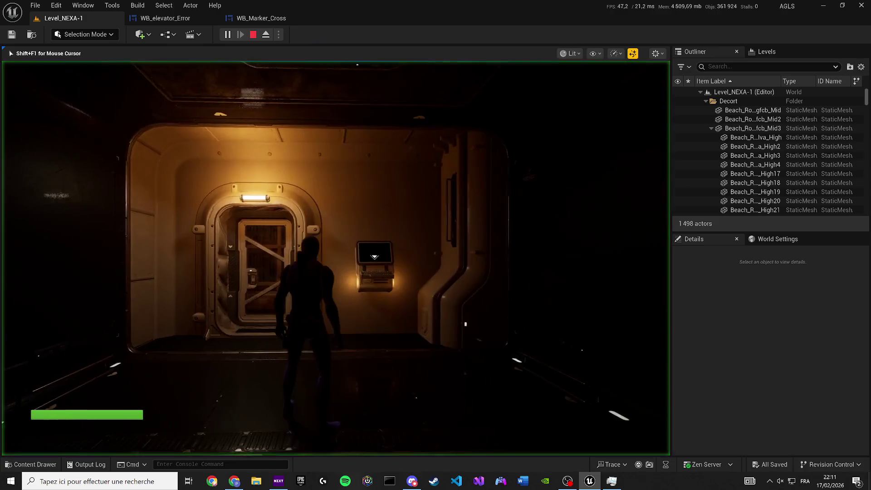
{"action": "key", "text": "w"}
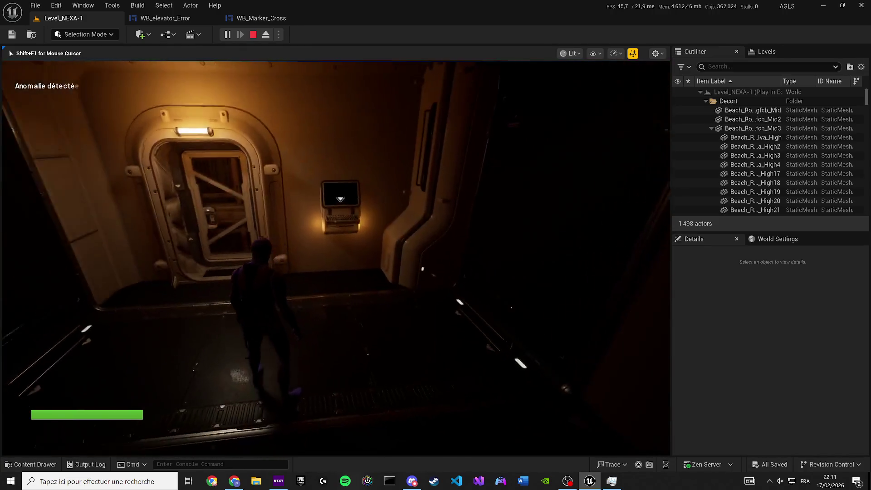
{"action": "key", "text": "w"}
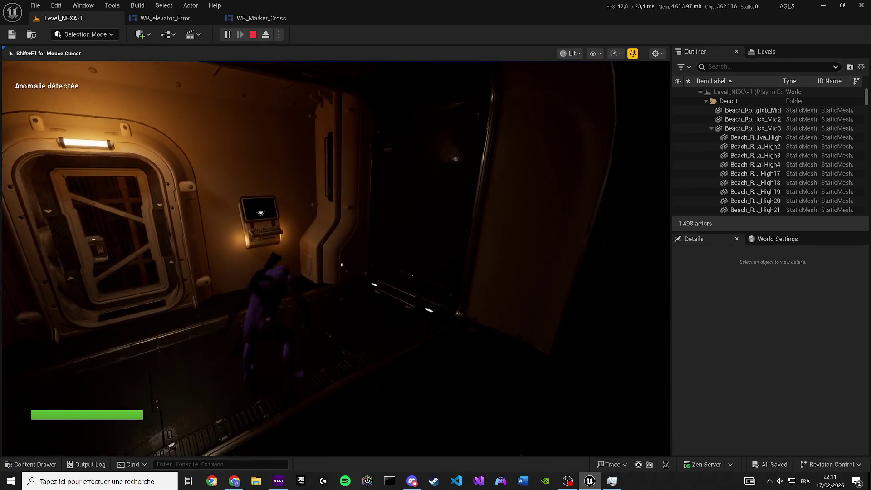
{"action": "key", "text": "w"}
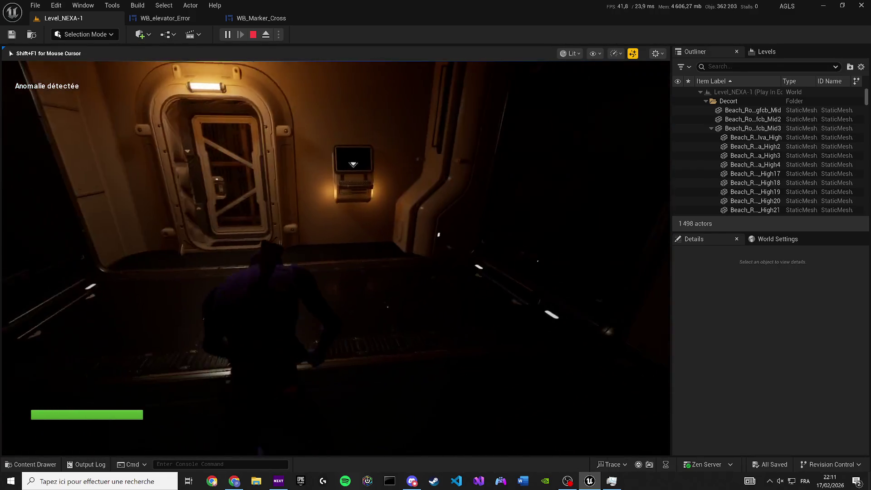
{"action": "key", "text": "XF86AudioLowerVolume"}
{"action": "key", "text": "XF86AudioLowerVolume"}
{"action": "key", "text": "XF86AudioLowerVolume"}
{"action": "key", "text": "XF86AudioLowerVolume"}
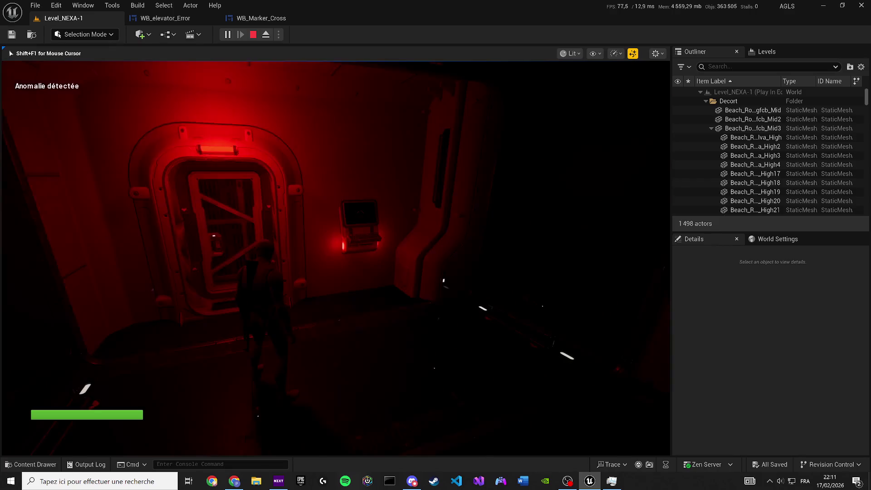
{"action": "key", "text": "Escape"}
{"action": "left_click", "coordinate": [166, 19]}
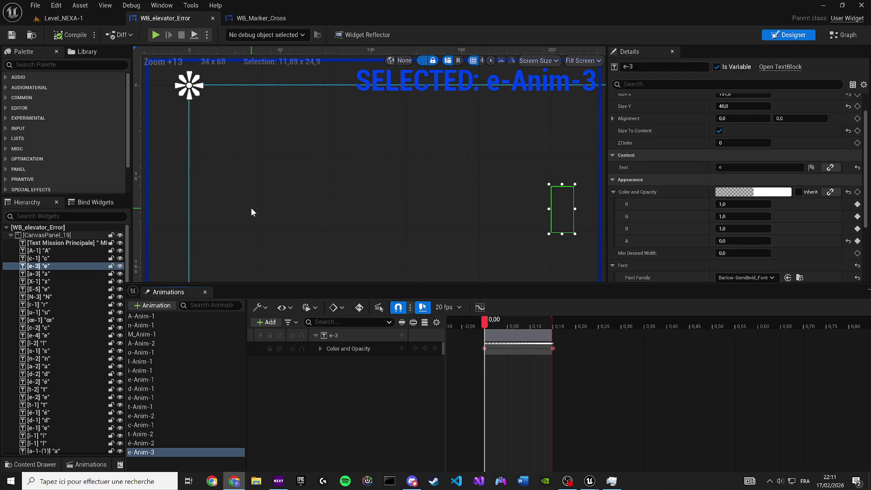
Fly the Level_NEXA-1 camera to the lit elevator door, select BP_Elevator+bug and open its blueprint
{"action": "left_click", "coordinate": [77, 19]}
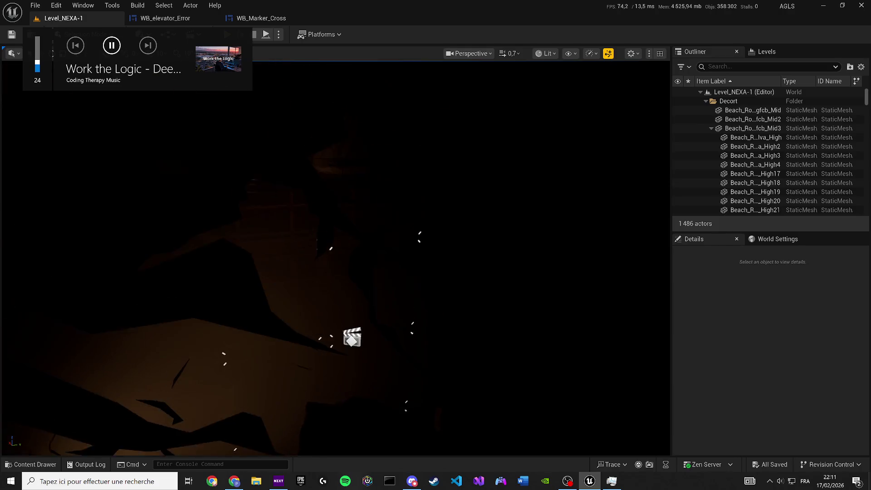
{"action": "scroll", "coordinate": [301, 225], "scroll_direction": "up", "scroll_amount": 5}
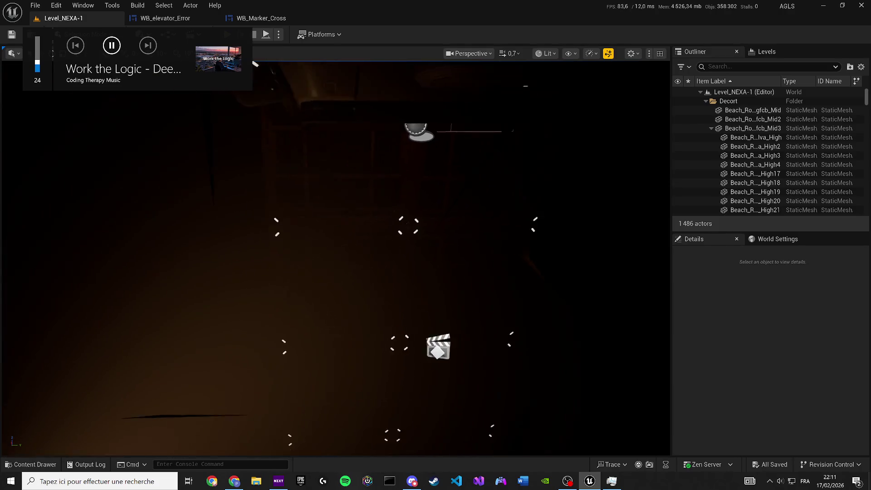
{"action": "scroll", "coordinate": [302, 226], "scroll_direction": "down", "scroll_amount": 3}
{"action": "scroll", "coordinate": [302, 226], "scroll_direction": "up", "scroll_amount": 5}
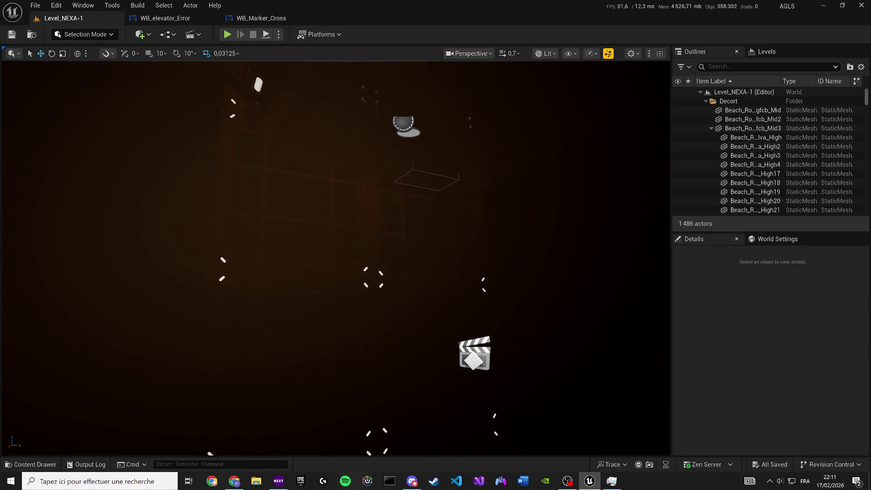
{"action": "left_click_drag", "start_coordinate": [306, 200], "coordinate": [307, 182]}
{"action": "mouse_move", "coordinate": [309, 216]}
{"action": "left_mouse_down"}
{"action": "mouse_move", "coordinate": [312, 149]}
{"action": "mouse_move", "coordinate": [184, 120]}
{"action": "left_mouse_up"}
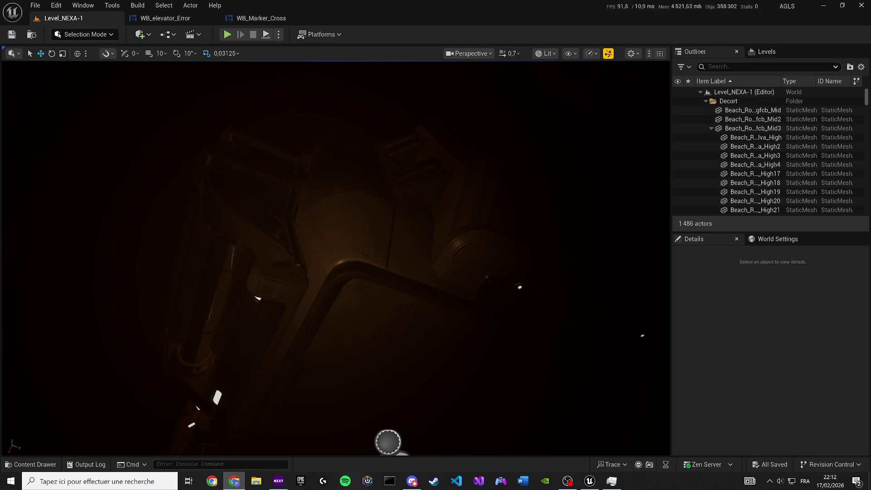
{"action": "left_click_drag", "start_coordinate": [362, 249], "coordinate": [387, 274]}
{"action": "scroll", "coordinate": [364, 252], "scroll_direction": "down", "scroll_amount": 4}
{"action": "scroll", "coordinate": [366, 254], "scroll_direction": "up", "scroll_amount": 2}
{"action": "scroll", "coordinate": [372, 259], "scroll_direction": "down", "scroll_amount": 2}
{"action": "scroll", "coordinate": [375, 263], "scroll_direction": "up", "scroll_amount": 2}
{"action": "scroll", "coordinate": [385, 273], "scroll_direction": "up", "scroll_amount": 2}
{"action": "left_click", "coordinate": [387, 274]}
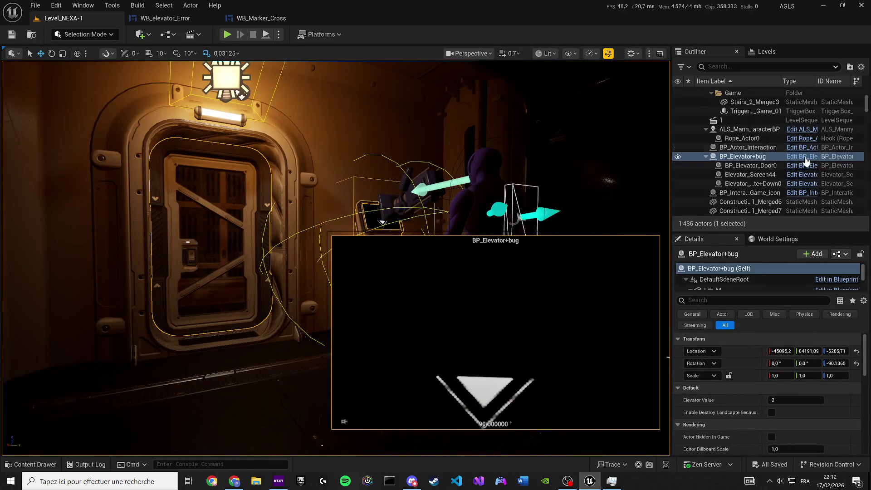
{"action": "double_click", "coordinate": [250, 161]}
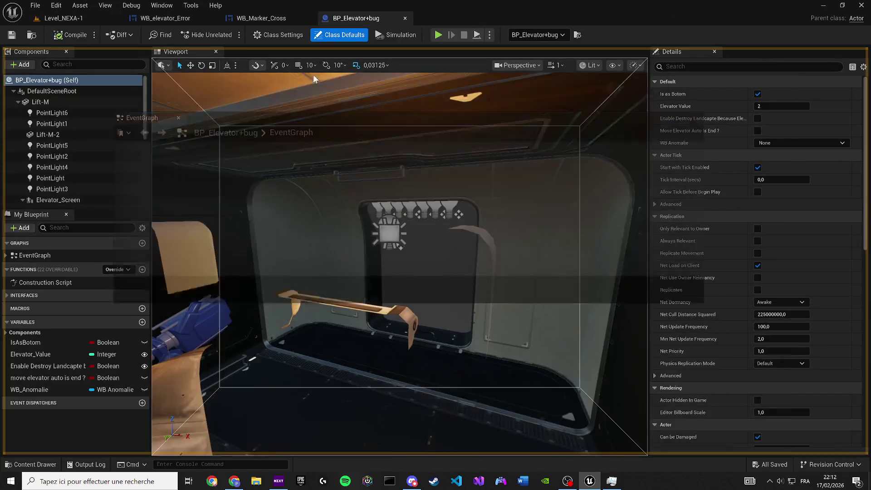
Set the Create Widget node's class to WB_elevator_Error
{"action": "scroll", "coordinate": [340, 239], "scroll_direction": "down", "scroll_amount": 2}
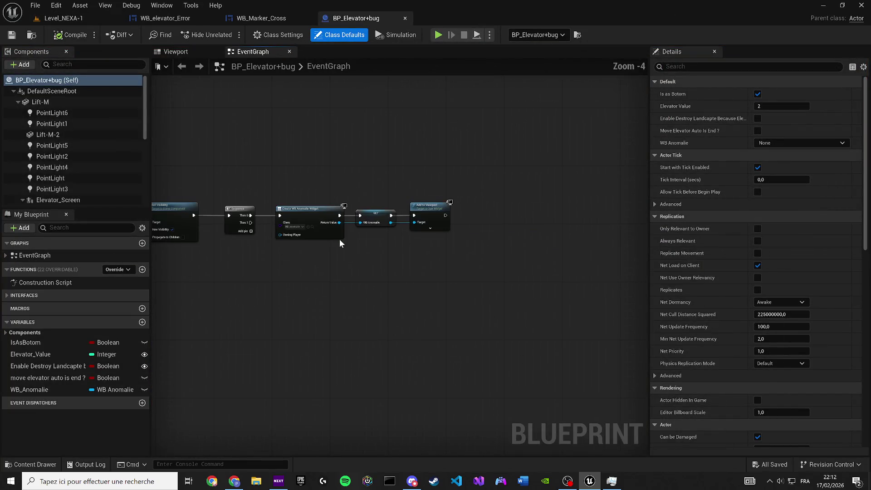
{"action": "scroll", "coordinate": [311, 233], "scroll_direction": "up", "scroll_amount": 2}
{"action": "left_click", "coordinate": [301, 230]}
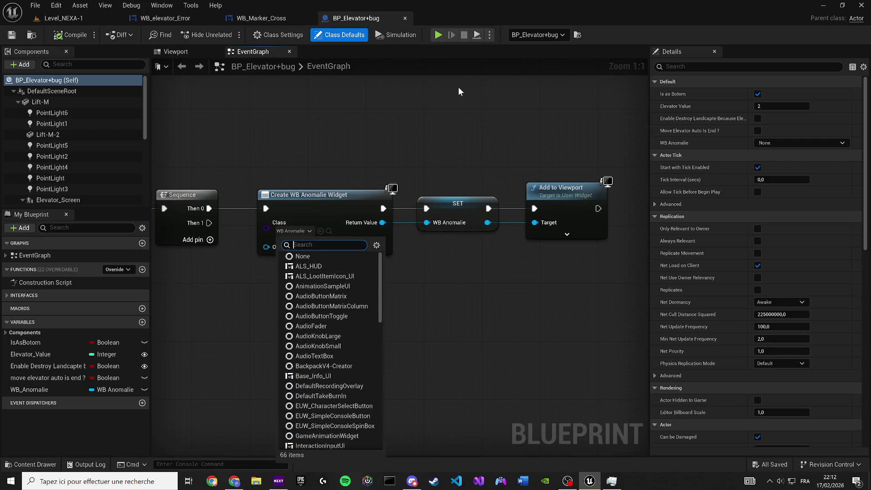
{"action": "type", "text": "WB"}
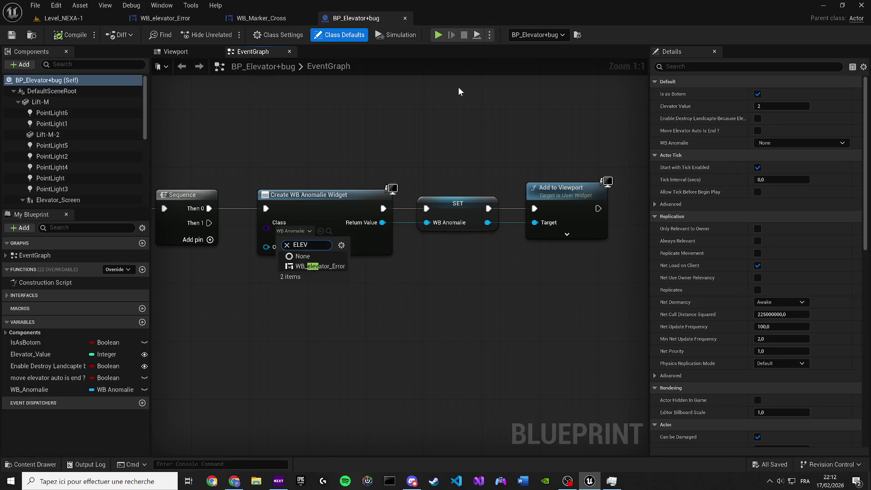
{"action": "left_click", "coordinate": [474, 208]}
Delete the old SET node and promote the created widget to a new variable named Error
{"action": "key", "text": "Delete"}
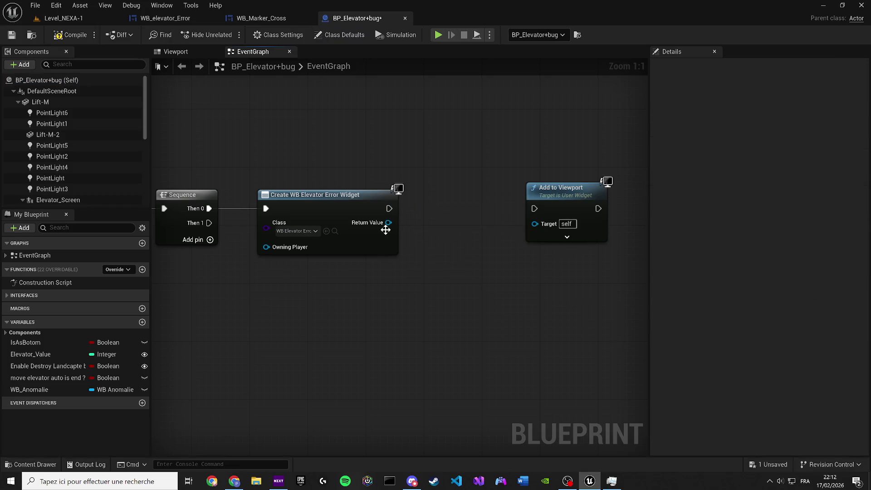
{"action": "right_click", "coordinate": [389, 222]}
{"action": "left_click", "coordinate": [408, 254]}
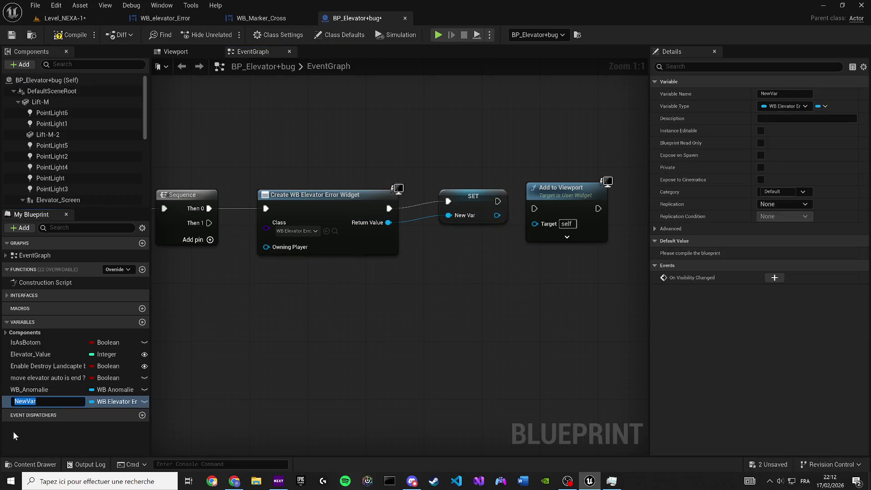
{"action": "left_click", "coordinate": [42, 393]}
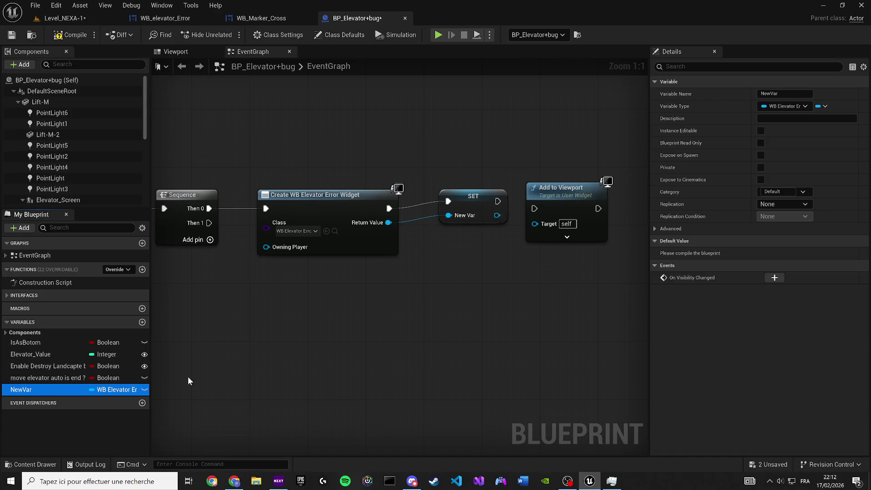
{"action": "key", "text": "F2"}
{"action": "type", "text": "Error"}
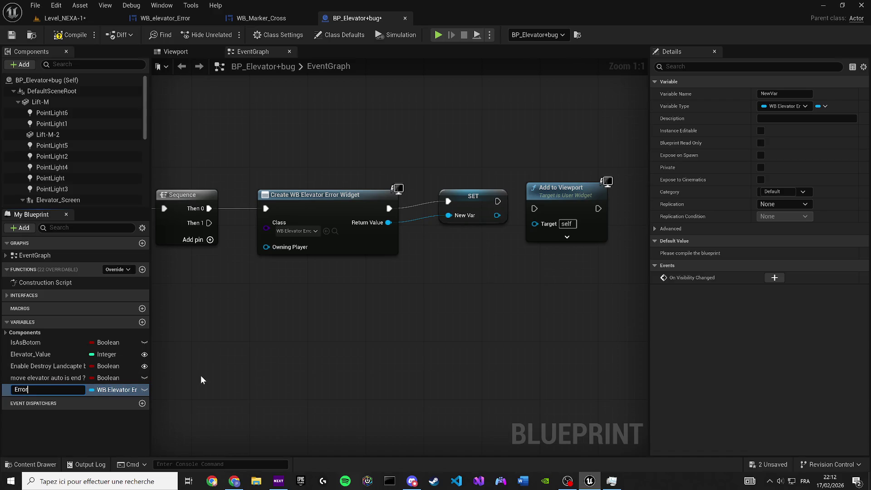
{"action": "key", "text": "Return"}
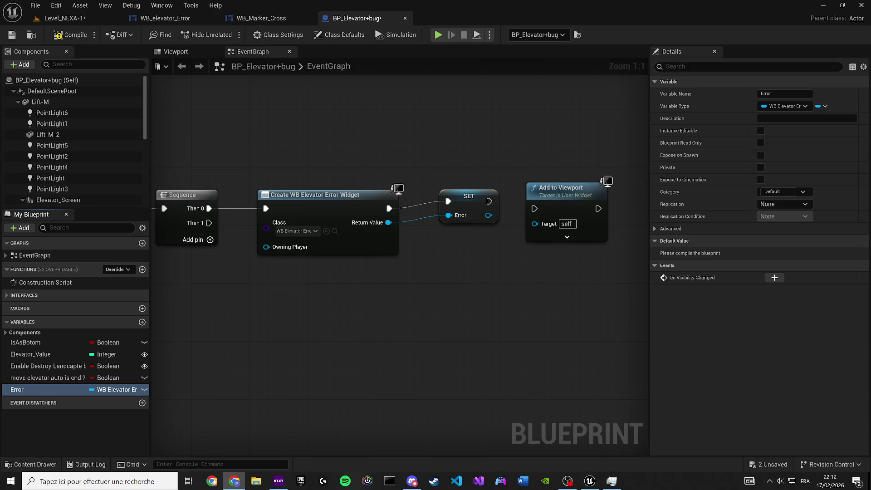
Place the Error SET node before Add to Viewport, then compile and save BP_Elevator+bug
{"action": "mouse_move", "coordinate": [470, 201]}
{"action": "left_mouse_down"}
{"action": "mouse_move", "coordinate": [460, 204]}
{"action": "mouse_move", "coordinate": [536, 224]}
{"action": "mouse_move", "coordinate": [485, 211]}
{"action": "left_mouse_up"}
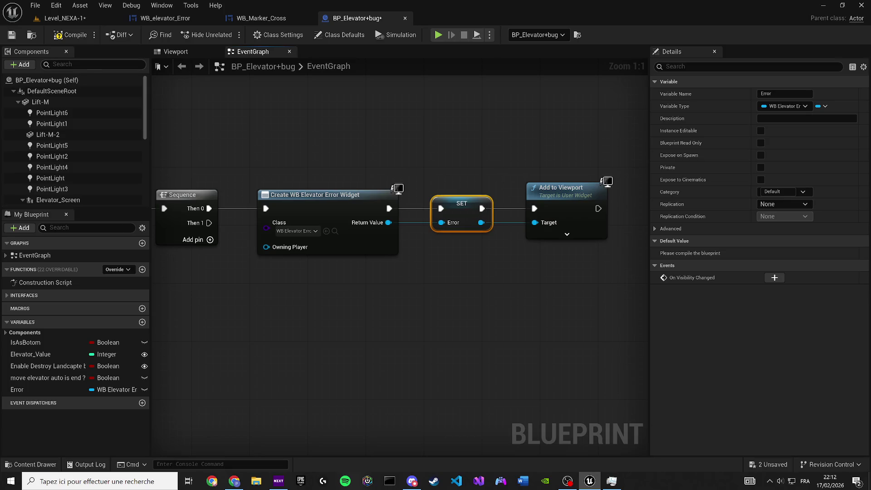
{"action": "left_click", "coordinate": [58, 37]}
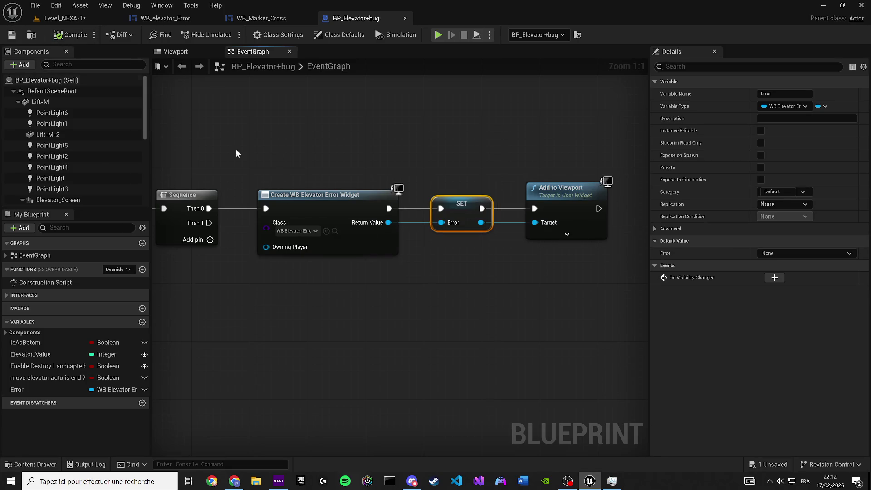
{"action": "left_click", "coordinate": [307, 118]}
{"action": "scroll", "coordinate": [319, 135], "scroll_direction": "down", "scroll_amount": 12}
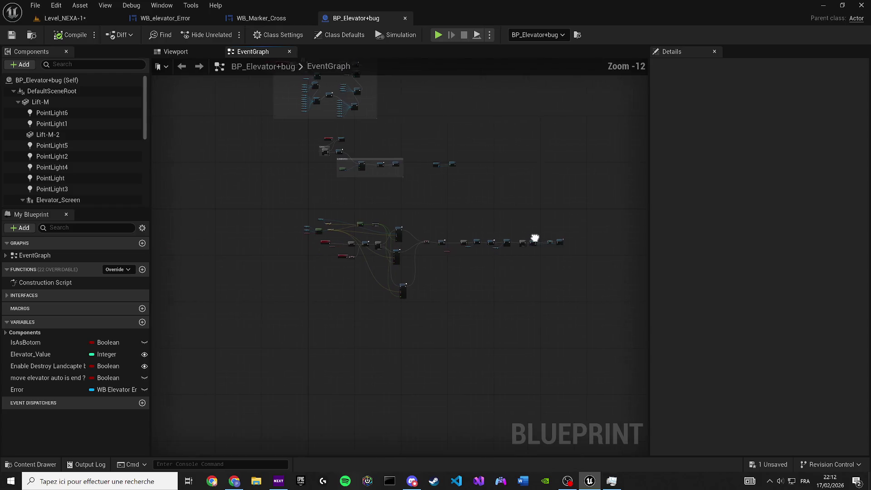
{"action": "scroll", "coordinate": [471, 312], "scroll_direction": "up", "scroll_amount": 8}
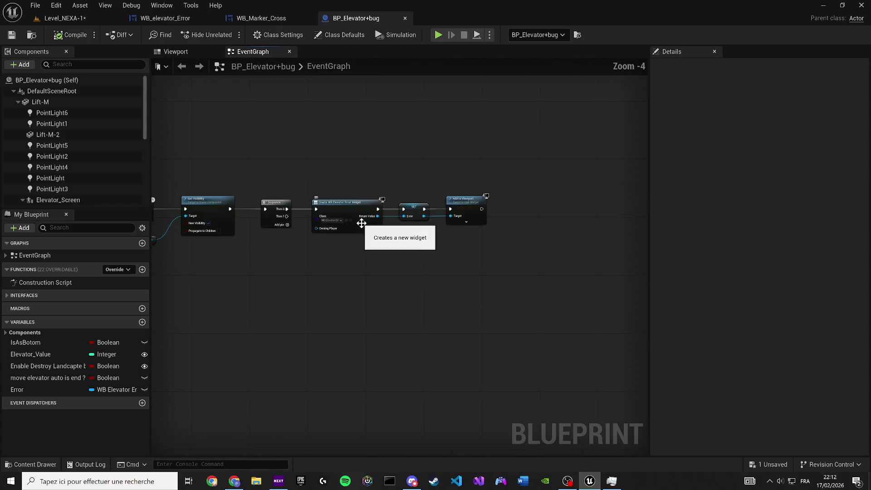
{"action": "left_click", "coordinate": [12, 35]}
{"action": "left_click", "coordinate": [268, 18]}
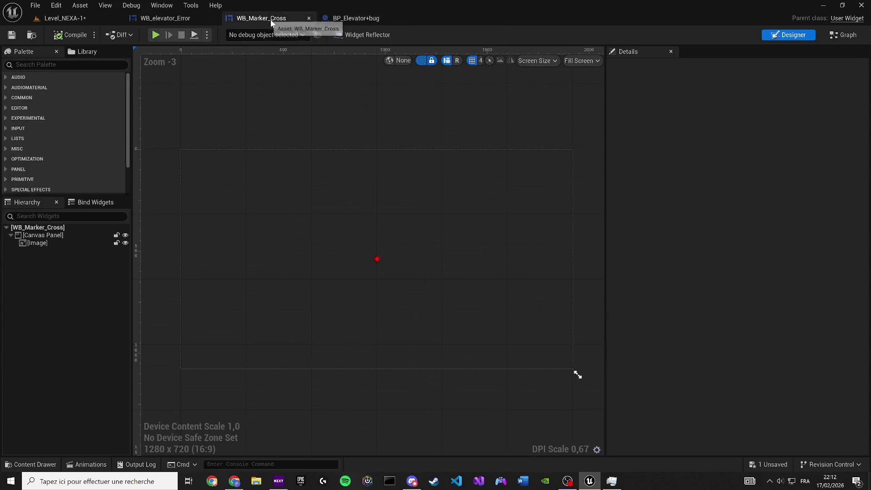
Close WB_Marker_Cross and save the Level_NEXA-1 map
{"action": "left_click", "coordinate": [309, 20]}
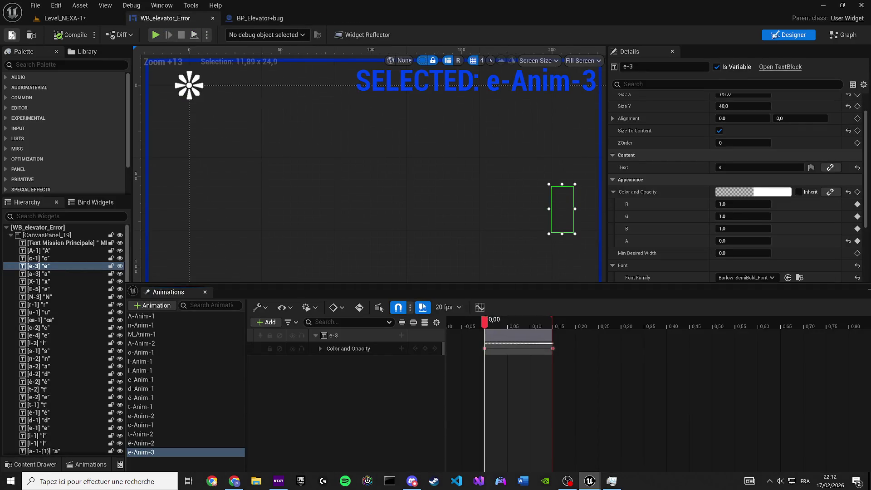
{"action": "left_click", "coordinate": [62, 21]}
{"action": "key", "text": "ctrl+s"}
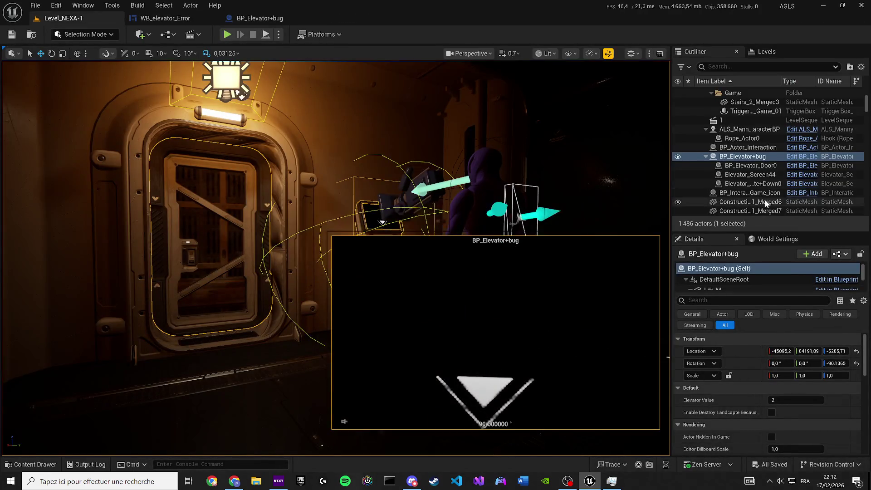
{"action": "left_click", "coordinate": [751, 202]}
{"action": "left_click_drag", "start_coordinate": [195, 50], "coordinate": [195, 50]}
In WB_elevator_Error, select letters A-1 through N-1 and set their Color and Opacity alpha to 1
{"action": "left_click", "coordinate": [177, 20]}
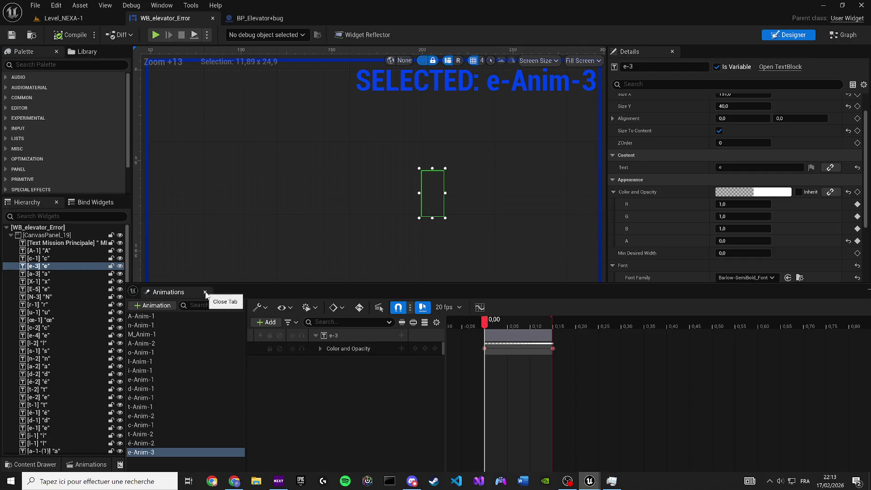
{"action": "left_click_drag", "start_coordinate": [400, 197], "coordinate": [316, 208]}
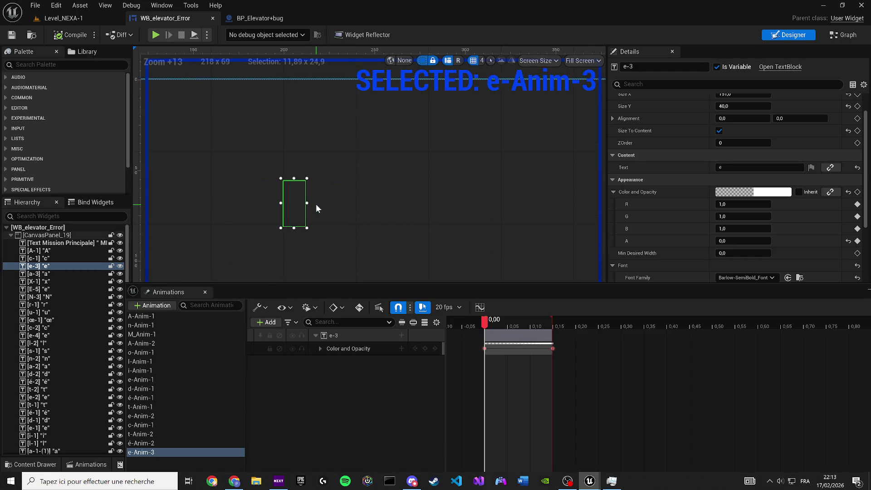
{"action": "left_click", "coordinate": [205, 293]}
{"action": "left_click", "coordinate": [34, 252]}
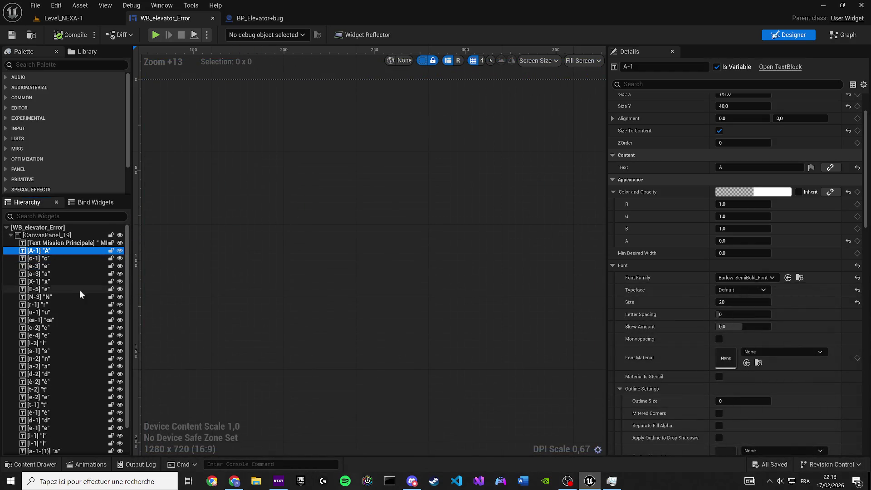
{"action": "scroll", "coordinate": [64, 363], "scroll_direction": "down", "scroll_amount": 2}
{"action": "left_click", "coordinate": [44, 445], "text": "shift"}
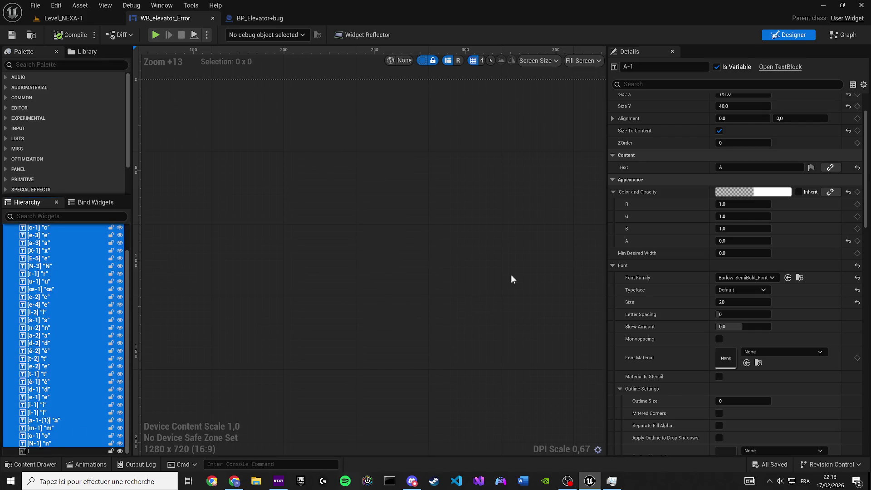
{"action": "left_click", "coordinate": [738, 242]}
{"action": "type", "text": "1"}
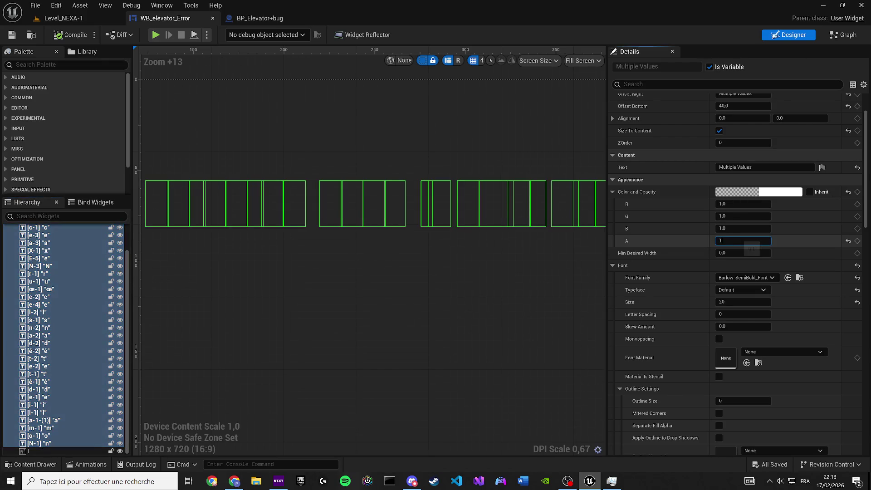
{"action": "key", "text": "Return"}
Centre the message text, clear the selection, and show the Animations panel from the Window menu
{"action": "scroll", "coordinate": [469, 250], "scroll_direction": "down", "scroll_amount": 5}
{"action": "mouse_move", "coordinate": [399, 265]}
{"action": "left_mouse_down"}
{"action": "mouse_move", "coordinate": [420, 282]}
{"action": "mouse_move", "coordinate": [404, 295]}
{"action": "left_mouse_up"}
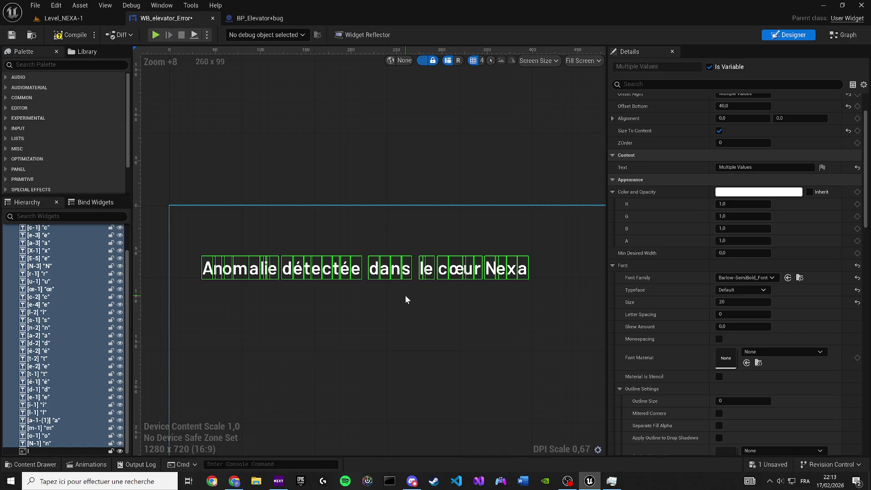
{"action": "scroll", "coordinate": [405, 295], "scroll_direction": "up", "scroll_amount": 5}
{"action": "left_click_drag", "start_coordinate": [381, 270], "coordinate": [356, 272]}
{"action": "left_click", "coordinate": [318, 340]}
{"action": "left_click", "coordinate": [162, 5]}
{"action": "left_click", "coordinate": [168, 99]}
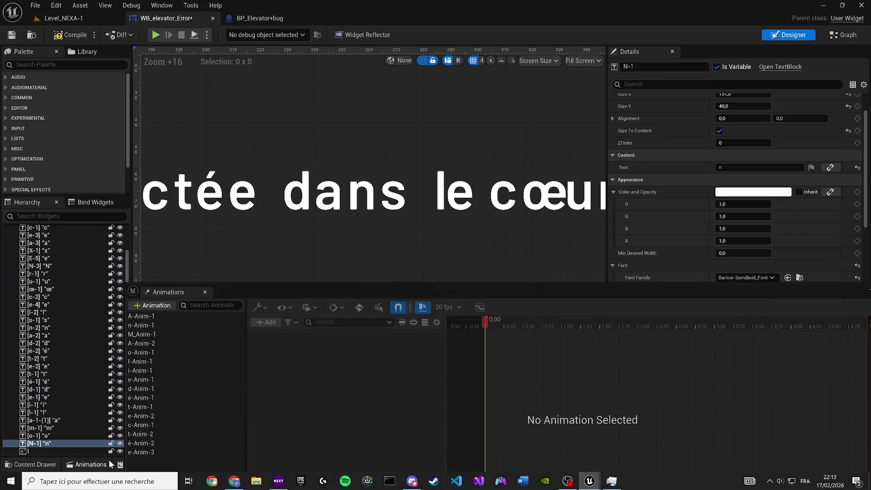
Duplicate e-Anim-3 as d-Anim-2, select the 'd' of 'dans', and go to the Graph
{"action": "left_click", "coordinate": [151, 451]}
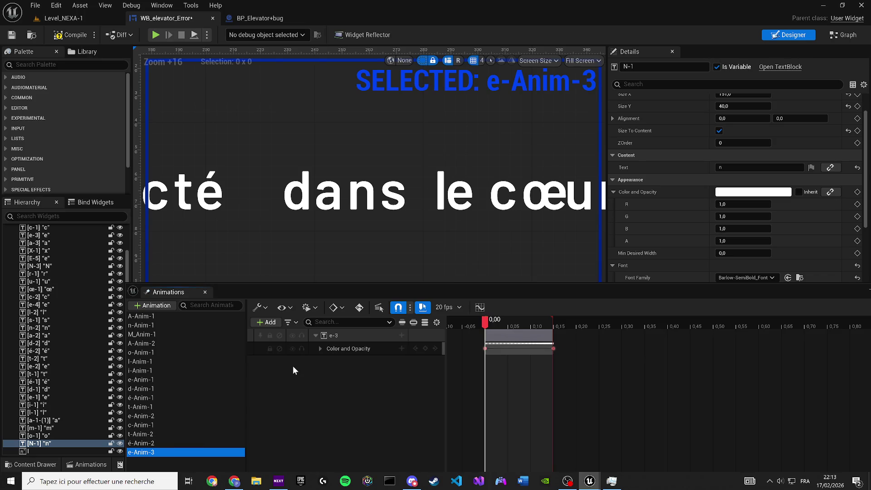
{"action": "key", "text": "ctrl+d"}
{"action": "type", "text": "d-An"}
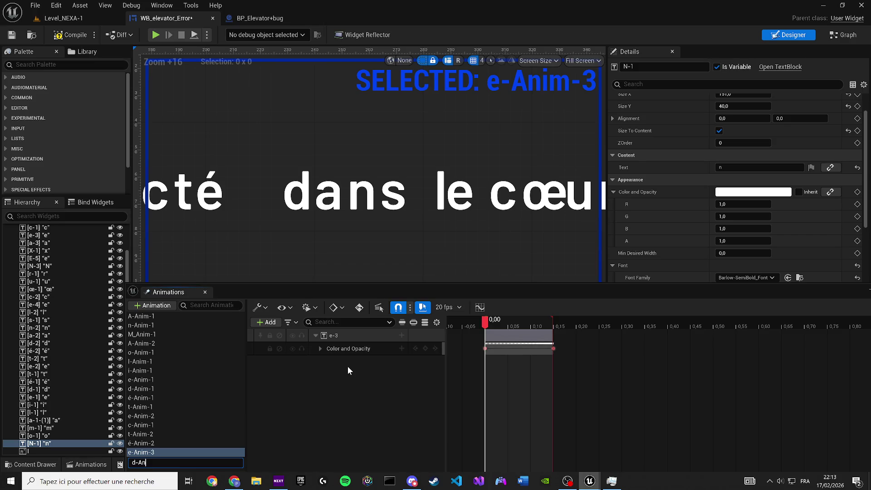
{"action": "type", "text": "im-2"}
{"action": "key", "text": "Return"}
{"action": "left_click", "coordinate": [297, 205]}
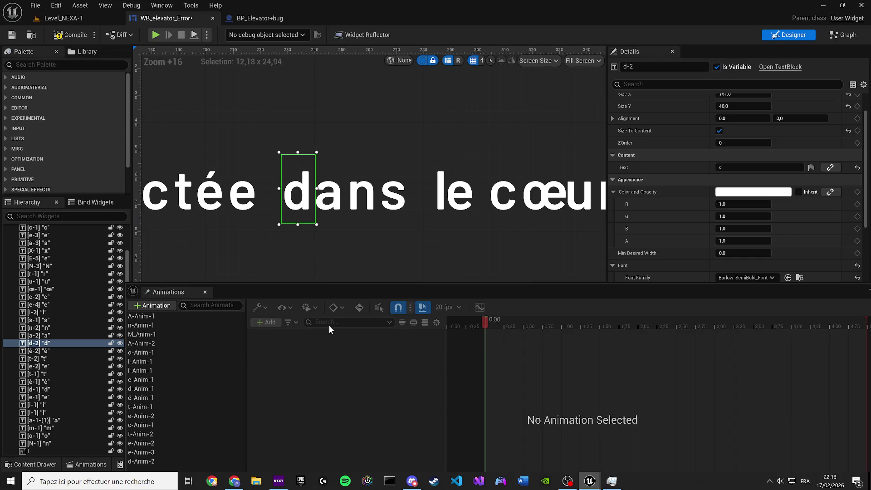
{"action": "left_click", "coordinate": [154, 462]}
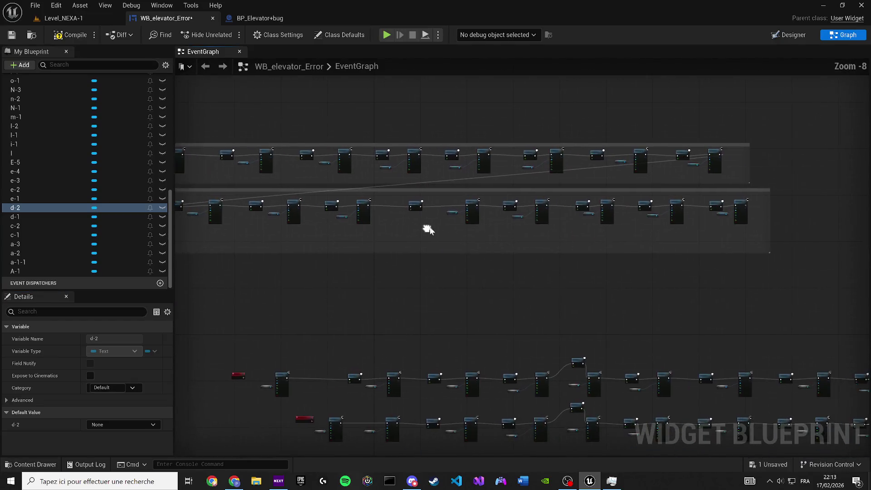
Duplicate the lower comment group of Delay and Play Animation nodes and place the copy below
{"action": "scroll", "coordinate": [436, 227], "scroll_direction": "down", "scroll_amount": 2}
{"action": "left_click", "coordinate": [260, 196]}
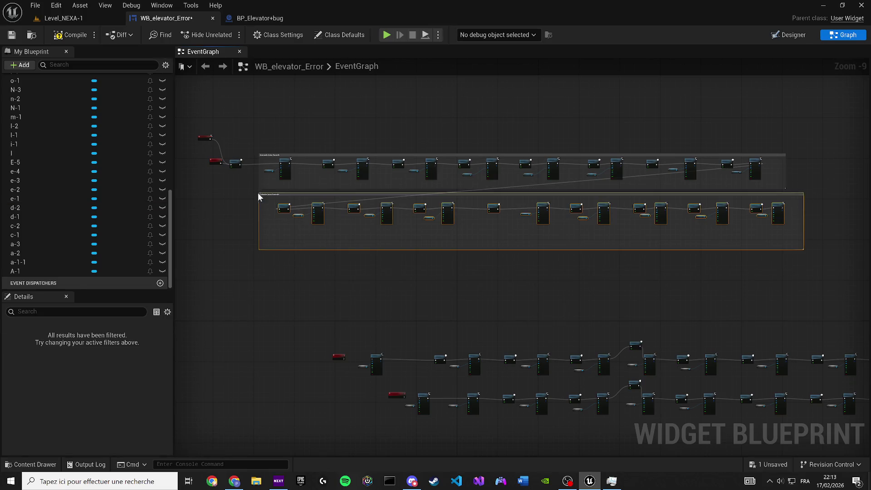
{"action": "key", "text": "ctrl+d"}
{"action": "scroll", "coordinate": [259, 278], "scroll_direction": "up", "scroll_amount": 4}
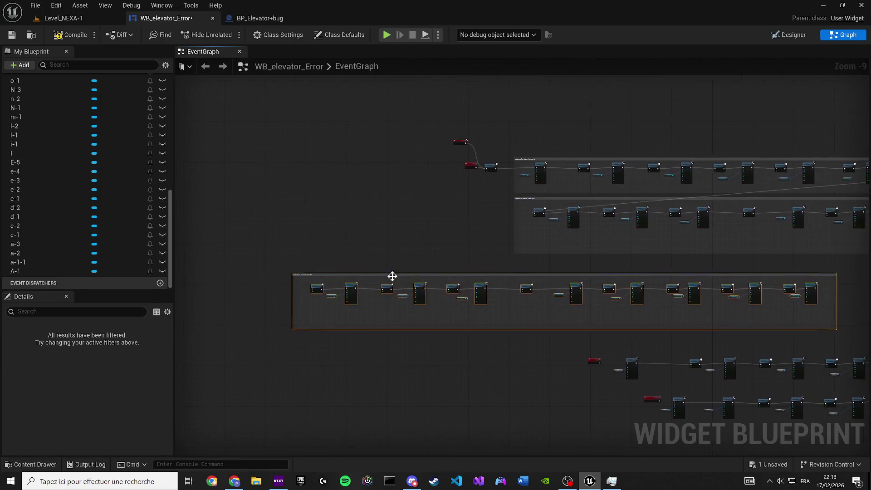
{"action": "mouse_move", "coordinate": [193, 274]}
{"action": "left_mouse_down"}
{"action": "mouse_move", "coordinate": [687, 251]}
{"action": "mouse_move", "coordinate": [669, 246]}
{"action": "left_mouse_up"}
{"action": "scroll", "coordinate": [598, 247], "scroll_direction": "down", "scroll_amount": 3}
{"action": "scroll", "coordinate": [287, 189], "scroll_direction": "down", "scroll_amount": 4}
{"action": "left_click_drag", "start_coordinate": [597, 247], "coordinate": [246, 185]}
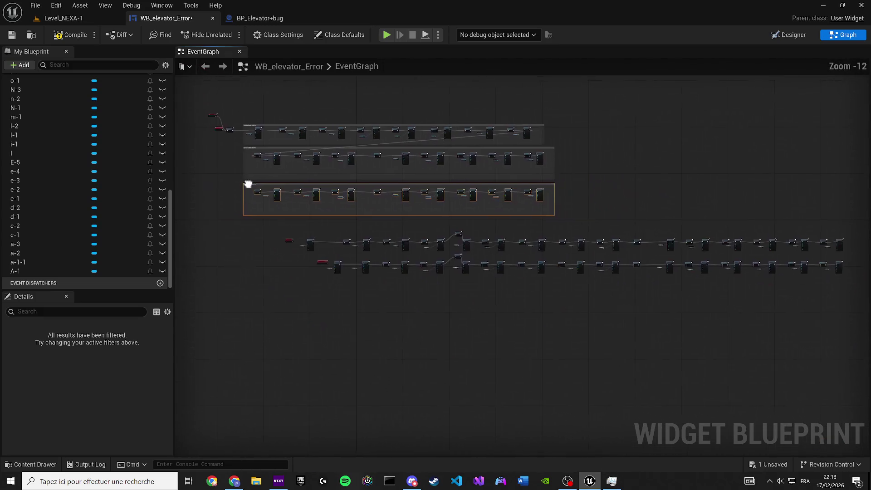
{"action": "scroll", "coordinate": [660, 250], "scroll_direction": "up", "scroll_amount": 7}
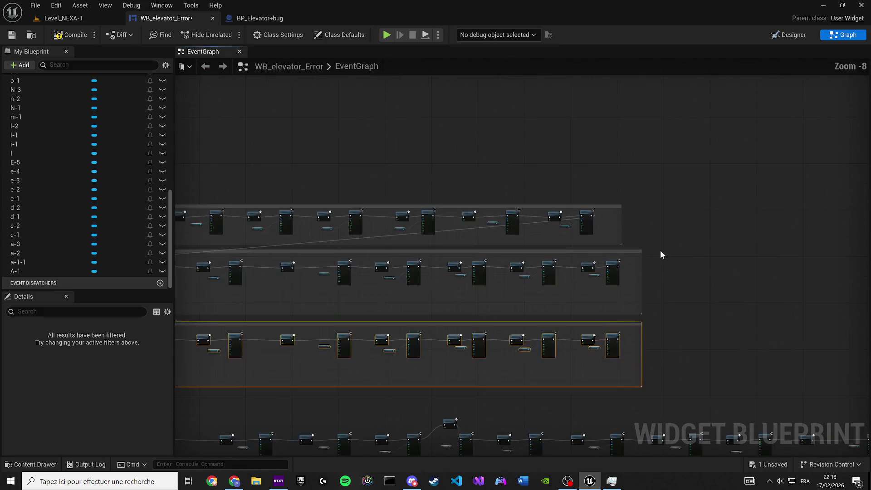
Chain the previous row's last Play Animation into the copied row and set its first animation to d-Anim-2
{"action": "mouse_move", "coordinate": [655, 272]}
{"action": "left_mouse_down"}
{"action": "mouse_move", "coordinate": [69, 347]}
{"action": "mouse_move", "coordinate": [166, 431]}
{"action": "mouse_move", "coordinate": [494, 385]}
{"action": "mouse_move", "coordinate": [488, 350]}
{"action": "left_mouse_up"}
{"action": "scroll", "coordinate": [493, 384], "scroll_direction": "up", "scroll_amount": 3}
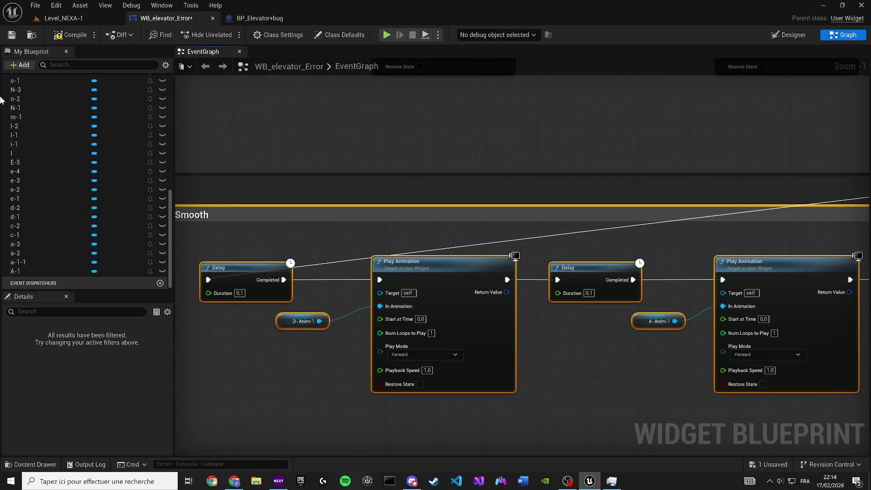
{"action": "scroll", "coordinate": [48, 181], "scroll_direction": "up", "scroll_amount": 10}
{"action": "left_click_drag", "start_coordinate": [35, 243], "coordinate": [280, 319]}
In the Designer, duplicate the d-Anim-2 animation as a new animation named a-Anim-3
{"action": "left_click", "coordinate": [769, 36]}
{"action": "scroll", "coordinate": [287, 218], "scroll_direction": "up", "scroll_amount": 10}
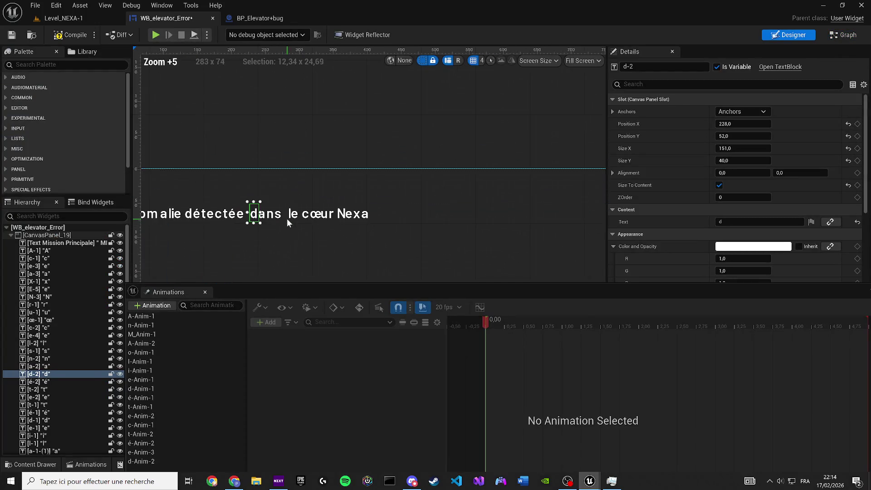
{"action": "left_click", "coordinate": [269, 216]}
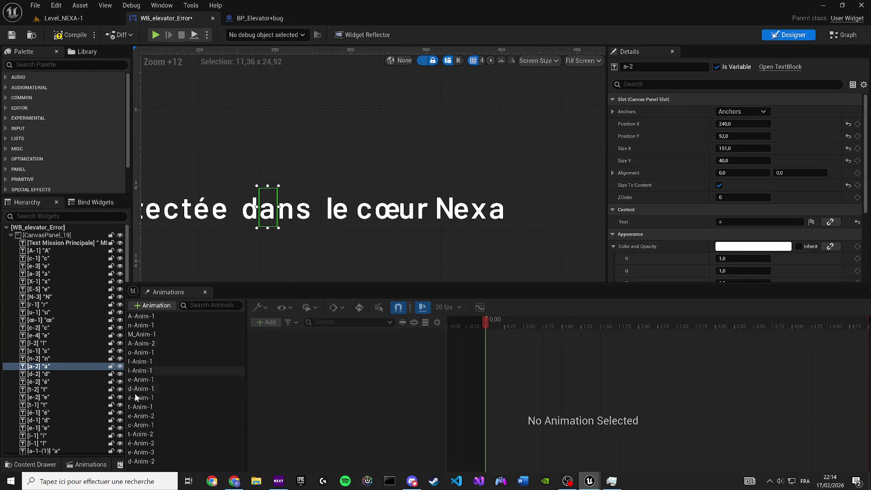
{"action": "left_click", "coordinate": [168, 461]}
{"action": "key", "text": "ctrl+w"}
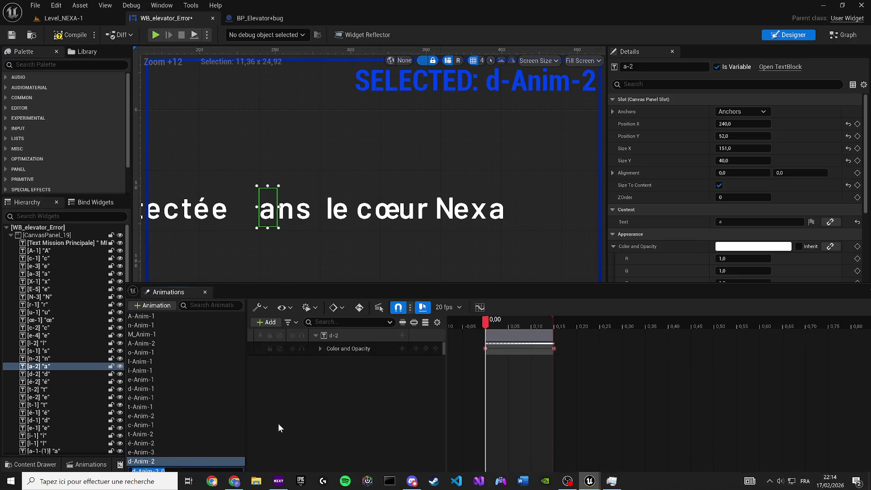
{"action": "type", "text": "a"}
{"action": "mouse_move", "coordinate": [257, 294]}
{"action": "left_mouse_down"}
{"action": "mouse_move", "coordinate": [422, 200]}
{"action": "mouse_move", "coordinate": [535, 216]}
{"action": "left_mouse_up"}
{"action": "type", "text": "-"}
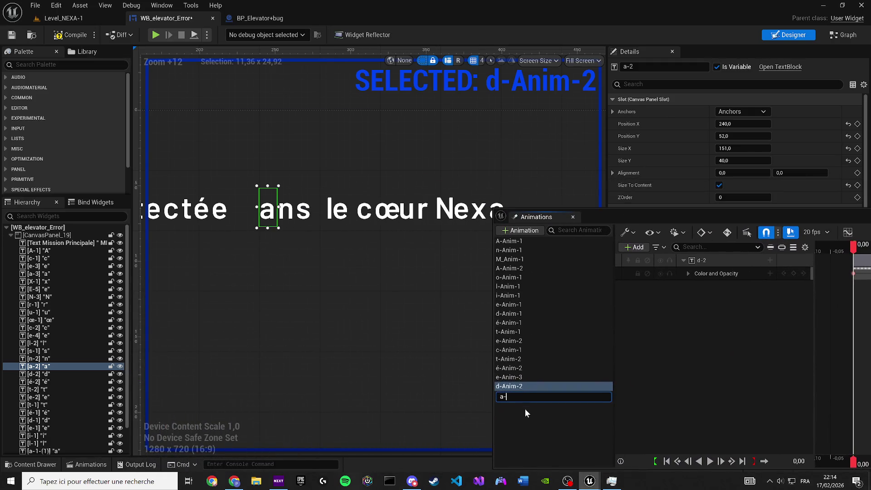
{"action": "type", "text": "Anim-2"}
{"action": "key", "text": "BackSpace"}
{"action": "type", "text": "3"}
{"action": "key", "text": "Return"}
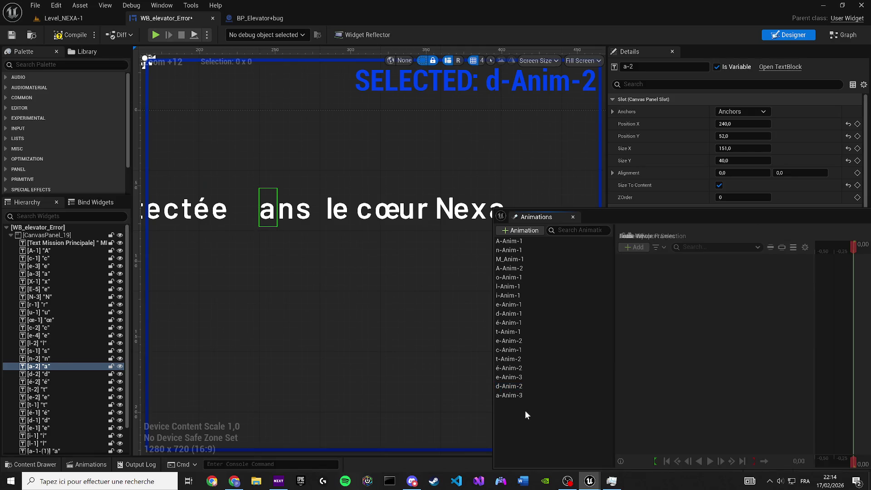
Rebind a-Anim-3's d-2 track to the letter a-2 and preview the fade
{"action": "left_click", "coordinate": [522, 394]}
{"action": "right_click", "coordinate": [716, 266]}
{"action": "left_click", "coordinate": [745, 225]}
{"action": "left_click_drag", "start_coordinate": [776, 220], "coordinate": [692, 206]}
{"action": "mouse_move", "coordinate": [731, 244]}
{"action": "left_mouse_down"}
{"action": "mouse_move", "coordinate": [684, 244]}
{"action": "mouse_move", "coordinate": [694, 244]}
{"action": "left_mouse_up"}
{"action": "key", "text": "space"}
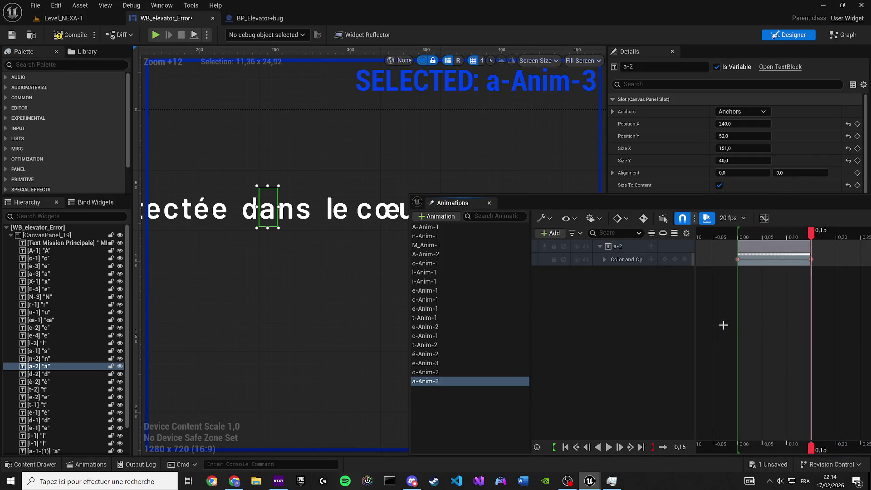
Return to the event graph and bring the animation node rows into view
{"action": "left_click", "coordinate": [837, 35]}
{"action": "left_click_drag", "start_coordinate": [328, 295], "coordinate": [88, 264]}
{"action": "scroll", "coordinate": [45, 204], "scroll_direction": "up", "scroll_amount": 5}
{"action": "scroll", "coordinate": [50, 190], "scroll_direction": "up", "scroll_amount": 3}
{"action": "mouse_move", "coordinate": [28, 142]}
{"action": "left_mouse_down"}
{"action": "mouse_move", "coordinate": [143, 148]}
{"action": "mouse_move", "coordinate": [420, 293]}
{"action": "mouse_move", "coordinate": [369, 350]}
{"action": "left_mouse_up"}
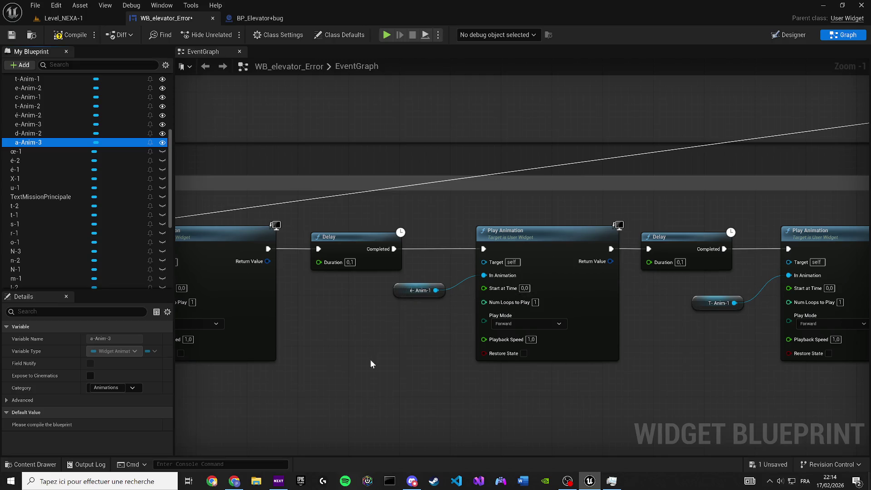
Retitle the third node group's comment to 'Dans'
{"action": "scroll", "coordinate": [342, 334], "scroll_direction": "down", "scroll_amount": 4}
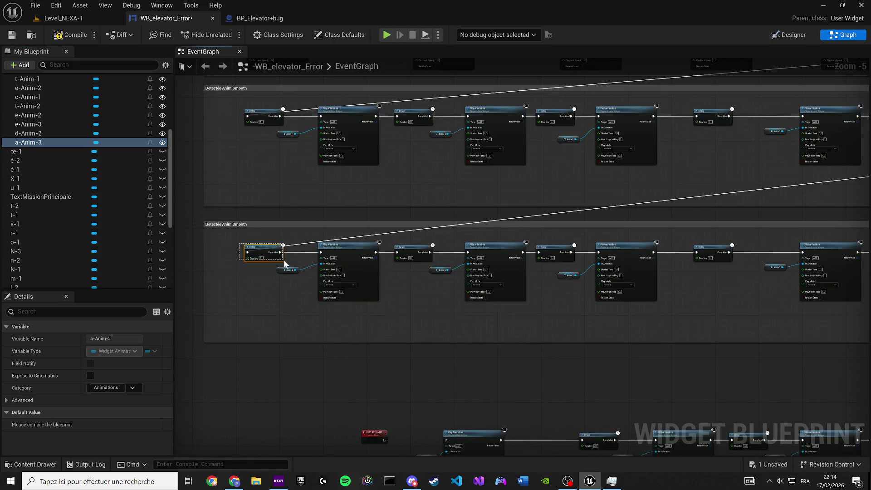
{"action": "left_click_drag", "start_coordinate": [284, 260], "coordinate": [281, 263]}
{"action": "scroll", "coordinate": [270, 270], "scroll_direction": "up", "scroll_amount": 3}
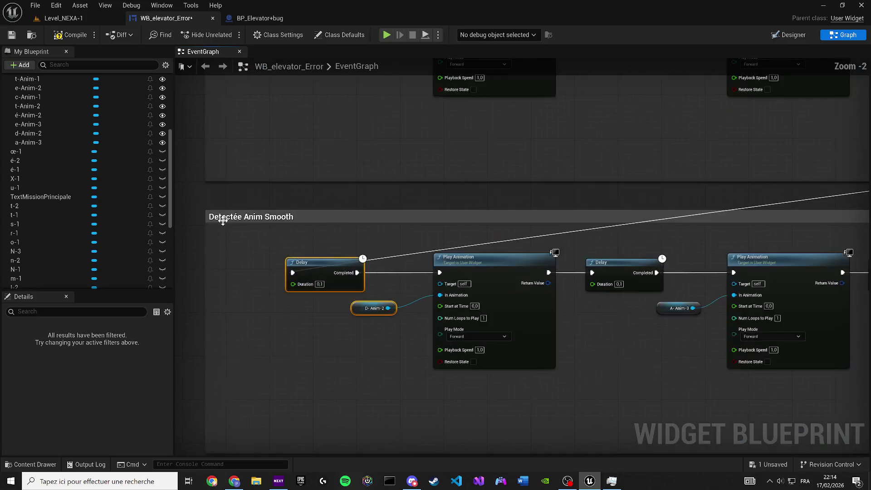
{"action": "double_click", "coordinate": [221, 220]}
{"action": "type", "text": "Dans"}
{"action": "key", "text": "Return"}
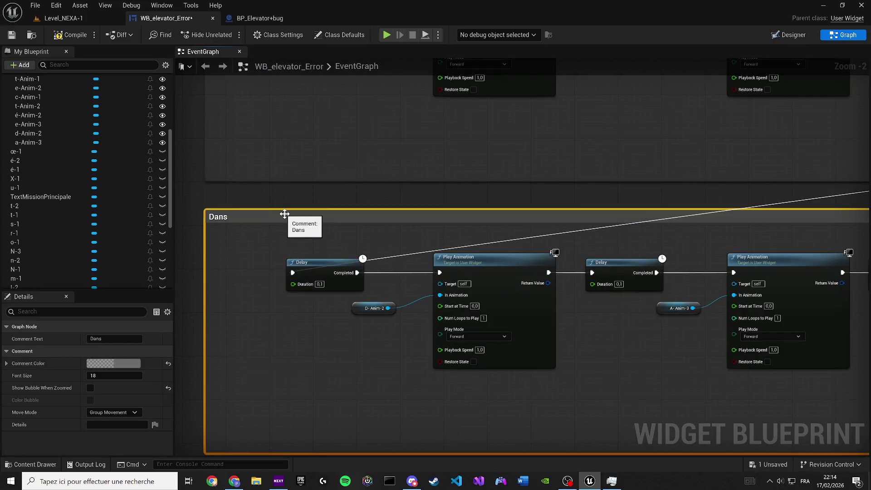
Wrap the next row of Delay and Play Animation nodes in a comment titled 'NEXA'
{"action": "left_click_drag", "start_coordinate": [420, 334], "coordinate": [335, 279]}
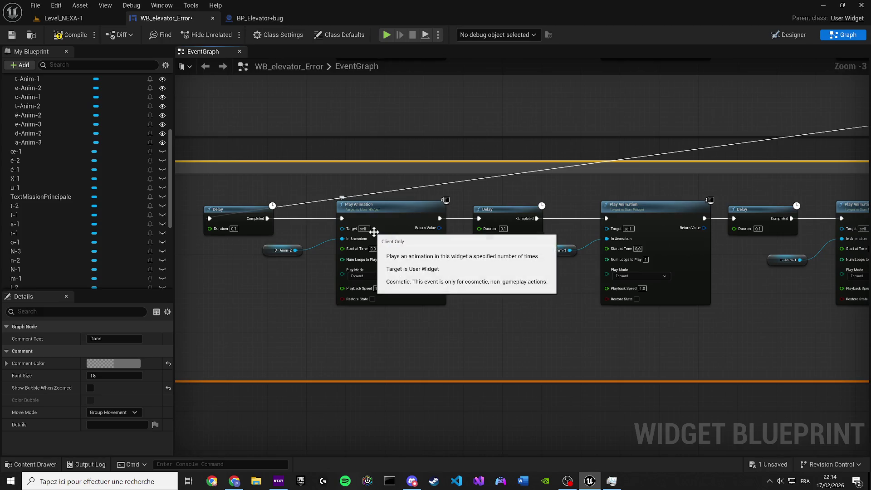
{"action": "scroll", "coordinate": [654, 233], "scroll_direction": "down", "scroll_amount": 1}
{"action": "left_click_drag", "start_coordinate": [653, 234], "coordinate": [252, 213]}
{"action": "left_click_drag", "start_coordinate": [399, 206], "coordinate": [277, 204]}
{"action": "scroll", "coordinate": [277, 205], "scroll_direction": "down", "scroll_amount": 3}
{"action": "mouse_move", "coordinate": [191, 212]}
{"action": "left_mouse_down"}
{"action": "mouse_move", "coordinate": [399, 229]}
{"action": "mouse_move", "coordinate": [508, 256]}
{"action": "left_mouse_up"}
{"action": "mouse_move", "coordinate": [222, 239]}
{"action": "left_mouse_down"}
{"action": "mouse_move", "coordinate": [419, 269]}
{"action": "mouse_move", "coordinate": [428, 259]}
{"action": "mouse_move", "coordinate": [403, 261]}
{"action": "mouse_move", "coordinate": [580, 268]}
{"action": "mouse_move", "coordinate": [416, 251]}
{"action": "mouse_move", "coordinate": [458, 262]}
{"action": "mouse_move", "coordinate": [403, 264]}
{"action": "mouse_move", "coordinate": [422, 264]}
{"action": "left_mouse_up"}
{"action": "scroll", "coordinate": [414, 262], "scroll_direction": "down", "scroll_amount": 5}
{"action": "scroll", "coordinate": [416, 251], "scroll_direction": "up", "scroll_amount": 7}
{"action": "type", "text": "c"}
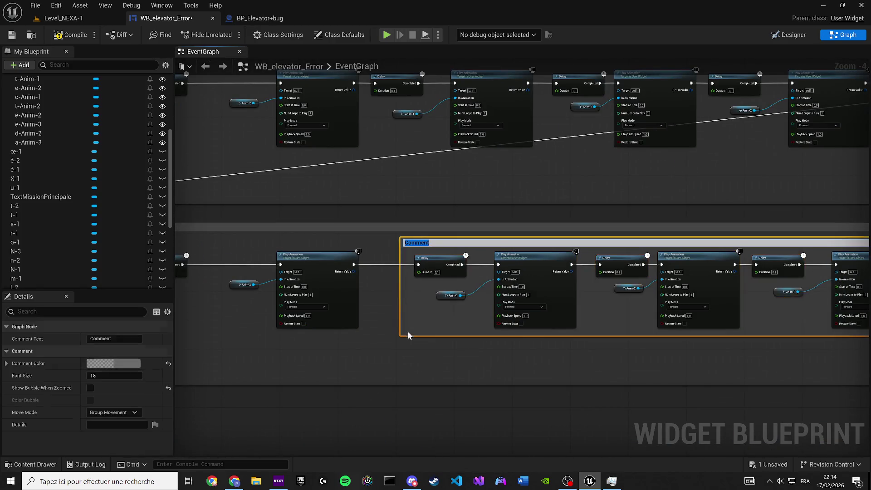
{"action": "type", "text": "NEXA"}
{"action": "key", "text": "Return"}
{"action": "left_click", "coordinate": [431, 216]}
{"action": "mouse_move", "coordinate": [431, 216]}
{"action": "left_mouse_down"}
{"action": "mouse_move", "coordinate": [261, 189]}
{"action": "mouse_move", "coordinate": [533, 212]}
{"action": "mouse_move", "coordinate": [399, 305]}
{"action": "left_mouse_up"}
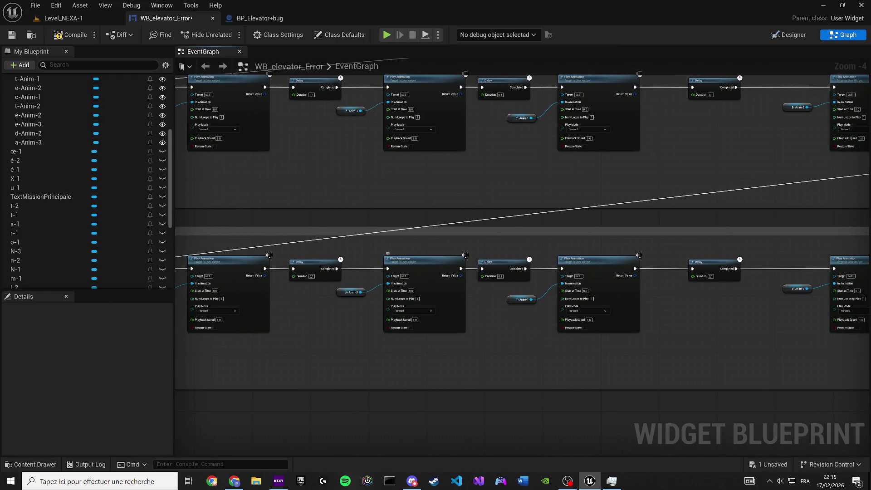
{"action": "key", "text": "alt+Tab"}
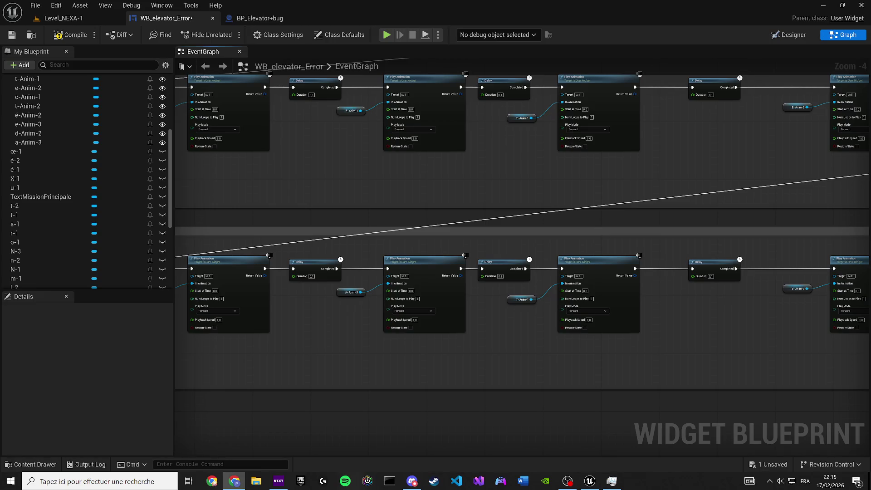
Duplicate the a-Anim-3 animation and name the copy n-Anim-2
{"action": "left_click_drag", "start_coordinate": [345, 307], "coordinate": [593, 325]}
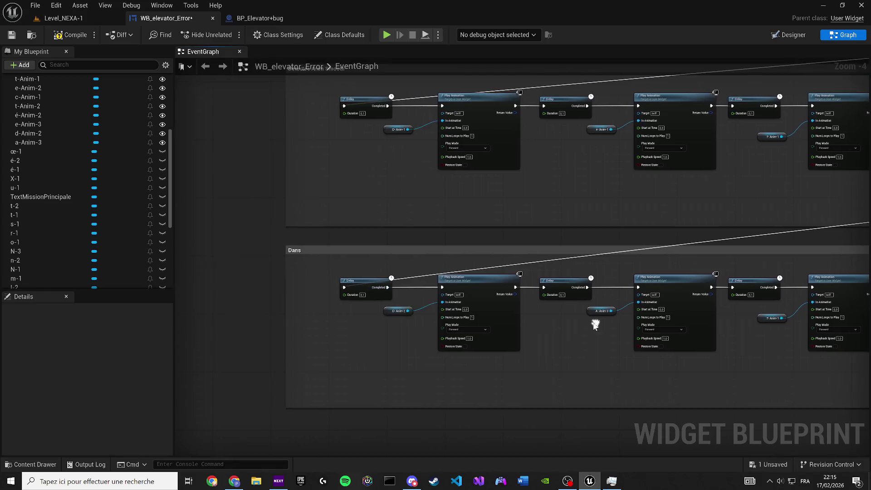
{"action": "left_click_drag", "start_coordinate": [497, 319], "coordinate": [229, 295]}
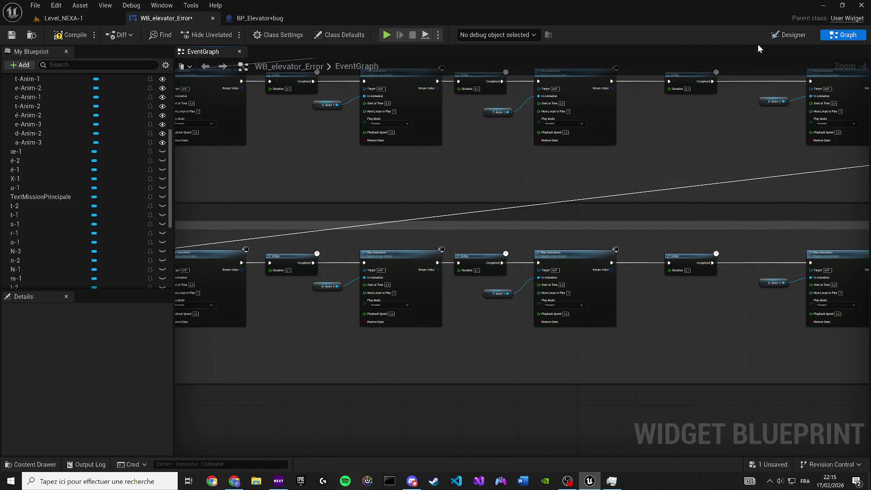
{"action": "left_click", "coordinate": [785, 36]}
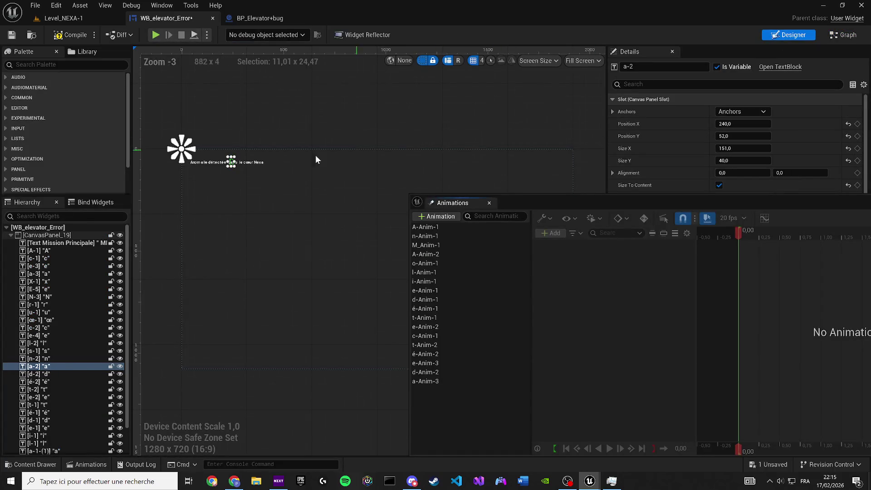
{"action": "scroll", "coordinate": [289, 177], "scroll_direction": "up", "scroll_amount": 3}
{"action": "scroll", "coordinate": [245, 177], "scroll_direction": "up", "scroll_amount": 11}
{"action": "left_click", "coordinate": [223, 201]}
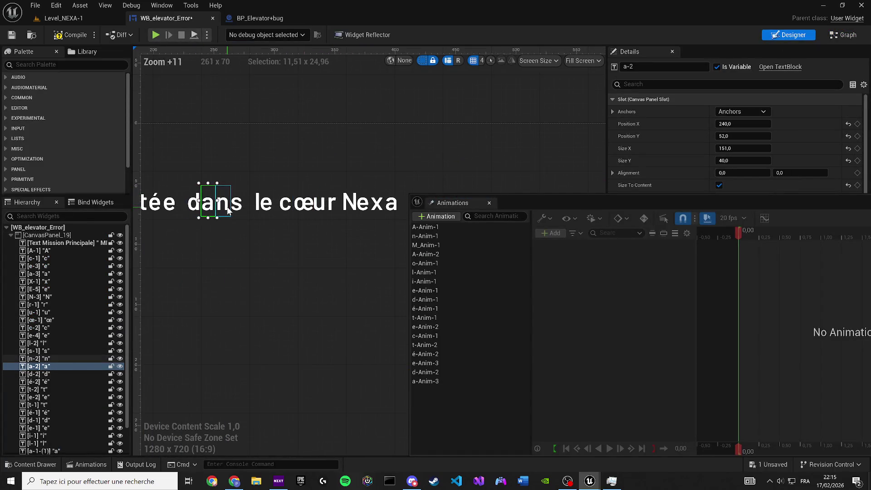
{"action": "left_click", "coordinate": [431, 382]}
{"action": "key", "text": "ctrl+d"}
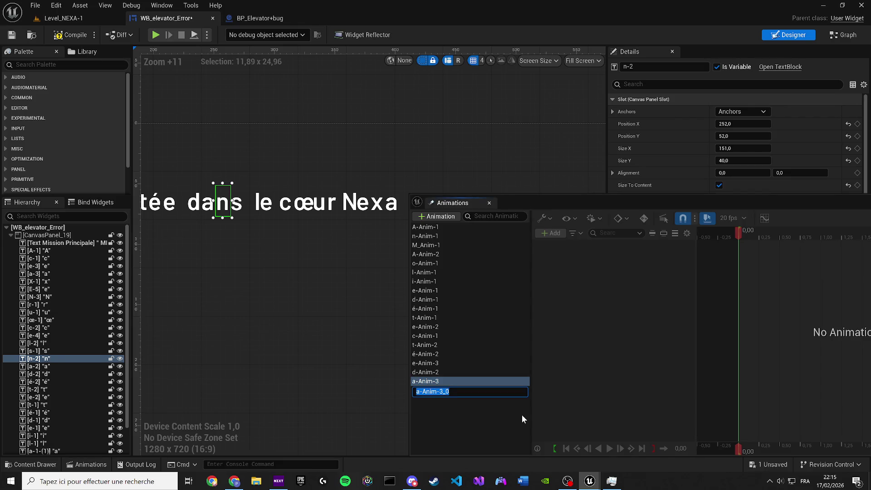
{"action": "type", "text": "n-Anim-"}
{"action": "type", "text": "1"}
{"action": "key", "text": "BackSpace"}
{"action": "type", "text": "2"}
{"action": "key", "text": "Return"}
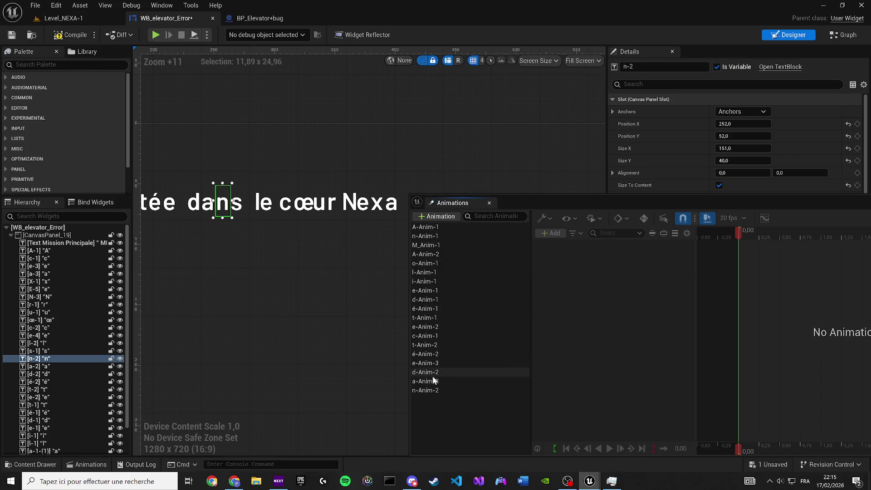
Rebind n-Anim-2's a-2 track to the n-2 letter and preview the fade
{"action": "left_click", "coordinate": [422, 390]}
{"action": "right_click", "coordinate": [631, 246]}
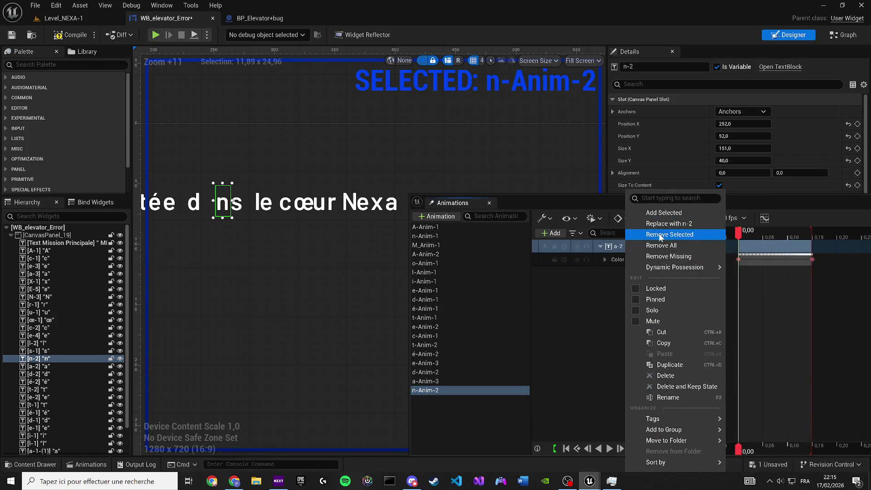
{"action": "left_click", "coordinate": [644, 224]}
{"action": "key", "text": "space"}
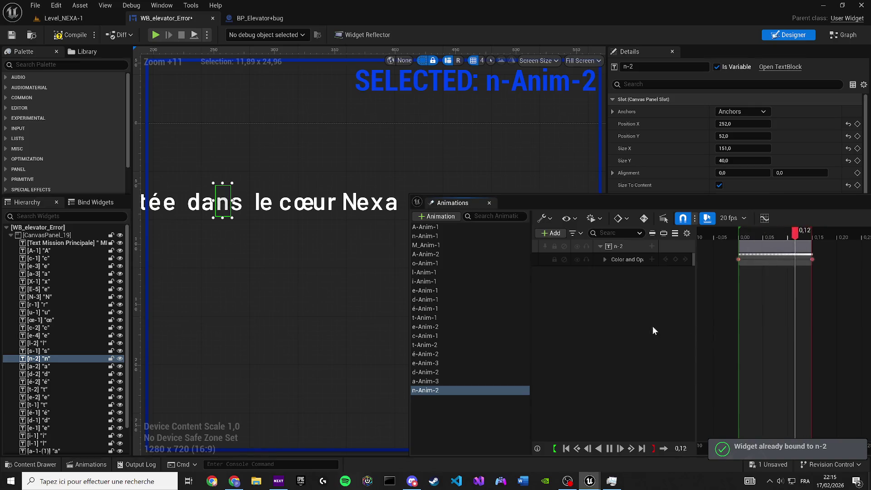
Duplicate n-Anim-2 as s-Anim-2 and rebind its n-2 track to the s-1 letter
{"action": "key", "text": "ctrl+w"}
{"action": "type", "text": "S"}
{"action": "key", "text": "BackSpace"}
{"action": "type", "text": "s-Anim-2"}
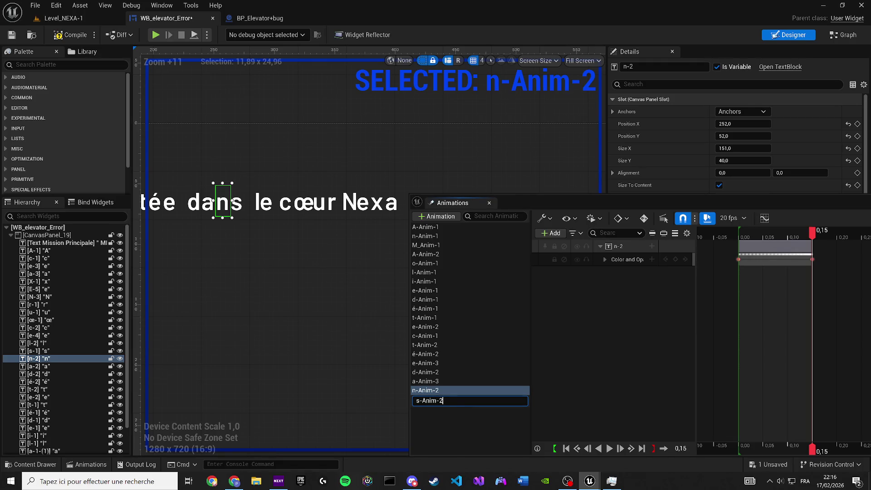
{"action": "key", "text": "Return"}
{"action": "left_click", "coordinate": [452, 399]}
{"action": "left_click", "coordinate": [237, 202]}
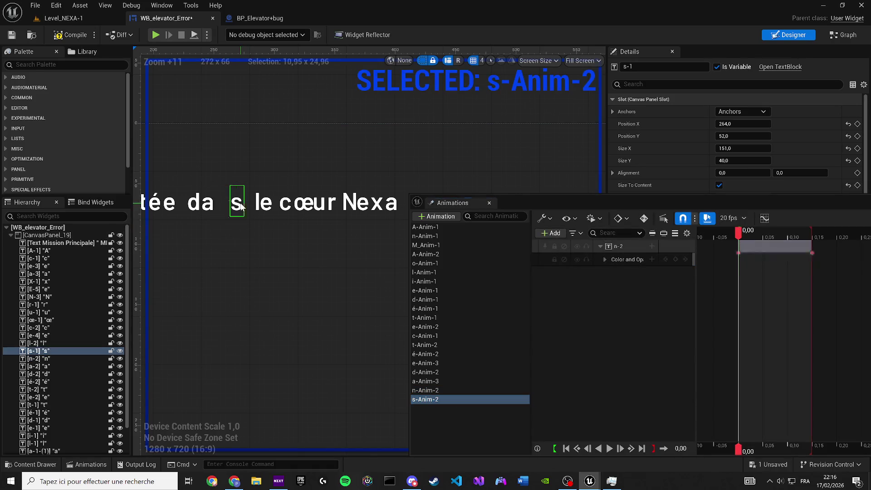
{"action": "right_click", "coordinate": [620, 247]}
{"action": "left_click", "coordinate": [662, 224]}
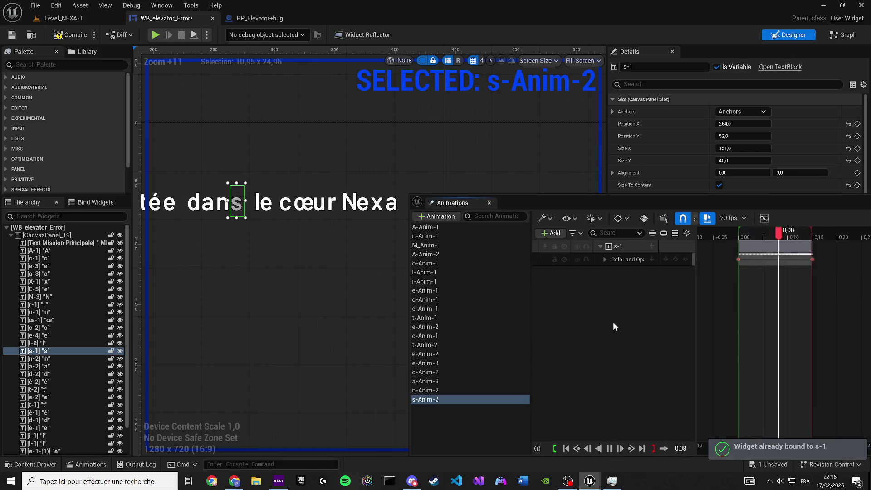
{"action": "left_click", "coordinate": [843, 35]}
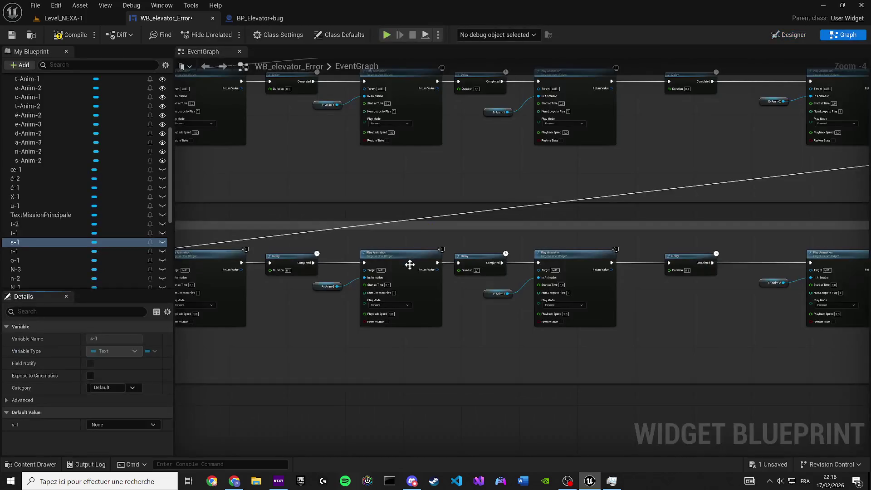
Point the T-Anim-1 getter to n-Anim-2 and the E-Anim-2 getter to s-Anim-2, then save
{"action": "left_click_drag", "start_coordinate": [407, 288], "coordinate": [452, 287]}
{"action": "scroll", "coordinate": [452, 287], "scroll_direction": "up", "scroll_amount": 2}
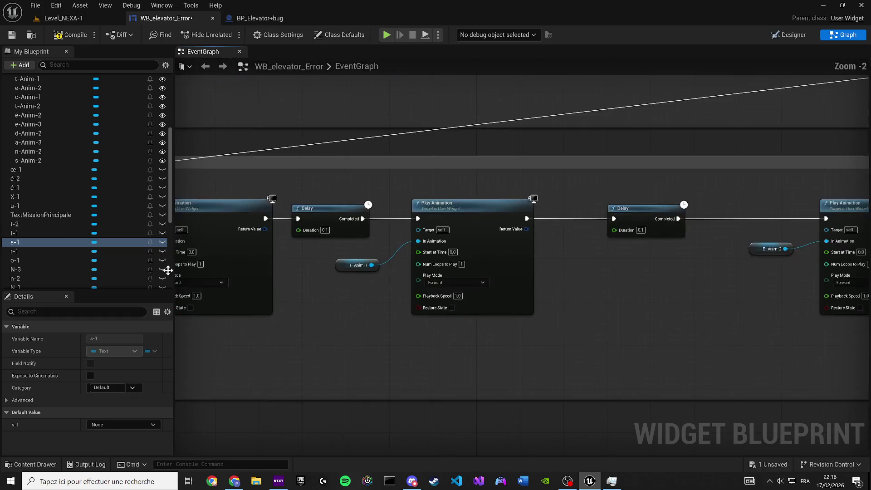
{"action": "left_click_drag", "start_coordinate": [45, 152], "coordinate": [341, 266]}
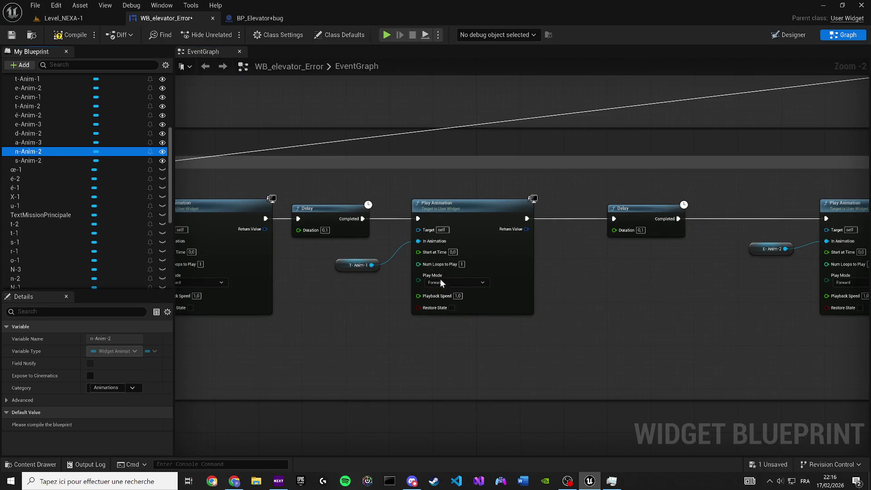
{"action": "left_click_drag", "start_coordinate": [28, 161], "coordinate": [336, 241]}
{"action": "left_click_drag", "start_coordinate": [538, 221], "coordinate": [440, 224]}
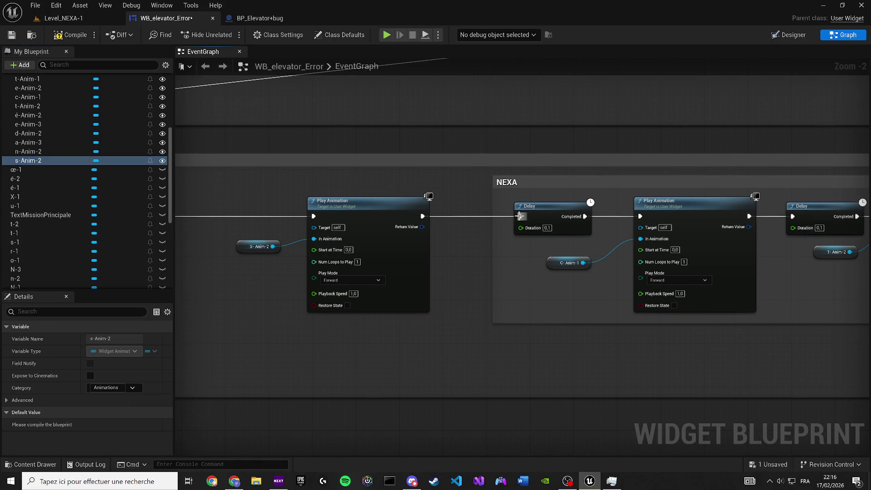
{"action": "left_click", "coordinate": [12, 35]}
{"action": "left_click", "coordinate": [45, 18]}
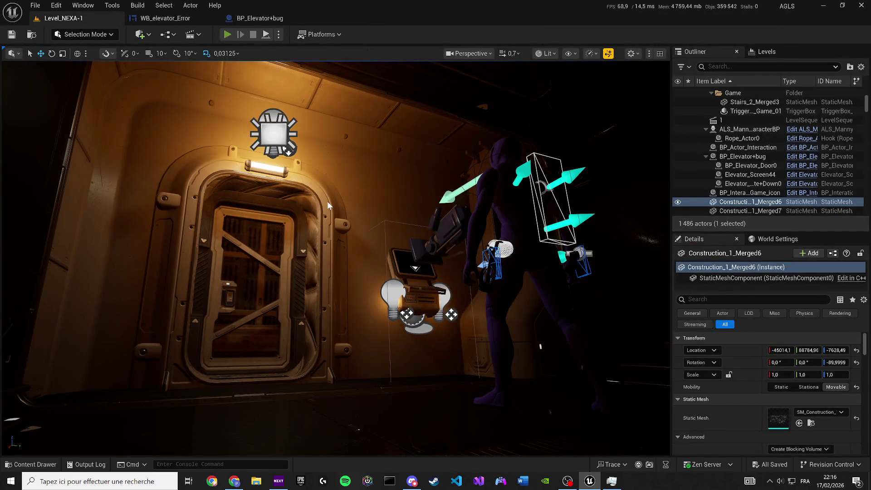
Play-test the level, walking toward the door to trigger the message, then stop
{"action": "key", "text": "alt+p"}
{"action": "key", "text": "w"}
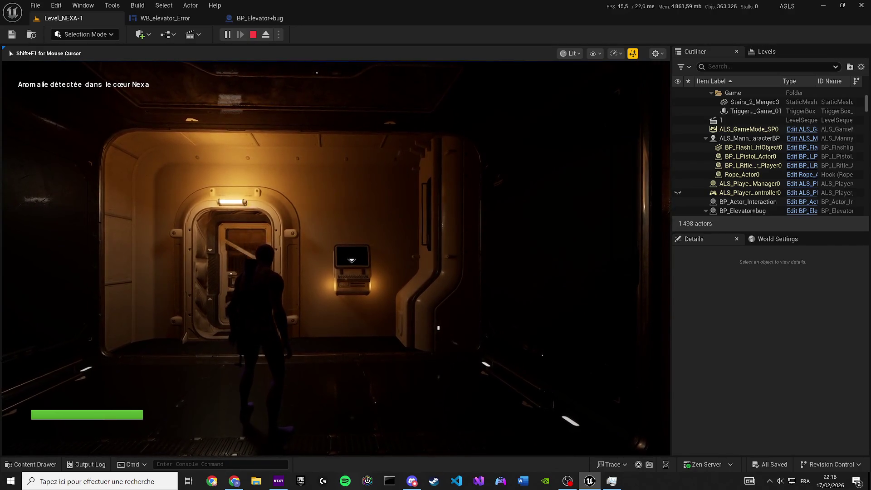
{"action": "key", "text": "Escape"}
Review the widget's animation chains, then open the Level Blueprint
{"action": "left_click", "coordinate": [165, 18]}
{"action": "scroll", "coordinate": [375, 247], "scroll_direction": "down", "scroll_amount": 5}
{"action": "mouse_move", "coordinate": [375, 248]}
{"action": "left_mouse_down"}
{"action": "mouse_move", "coordinate": [551, 338]}
{"action": "mouse_move", "coordinate": [654, 362]}
{"action": "left_mouse_up"}
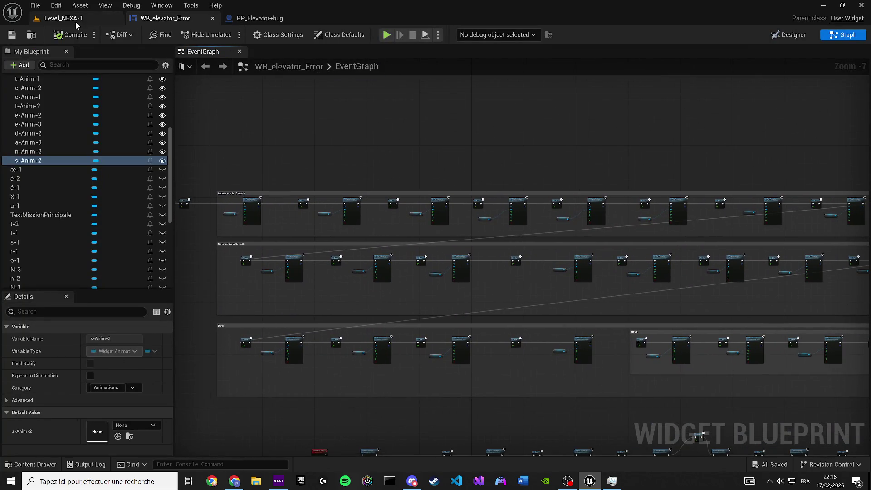
{"action": "left_click", "coordinate": [73, 18]}
{"action": "left_click", "coordinate": [168, 35]}
{"action": "left_click", "coordinate": [201, 100]}
Play-test the level again, walking toward the door, then stop the session
{"action": "key", "text": "alt+p"}
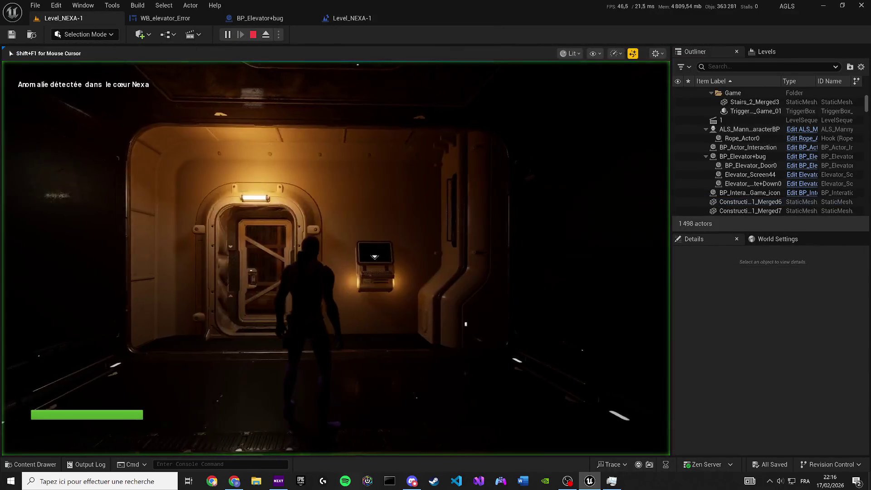
{"action": "key", "text": "w"}
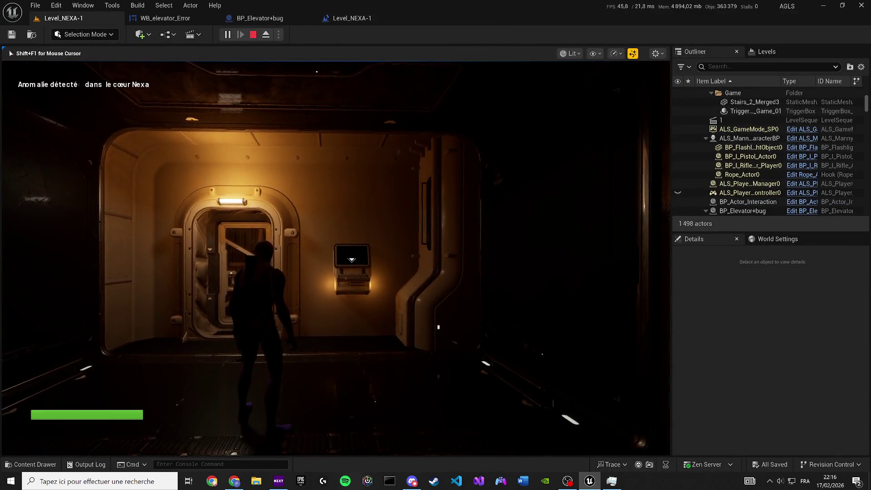
{"action": "key", "text": "Escape"}
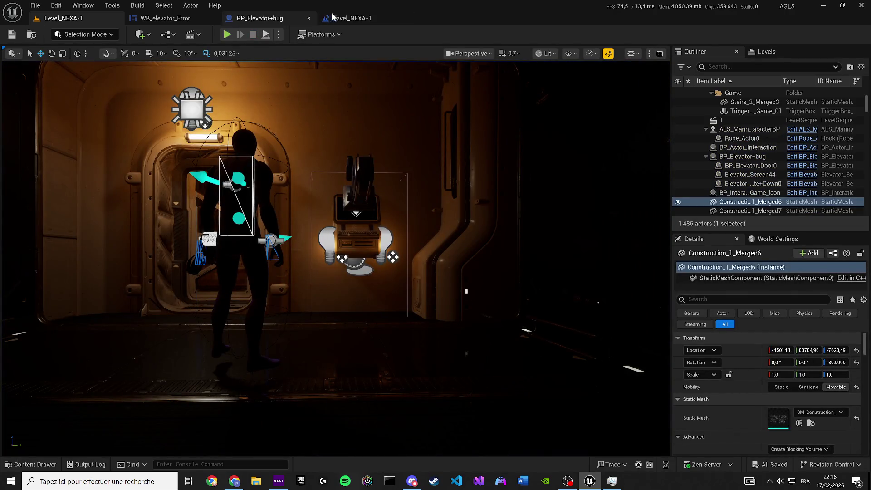
Inspect the BP_Elevator+bug and Level Blueprint graphs, then save the level
{"action": "left_click", "coordinate": [283, 18]}
{"action": "mouse_move", "coordinate": [230, 195]}
{"action": "left_mouse_down"}
{"action": "mouse_move", "coordinate": [397, 261]}
{"action": "mouse_move", "coordinate": [474, 279]}
{"action": "left_mouse_up"}
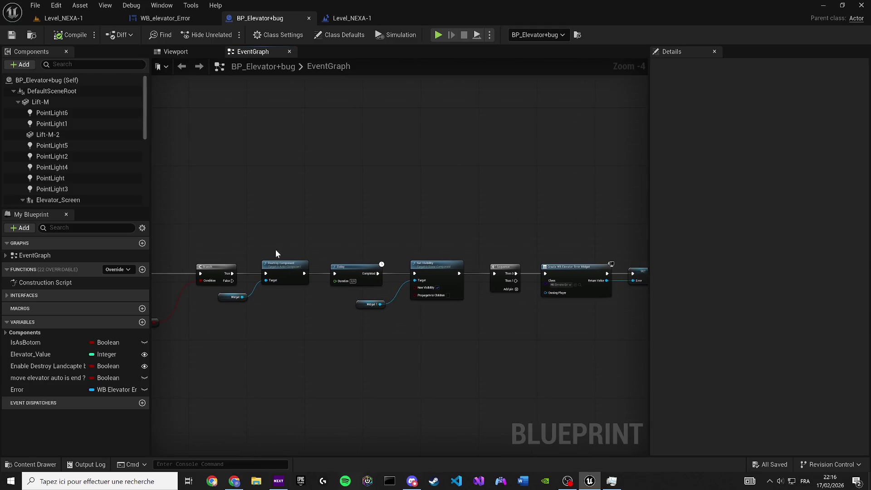
{"action": "left_click_drag", "start_coordinate": [268, 248], "coordinate": [499, 252]}
{"action": "scroll", "coordinate": [508, 249], "scroll_direction": "down", "scroll_amount": 4}
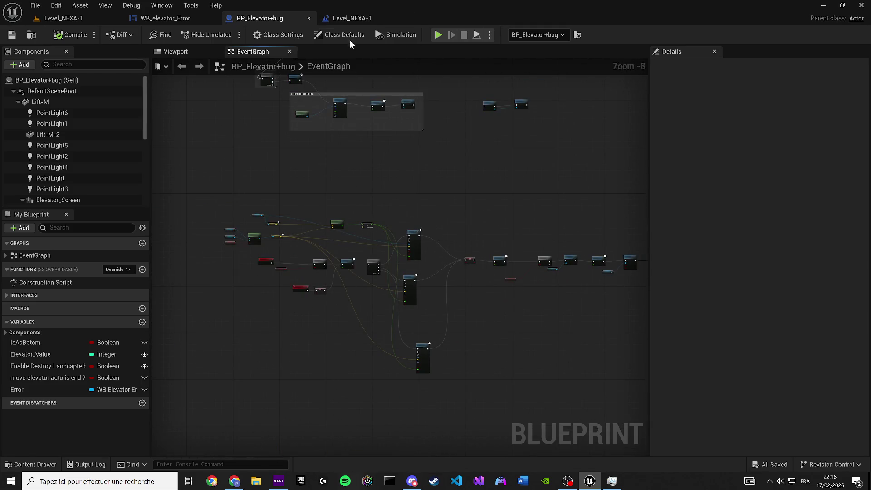
{"action": "left_click", "coordinate": [350, 18]}
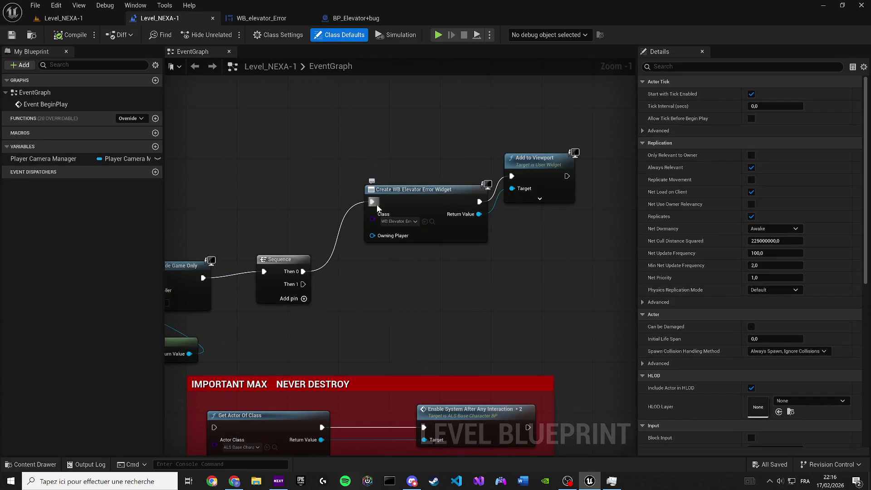
{"action": "key", "text": "ctrl+s"}
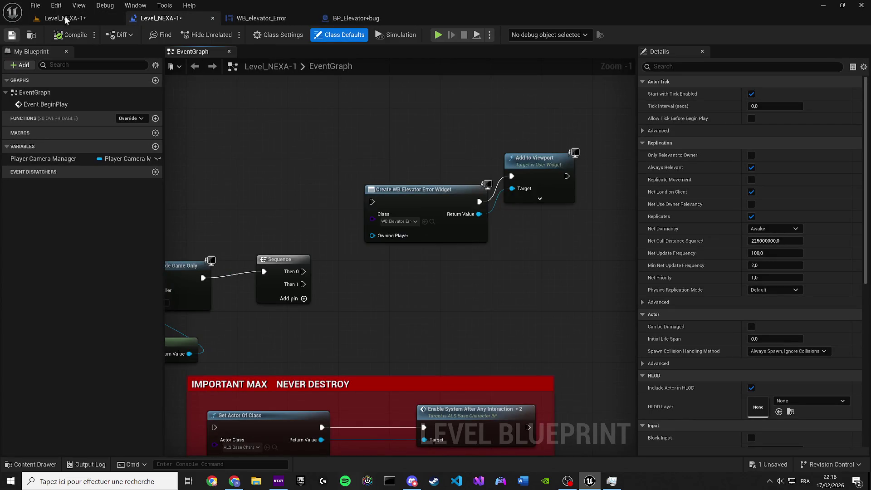
Return to WB_elevator_Error's Designer layout and select the A-1 letter widget
{"action": "left_click", "coordinate": [281, 19]}
{"action": "left_click", "coordinate": [356, 19]}
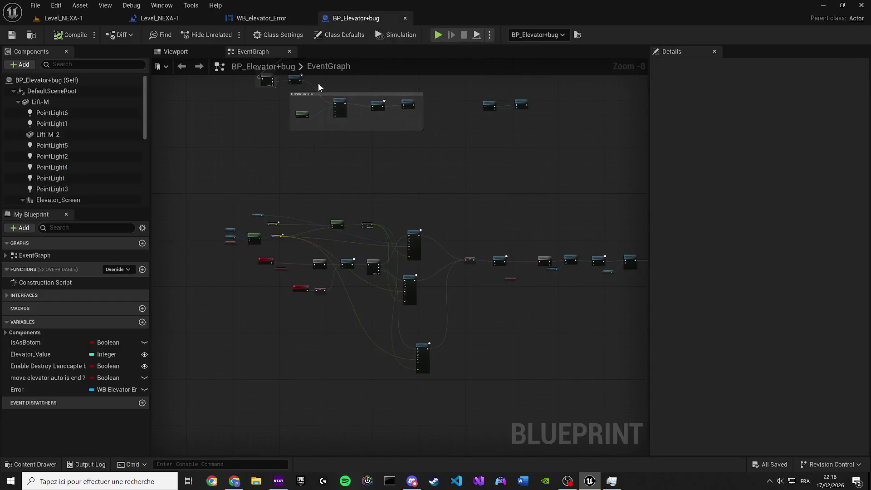
{"action": "left_click", "coordinate": [164, 17]}
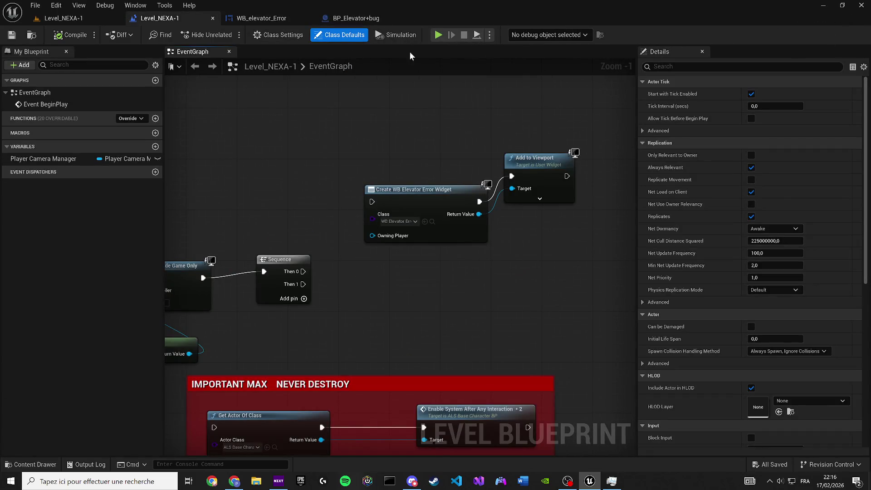
{"action": "left_click", "coordinate": [262, 18]}
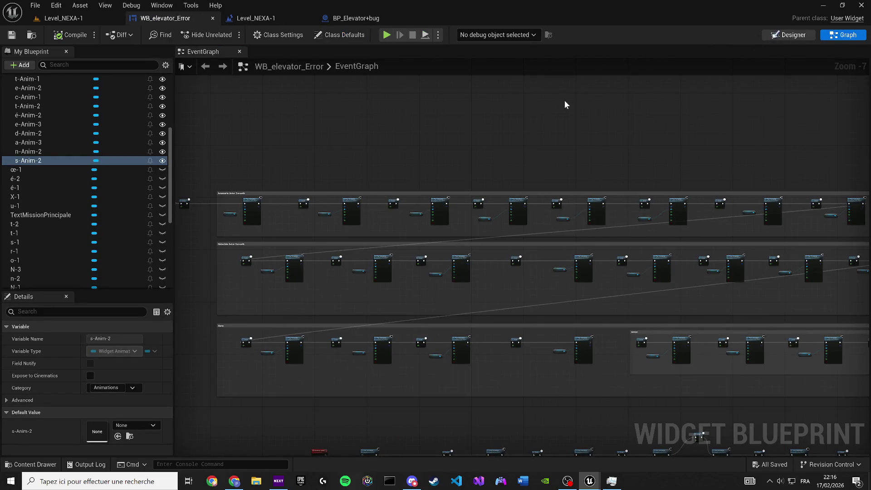
{"action": "left_click", "coordinate": [789, 35]}
{"action": "scroll", "coordinate": [238, 159], "scroll_direction": "up", "scroll_amount": 6}
{"action": "scroll", "coordinate": [239, 160], "scroll_direction": "up", "scroll_amount": 1}
{"action": "left_click", "coordinate": [59, 251]}
{"action": "scroll", "coordinate": [57, 340], "scroll_direction": "down", "scroll_amount": 2}
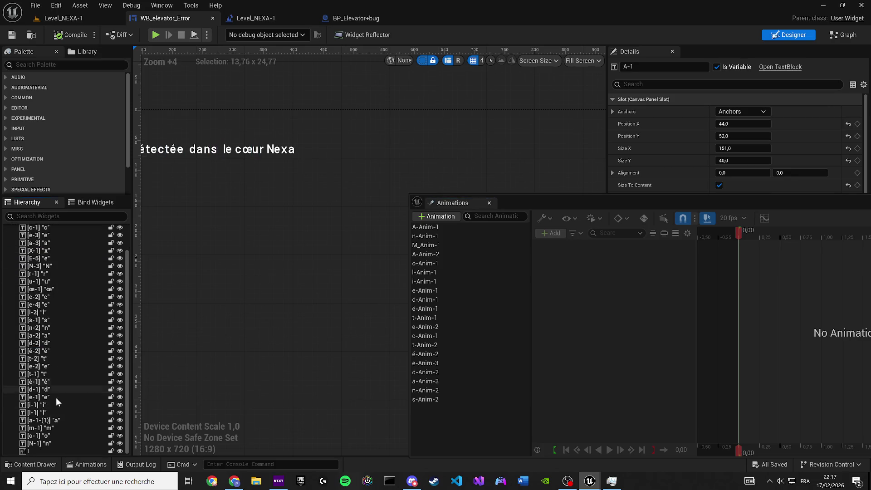
Select every letter widget from A-1 to N-1 and set their Color and Opacity alpha to 0
{"action": "left_click", "coordinate": [43, 443], "text": "shift"}
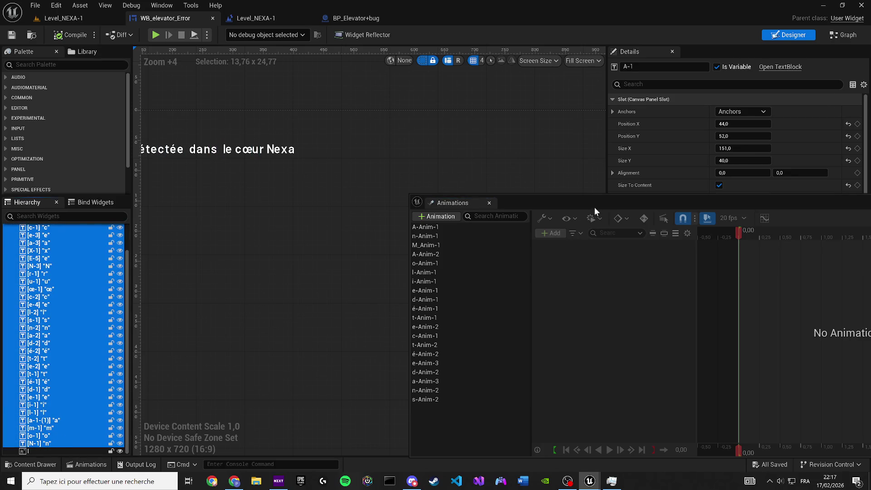
{"action": "mouse_move", "coordinate": [521, 204]}
{"action": "left_mouse_down"}
{"action": "mouse_move", "coordinate": [442, 377]}
{"action": "mouse_move", "coordinate": [263, 354]}
{"action": "left_mouse_up"}
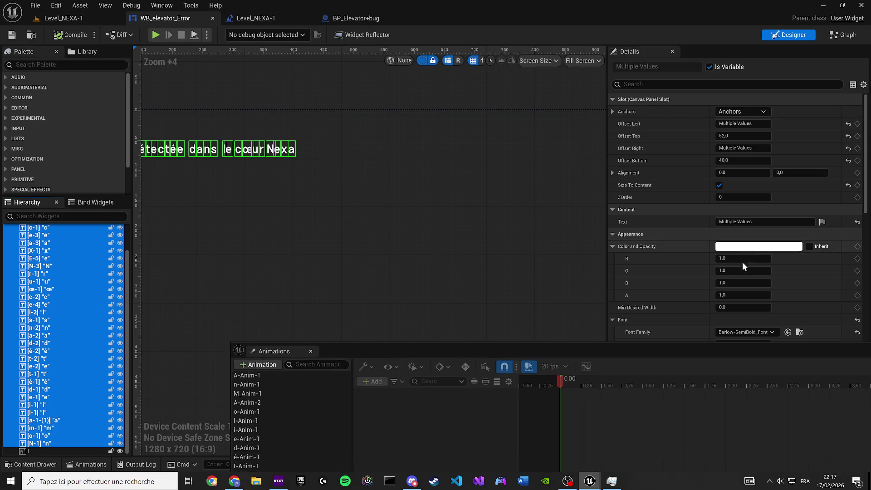
{"action": "left_click", "coordinate": [743, 295]}
{"action": "type", "text": "0"}
{"action": "key", "text": "Return"}
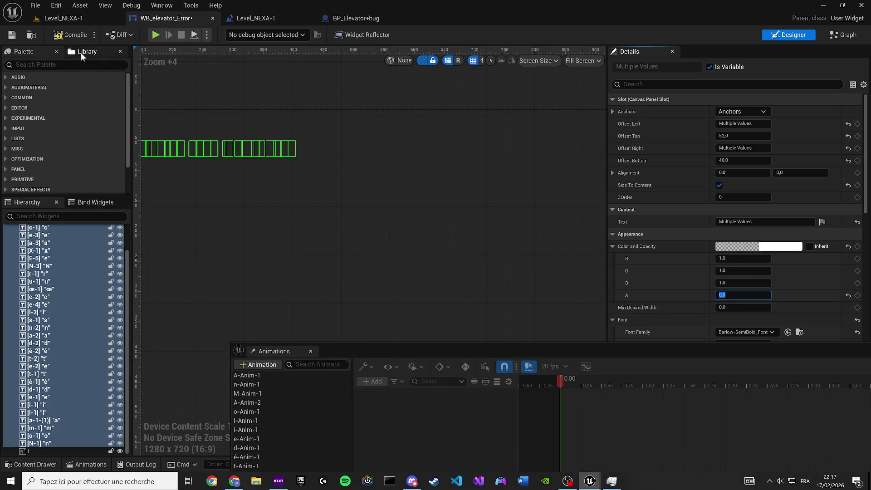
{"action": "left_click", "coordinate": [75, 20]}
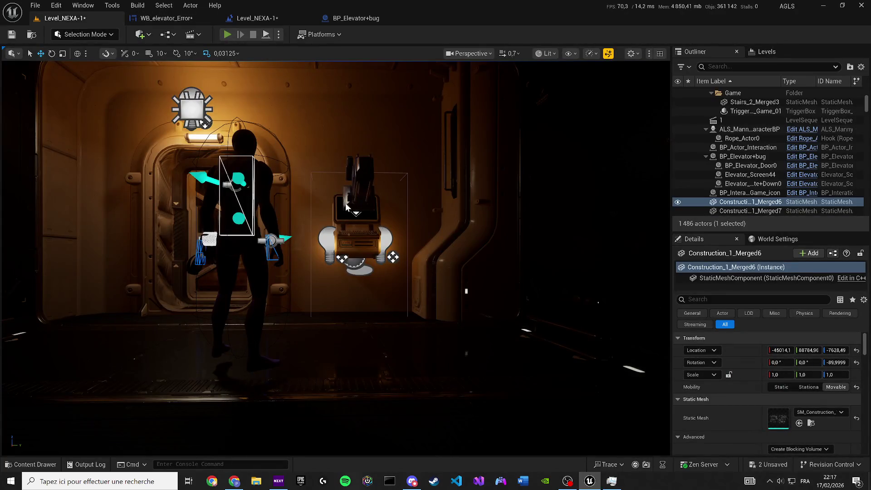
{"action": "key", "text": "alt+p"}
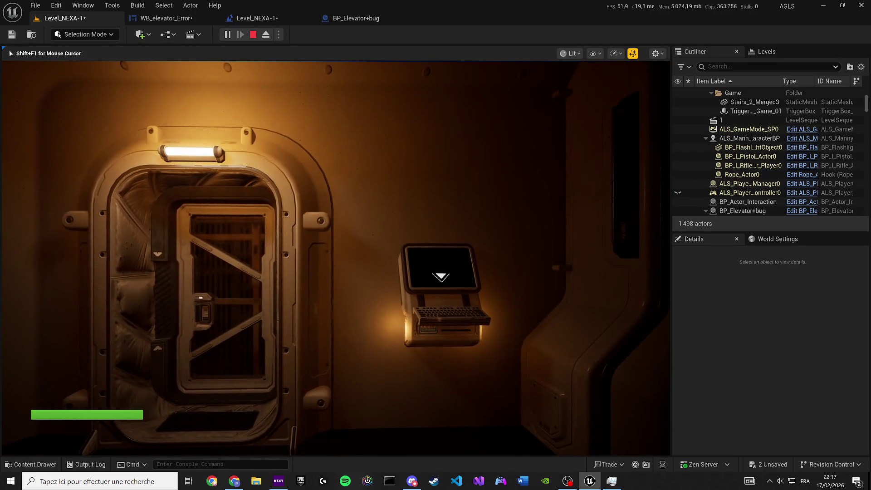
{"action": "mouse_move", "coordinate": [336, 258]}
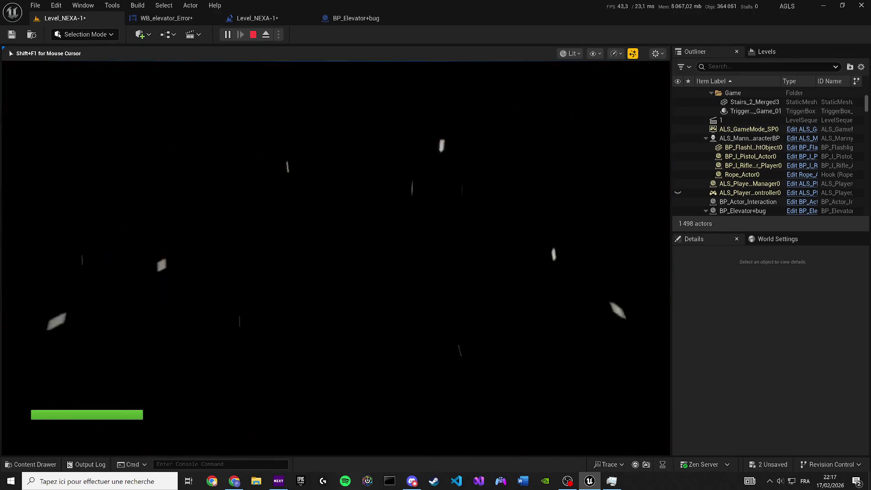
{"action": "key", "text": "XF86AudioLowerVolume"}
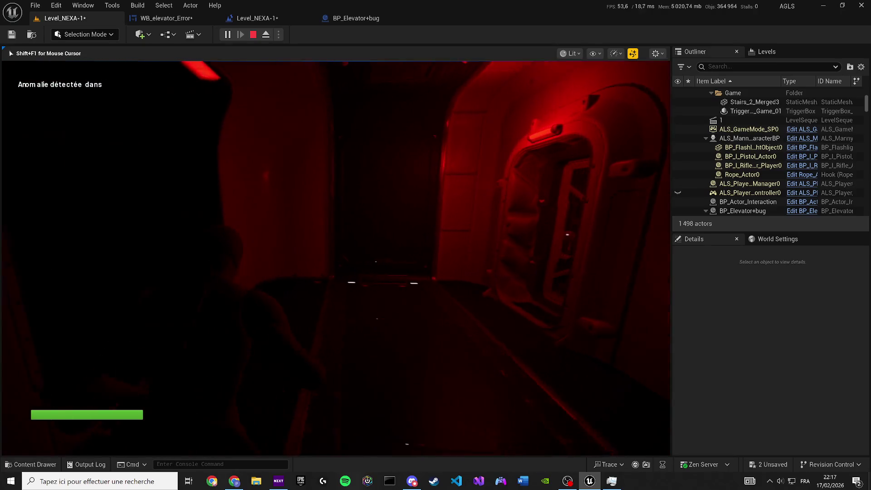
{"action": "key", "text": "XF86AudioLowerVolume"}
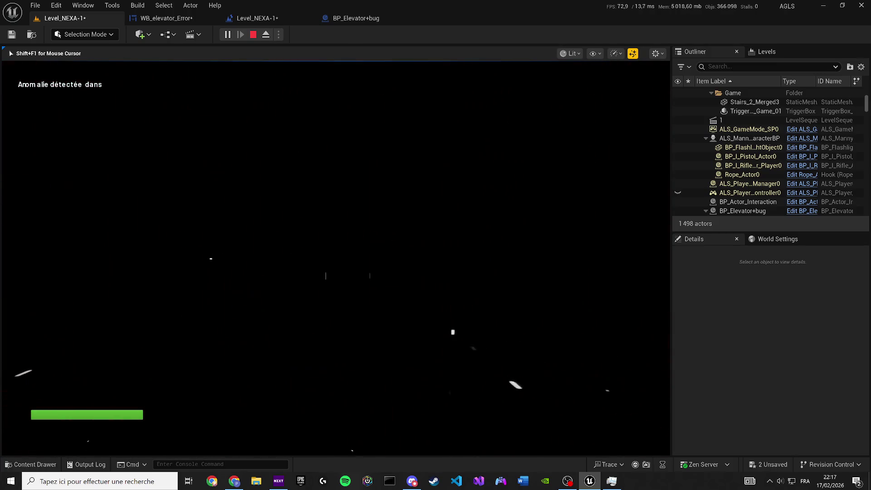
{"action": "key", "text": "Escape"}
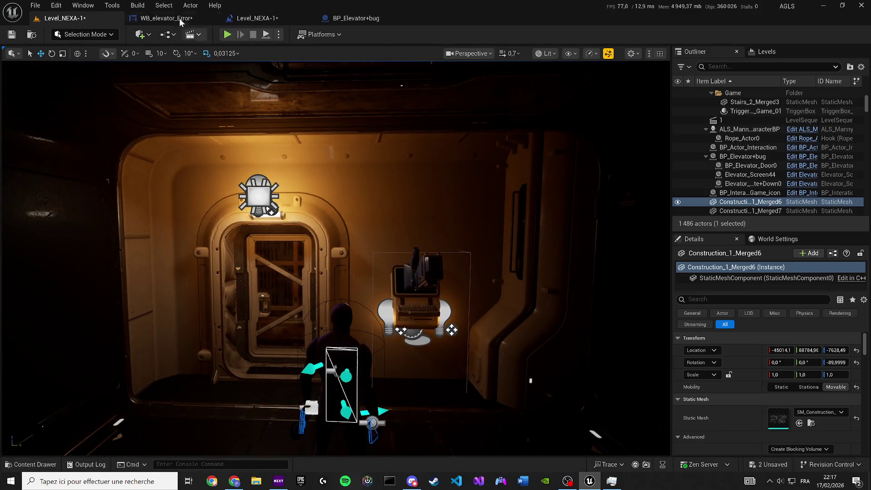
Set the selected letters' Color and Opacity alpha back to 1 in WB_elevator_Error
{"action": "left_click", "coordinate": [180, 20]}
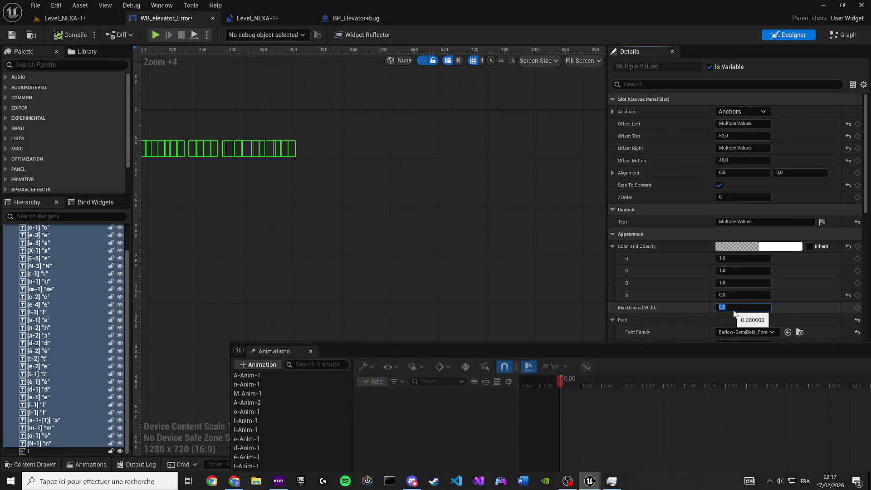
{"action": "left_click", "coordinate": [719, 295]}
{"action": "type", "text": "1"}
{"action": "key", "text": "Return"}
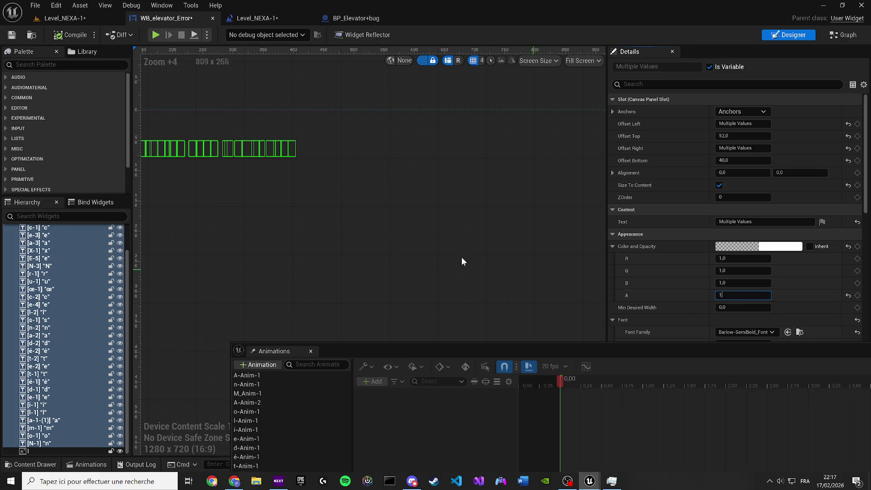
{"action": "scroll", "coordinate": [402, 241], "scroll_direction": "up", "scroll_amount": 5}
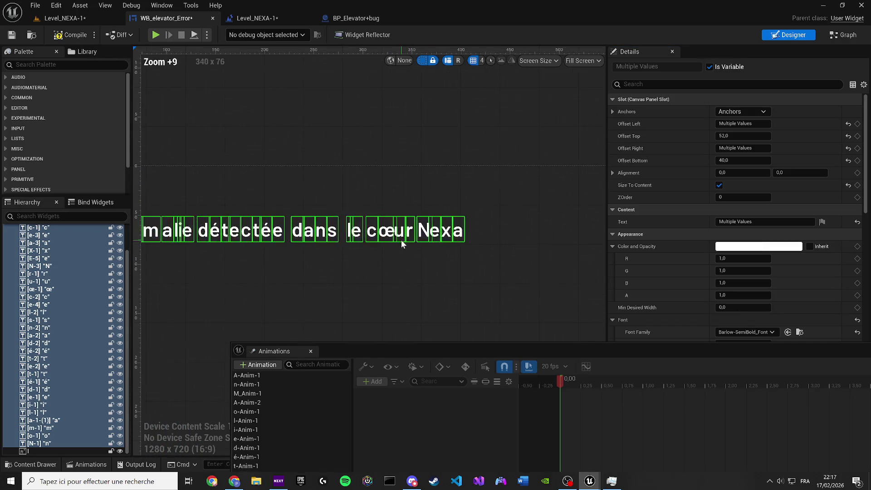
{"action": "left_click", "coordinate": [353, 258]}
{"action": "mouse_move", "coordinate": [398, 351]}
{"action": "left_mouse_down"}
{"action": "mouse_move", "coordinate": [576, 162]}
{"action": "mouse_move", "coordinate": [596, 194]}
{"action": "mouse_move", "coordinate": [584, 234]}
{"action": "left_mouse_up"}
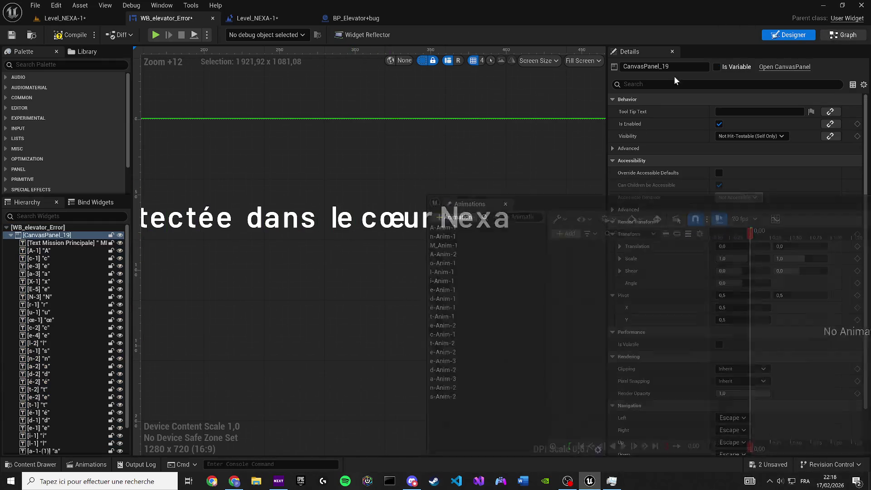
{"action": "left_click", "coordinate": [844, 34]}
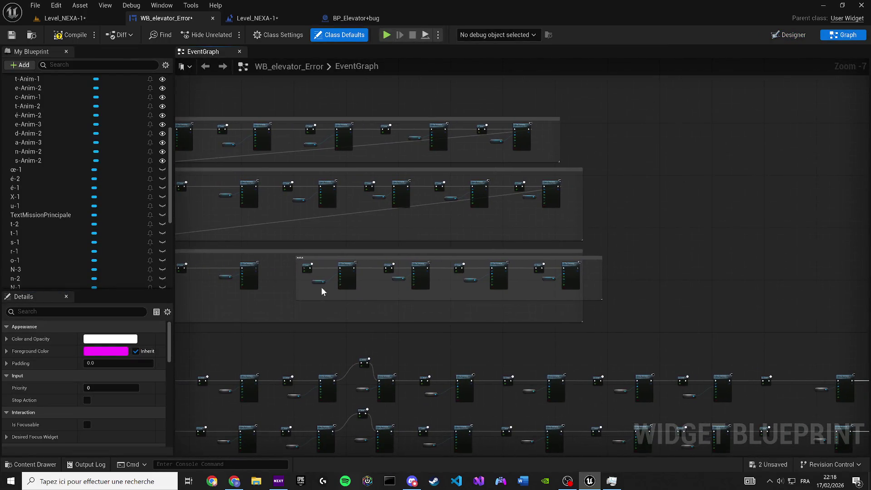
Shift both node rows down and drop the lone Delay node between the top Play Animation nodes
{"action": "scroll", "coordinate": [320, 288], "scroll_direction": "down", "scroll_amount": 5}
{"action": "left_click", "coordinate": [255, 146]}
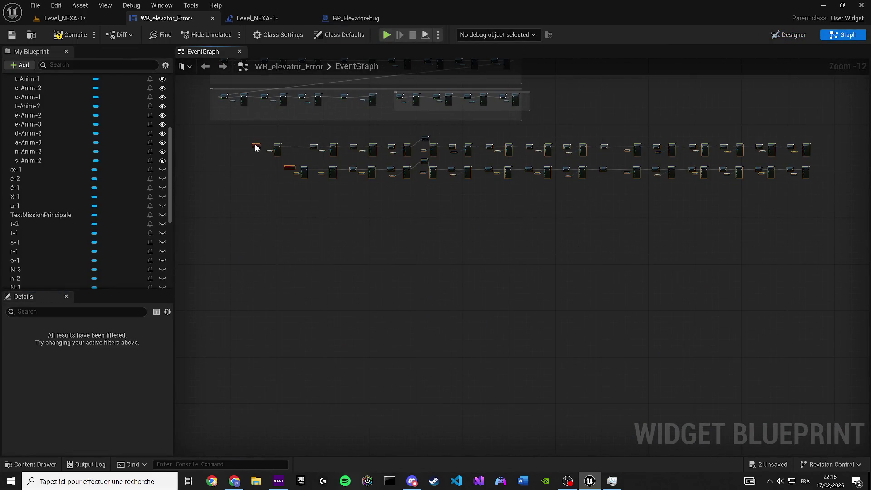
{"action": "left_click_drag", "start_coordinate": [276, 147], "coordinate": [262, 261]}
{"action": "mouse_move", "coordinate": [407, 130]}
{"action": "left_mouse_down"}
{"action": "mouse_move", "coordinate": [442, 154]}
{"action": "mouse_move", "coordinate": [388, 301]}
{"action": "mouse_move", "coordinate": [366, 462]}
{"action": "left_mouse_up"}
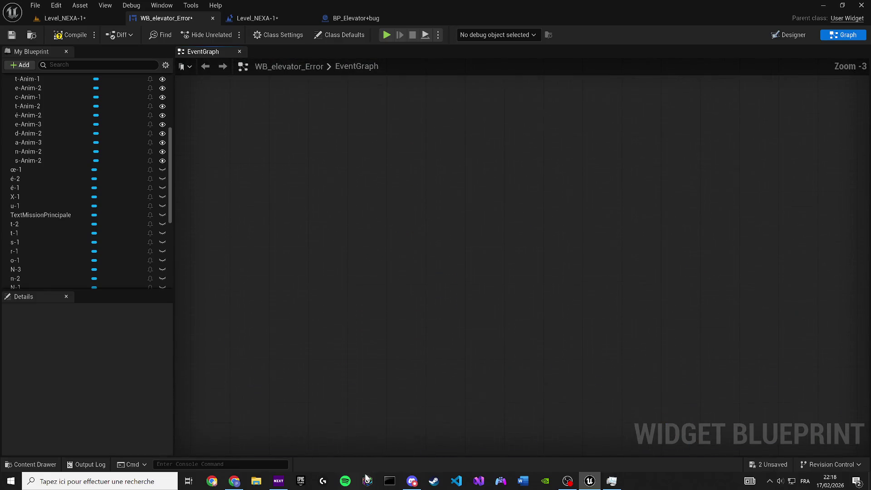
{"action": "scroll", "coordinate": [382, 355], "scroll_direction": "up", "scroll_amount": 9}
{"action": "mouse_move", "coordinate": [380, 420]}
{"action": "left_mouse_down"}
{"action": "mouse_move", "coordinate": [391, 211]}
{"action": "mouse_move", "coordinate": [381, 193]}
{"action": "left_mouse_up"}
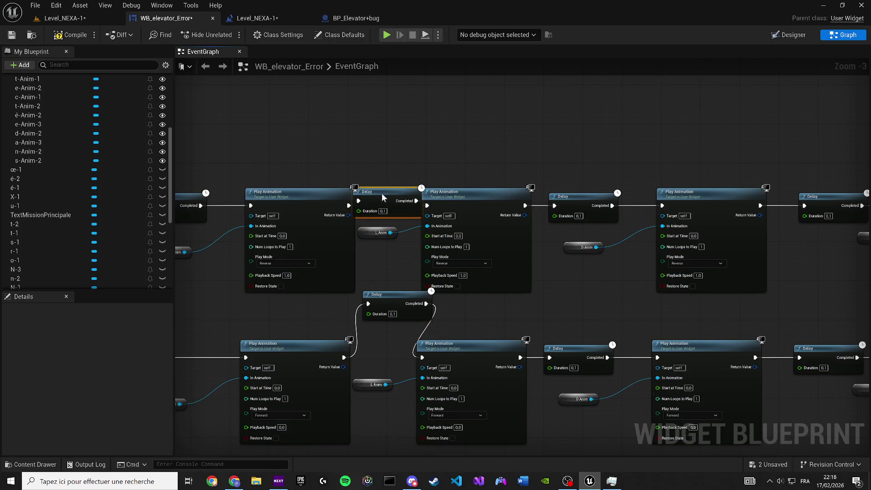
Compile and save the widget blueprint, then handle the selected Dans comment box
{"action": "scroll", "coordinate": [385, 342], "scroll_direction": "down", "scroll_amount": 8}
{"action": "scroll", "coordinate": [395, 255], "scroll_direction": "up", "scroll_amount": 6}
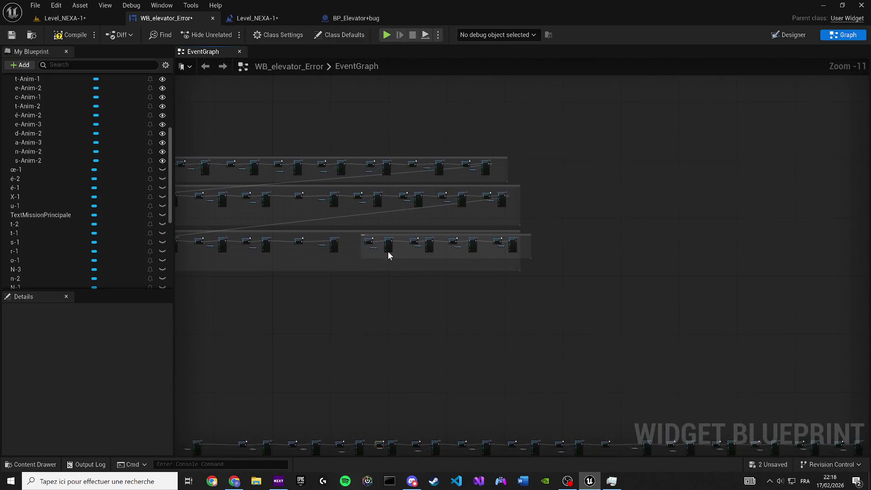
{"action": "scroll", "coordinate": [370, 233], "scroll_direction": "up", "scroll_amount": 4}
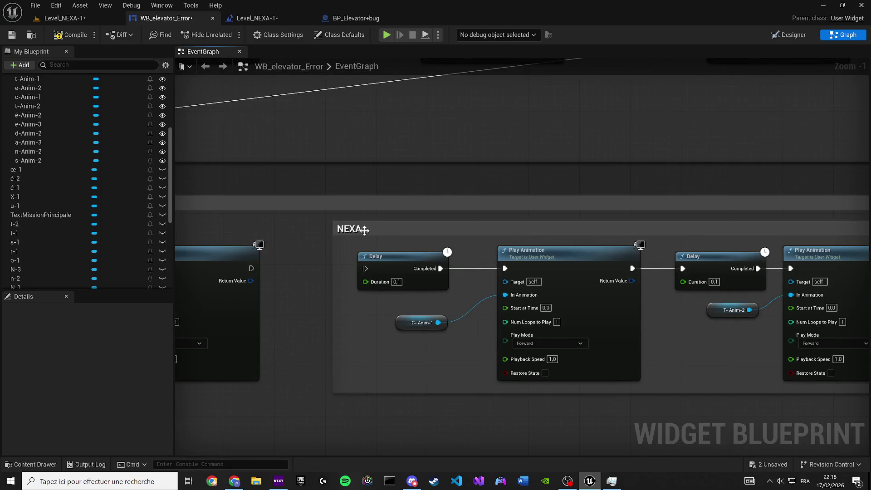
{"action": "left_click", "coordinate": [69, 36]}
{"action": "left_click", "coordinate": [16, 35]}
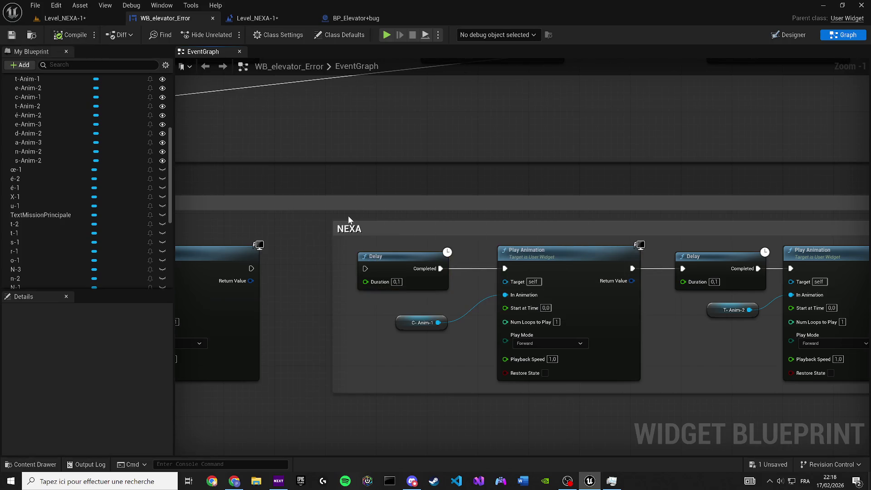
{"action": "left_click", "coordinate": [332, 204]}
{"action": "key", "text": "Delete"}
{"action": "scroll", "coordinate": [351, 232], "scroll_direction": "down", "scroll_amount": 6}
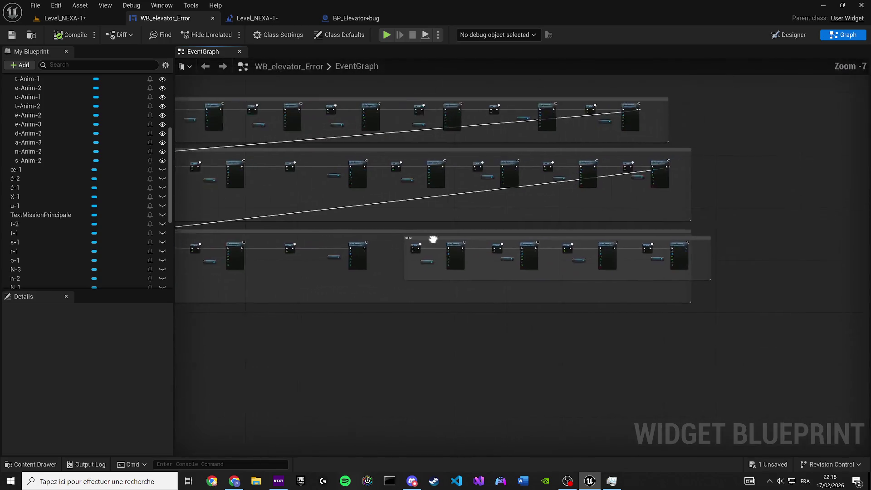
Rename the NEXA comment to LE
{"action": "scroll", "coordinate": [351, 233], "scroll_direction": "up", "scroll_amount": 3}
{"action": "double_click", "coordinate": [357, 235]}
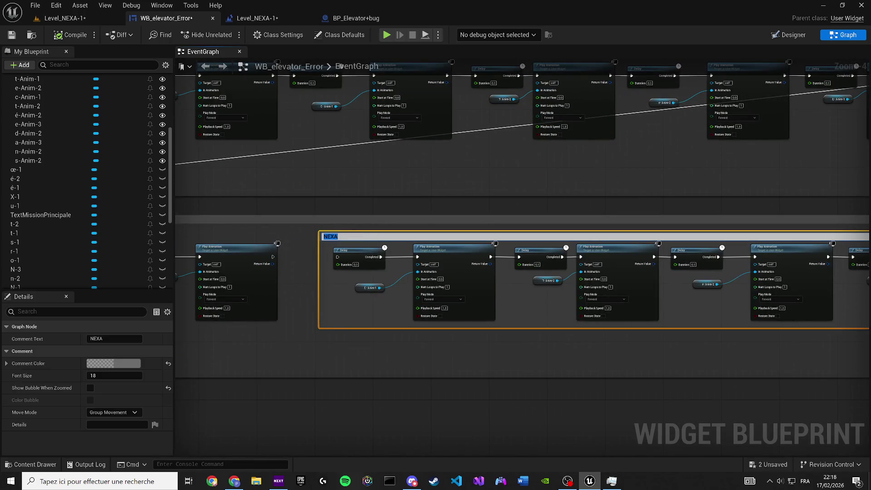
{"action": "type", "text": "LE"}
{"action": "key", "text": "Return"}
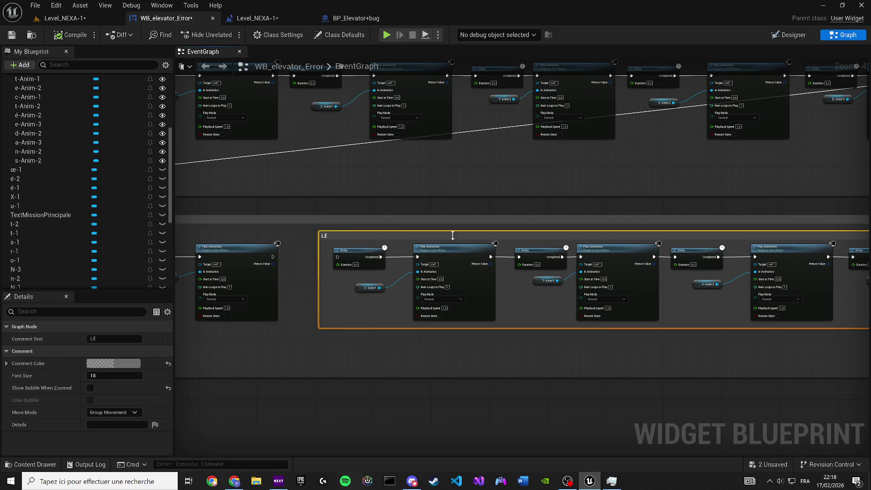
{"action": "key", "text": "Home"}
{"action": "mouse_move", "coordinate": [537, 241]}
{"action": "left_mouse_down"}
{"action": "mouse_move", "coordinate": [588, 243]}
{"action": "mouse_move", "coordinate": [541, 241]}
{"action": "left_mouse_up"}
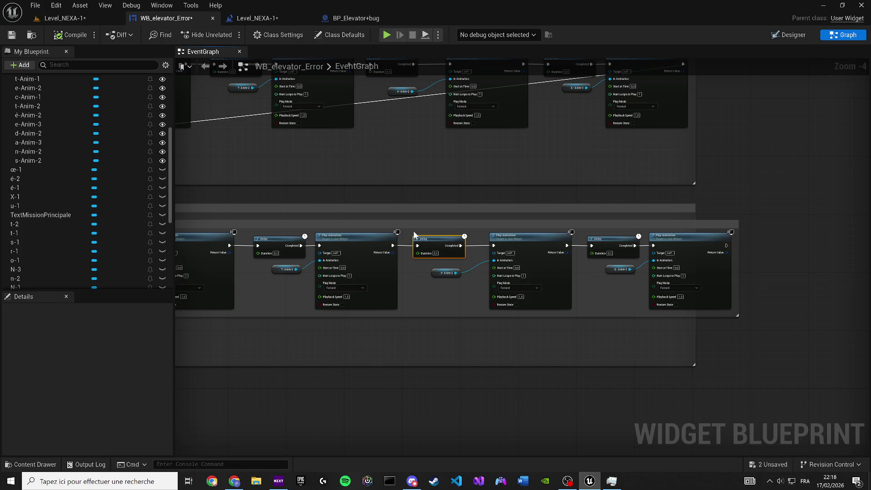
Wrap the trailing Delay and Play Animation nodes in a new comment titled COEUR
{"action": "left_click_drag", "start_coordinate": [477, 226], "coordinate": [726, 284]}
{"action": "key", "text": "c"}
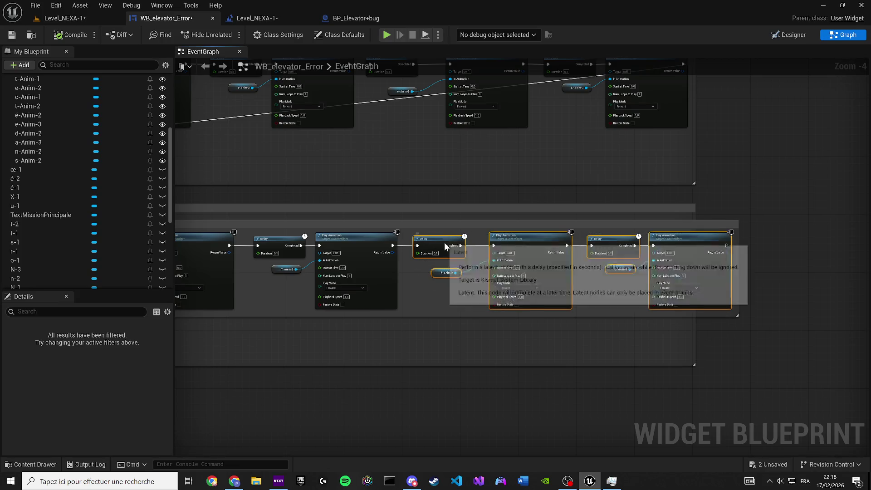
{"action": "scroll", "coordinate": [251, 326], "scroll_direction": "down", "scroll_amount": 8}
{"action": "left_click_drag", "start_coordinate": [322, 314], "coordinate": [205, 309]}
{"action": "scroll", "coordinate": [207, 304], "scroll_direction": "up", "scroll_amount": 7}
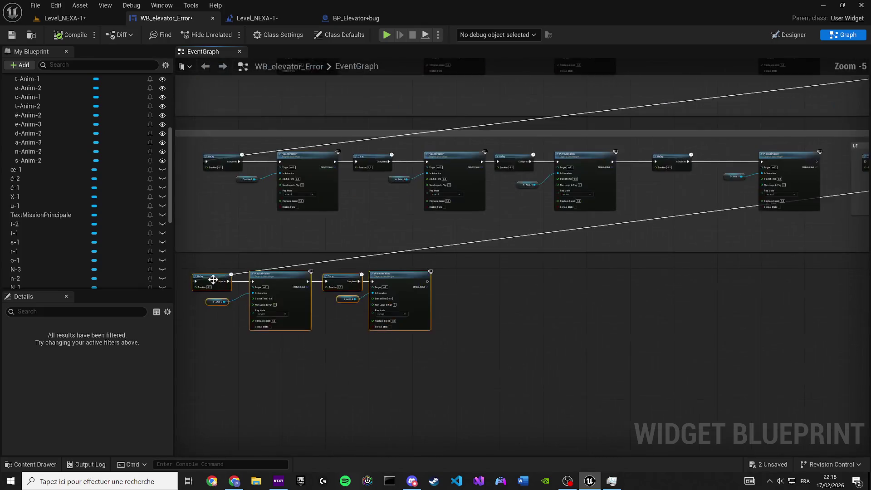
{"action": "mouse_move", "coordinate": [596, 424]}
{"action": "left_mouse_down"}
{"action": "mouse_move", "coordinate": [239, 295]}
{"action": "mouse_move", "coordinate": [231, 277]}
{"action": "left_mouse_up"}
{"action": "key", "text": "c"}
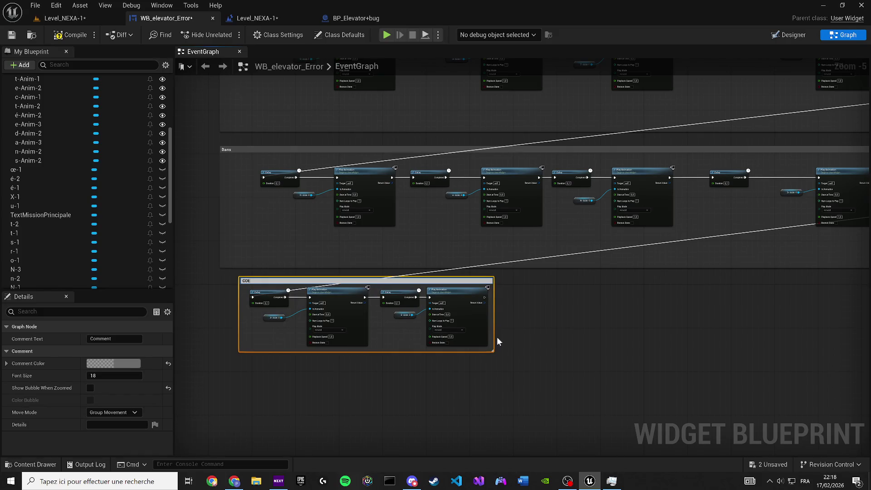
{"action": "type", "text": "UR"}
{"action": "key", "text": "Return"}
{"action": "key", "text": "alt+Tab"}
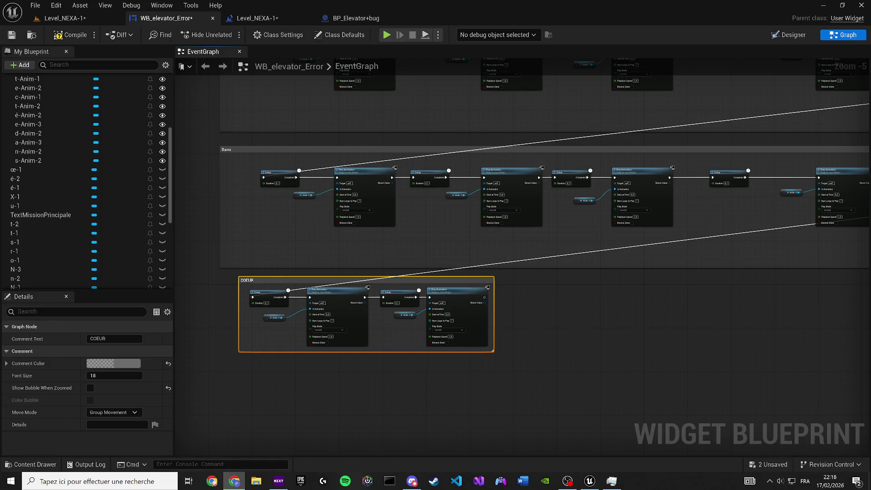
{"action": "scroll", "coordinate": [254, 292], "scroll_direction": "up", "scroll_amount": 1}
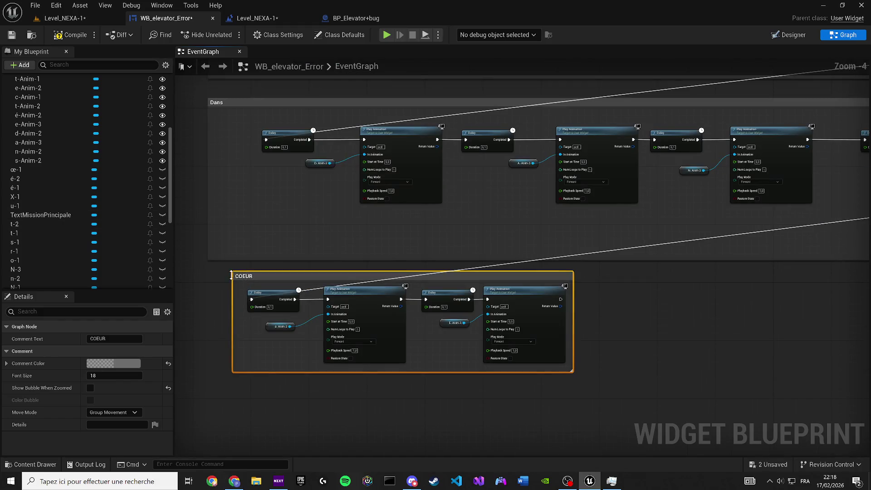
Duplicate the COEUR comment to its right and move the Delay and E-Anim-3 nodes into the chain
{"action": "left_click_drag", "start_coordinate": [245, 280], "coordinate": [221, 282]}
{"action": "key", "text": "ctrl+w"}
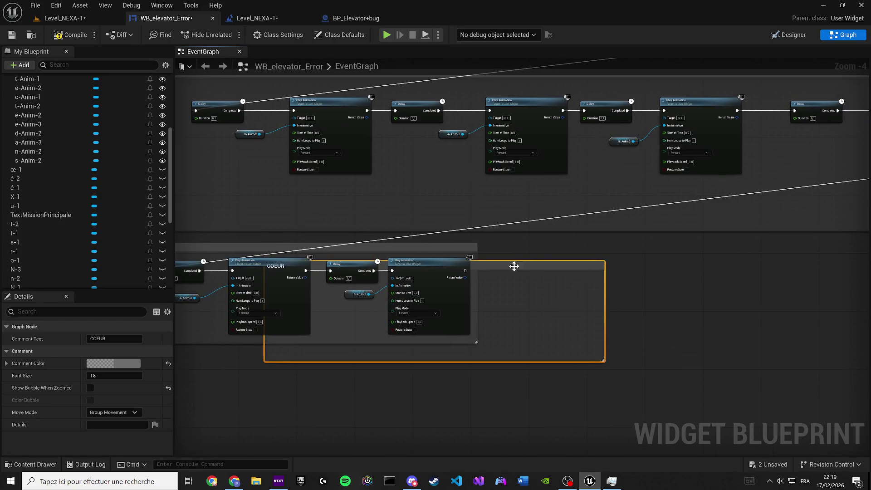
{"action": "left_click_drag", "start_coordinate": [500, 261], "coordinate": [711, 251]}
{"action": "mouse_move", "coordinate": [608, 294]}
{"action": "left_mouse_down"}
{"action": "mouse_move", "coordinate": [546, 245]}
{"action": "mouse_move", "coordinate": [350, 288]}
{"action": "mouse_move", "coordinate": [345, 278]}
{"action": "mouse_move", "coordinate": [458, 281]}
{"action": "left_mouse_up"}
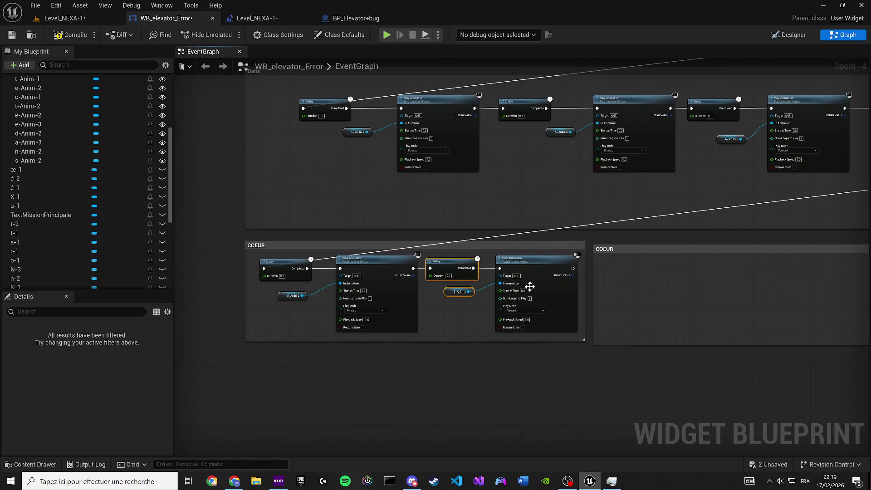
{"action": "left_click_drag", "start_coordinate": [579, 244], "coordinate": [574, 239]}
Retitle the duplicated comment NEXA and deselect it
{"action": "left_click", "coordinate": [577, 250]}
{"action": "left_click", "coordinate": [576, 240]}
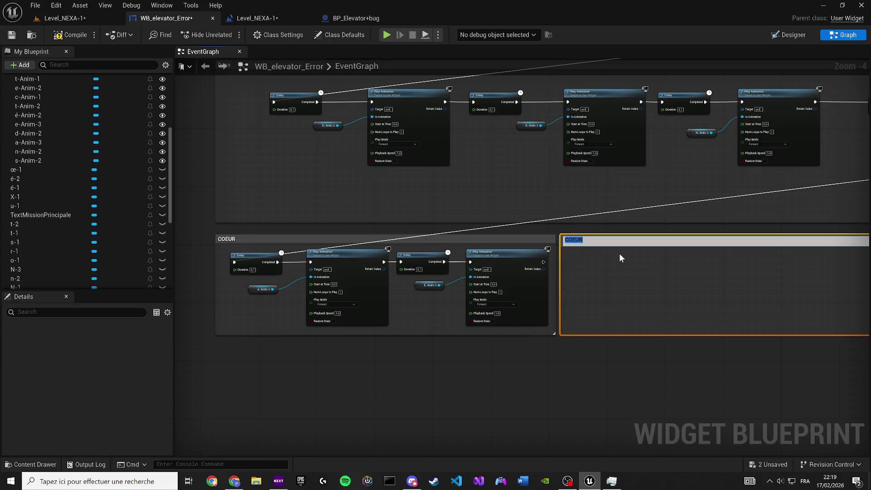
{"action": "type", "text": "NEXA"}
{"action": "key", "text": "Return"}
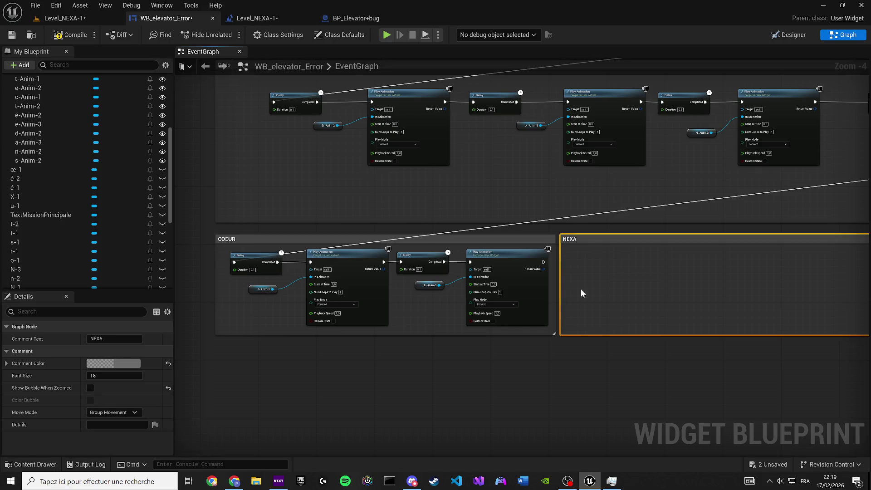
{"action": "left_click", "coordinate": [537, 384]}
{"action": "scroll", "coordinate": [510, 386], "scroll_direction": "down", "scroll_amount": 4}
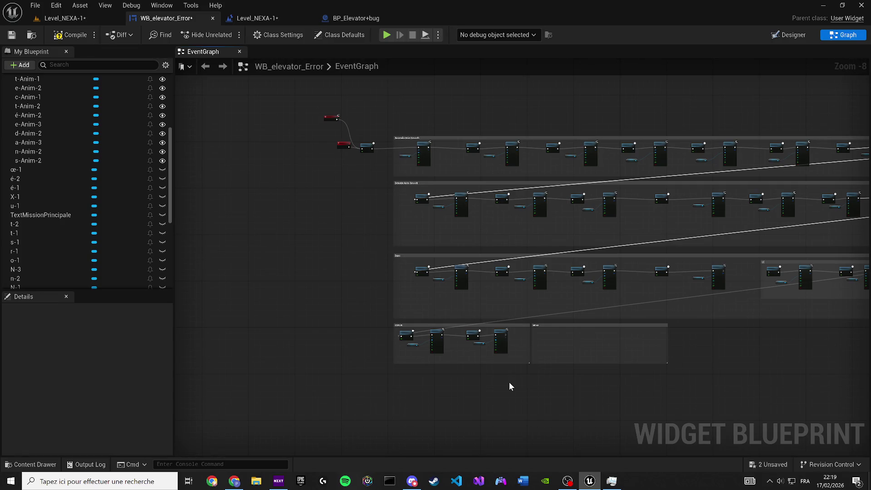
{"action": "scroll", "coordinate": [467, 268], "scroll_direction": "up", "scroll_amount": 3}
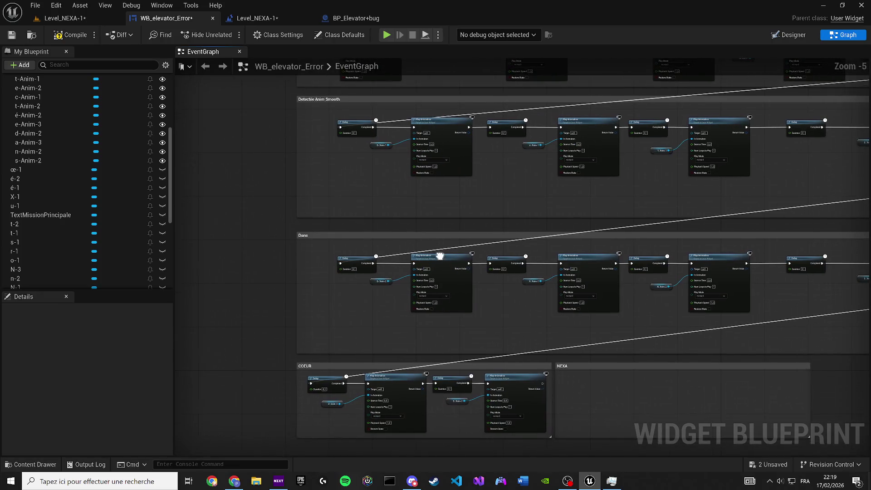
{"action": "mouse_move", "coordinate": [460, 273]}
{"action": "left_mouse_down"}
{"action": "mouse_move", "coordinate": [522, 276]}
{"action": "mouse_move", "coordinate": [387, 246]}
{"action": "left_mouse_up"}
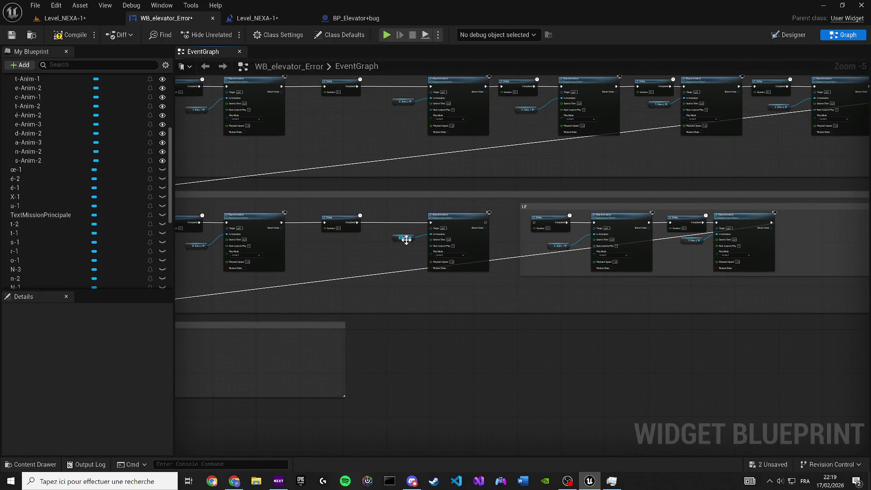
{"action": "scroll", "coordinate": [493, 244], "scroll_direction": "up", "scroll_amount": 1}
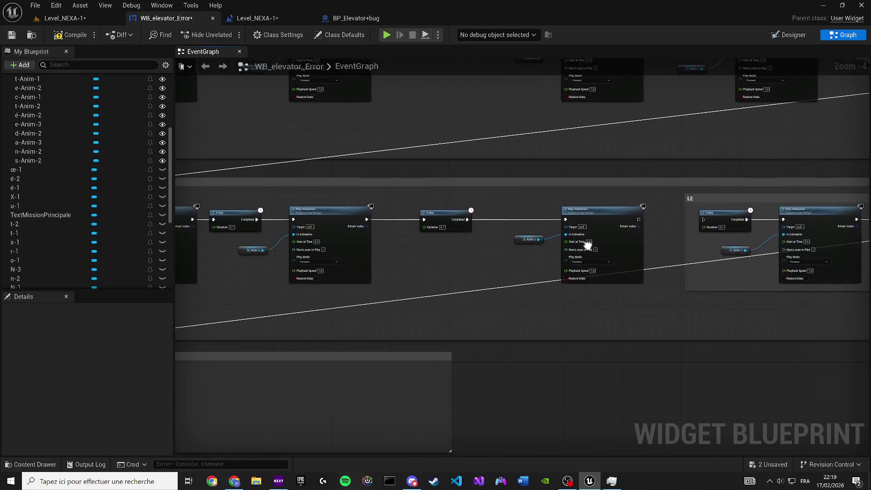
Wire the Play Animation exec output to the LE Delay, enlarging the LE comment and nudging its nodes
{"action": "left_click_drag", "start_coordinate": [475, 236], "coordinate": [613, 246]}
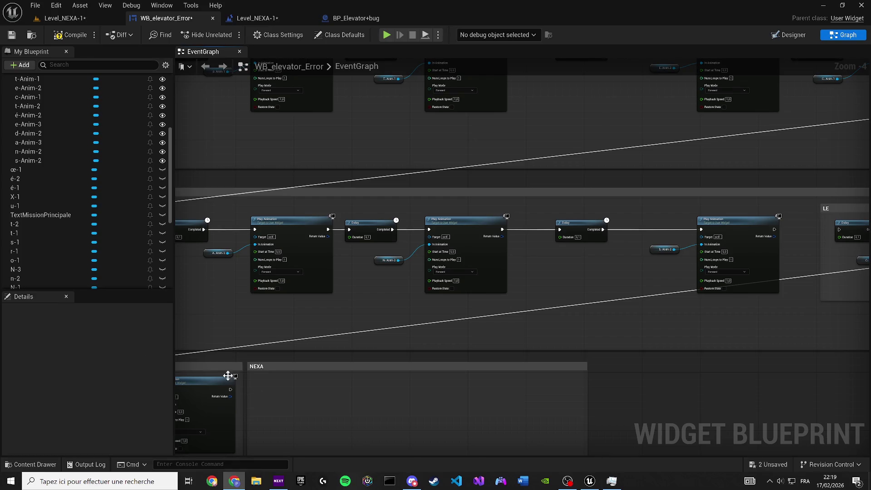
{"action": "mouse_move", "coordinate": [351, 311]}
{"action": "left_mouse_down"}
{"action": "mouse_move", "coordinate": [583, 286]}
{"action": "mouse_move", "coordinate": [575, 281]}
{"action": "mouse_move", "coordinate": [680, 254]}
{"action": "mouse_move", "coordinate": [774, 159]}
{"action": "mouse_move", "coordinate": [458, 171]}
{"action": "mouse_move", "coordinate": [613, 163]}
{"action": "mouse_move", "coordinate": [389, 152]}
{"action": "mouse_move", "coordinate": [714, 196]}
{"action": "mouse_move", "coordinate": [316, 202]}
{"action": "mouse_move", "coordinate": [292, 187]}
{"action": "left_mouse_up"}
{"action": "mouse_move", "coordinate": [305, 279]}
{"action": "left_mouse_down"}
{"action": "mouse_move", "coordinate": [299, 345]}
{"action": "mouse_move", "coordinate": [445, 342]}
{"action": "left_mouse_up"}
{"action": "scroll", "coordinate": [442, 341], "scroll_direction": "up", "scroll_amount": 1}
{"action": "left_click_drag", "start_coordinate": [349, 237], "coordinate": [432, 217]}
{"action": "scroll", "coordinate": [433, 241], "scroll_direction": "down", "scroll_amount": 2}
{"action": "mouse_move", "coordinate": [583, 287]}
{"action": "left_mouse_down"}
{"action": "mouse_move", "coordinate": [369, 243]}
{"action": "mouse_move", "coordinate": [354, 230]}
{"action": "left_mouse_up"}
{"action": "scroll", "coordinate": [354, 230], "scroll_direction": "up", "scroll_amount": 4}
{"action": "left_click_drag", "start_coordinate": [366, 261], "coordinate": [366, 255]}
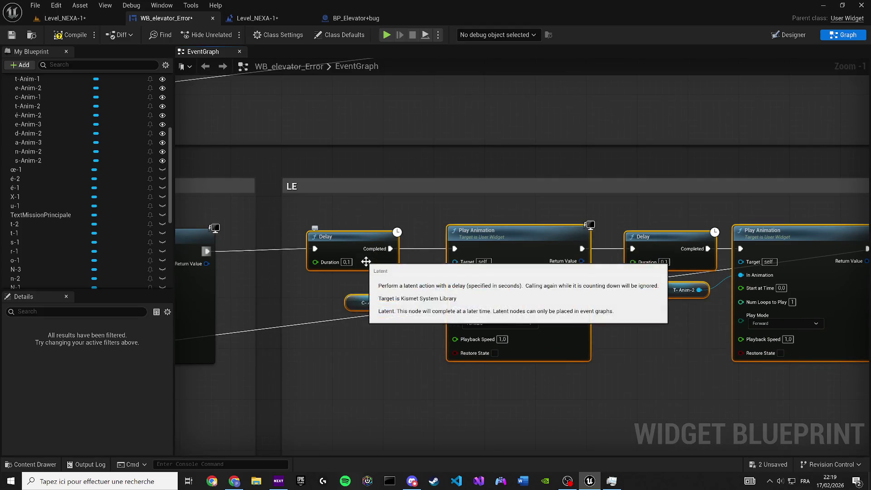
{"action": "left_click_drag", "start_coordinate": [516, 256], "coordinate": [410, 253]}
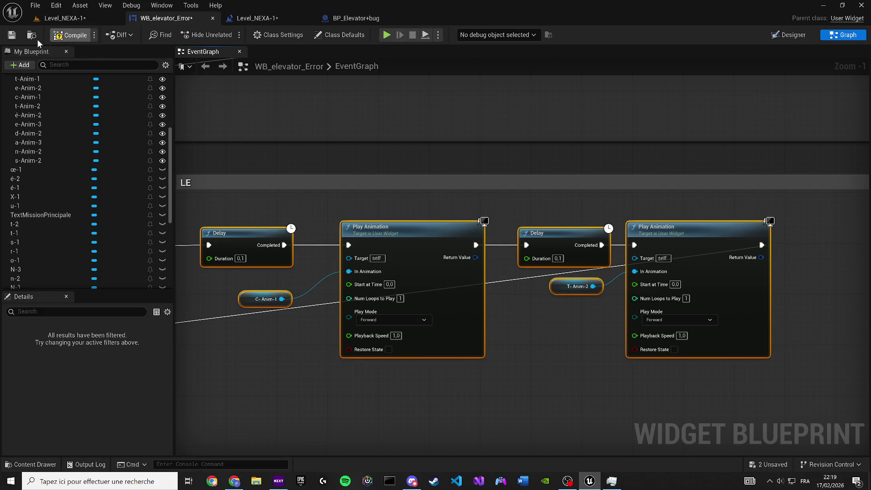
Return to the Designer layout and zoom in on the 'dans le cœur Nexa' text
{"action": "left_click", "coordinate": [781, 36]}
{"action": "scroll", "coordinate": [214, 170], "scroll_direction": "up", "scroll_amount": 5}
{"action": "left_click_drag", "start_coordinate": [214, 171], "coordinate": [291, 196]}
{"action": "scroll", "coordinate": [341, 245], "scroll_direction": "up", "scroll_amount": 5}
{"action": "left_click_drag", "start_coordinate": [340, 245], "coordinate": [398, 305]}
{"action": "scroll", "coordinate": [236, 229], "scroll_direction": "up", "scroll_amount": 2}
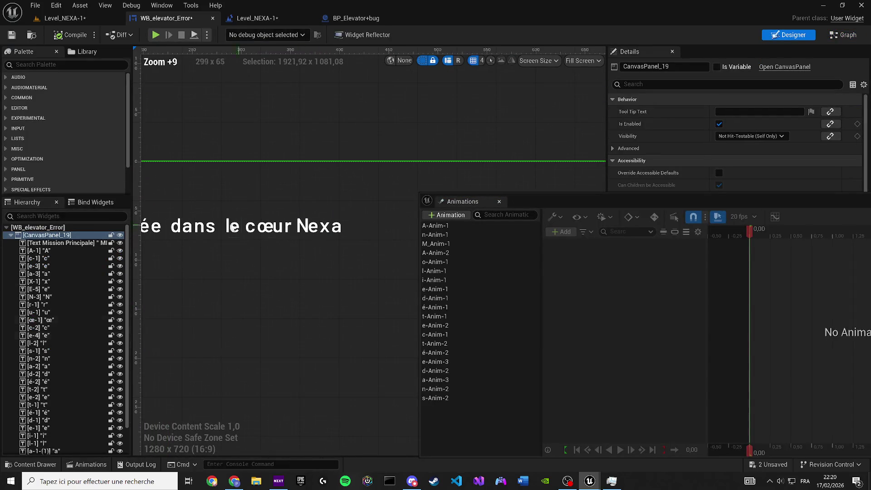
Duplicate s-Anim-2 as l-Anim-2 and rebind its track to the letter l-2
{"action": "left_click", "coordinate": [230, 226]}
{"action": "left_click", "coordinate": [468, 399]}
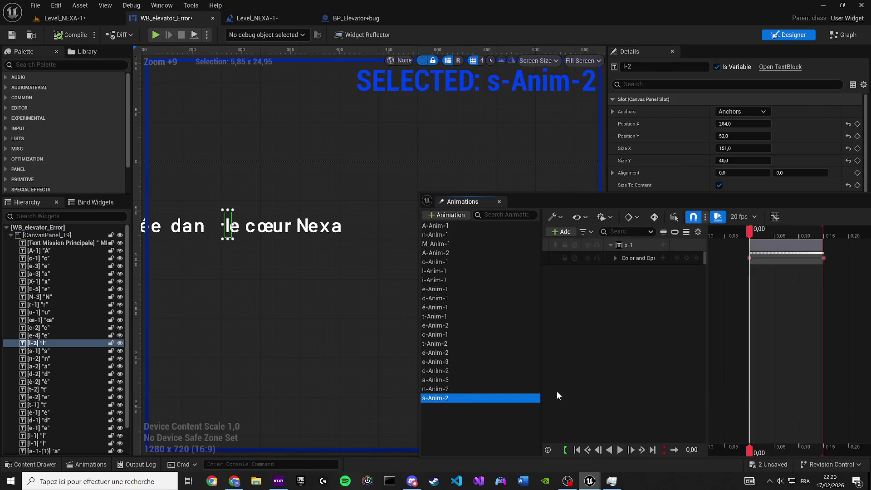
{"action": "key", "text": "ctrl+d"}
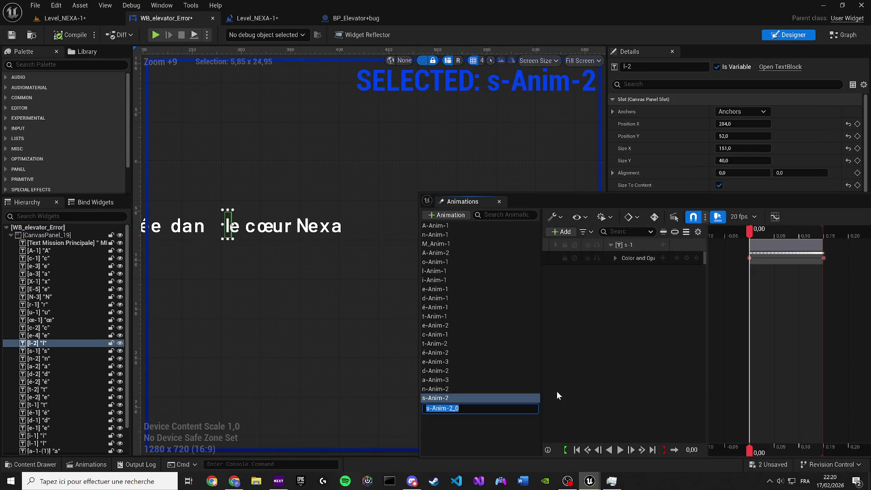
{"action": "type", "text": "l-Anim-"}
{"action": "type", "text": "1"}
{"action": "key", "text": "BackSpace"}
{"action": "type", "text": "2"}
{"action": "key", "text": "Return"}
{"action": "scroll", "coordinate": [287, 253], "scroll_direction": "up", "scroll_amount": 3}
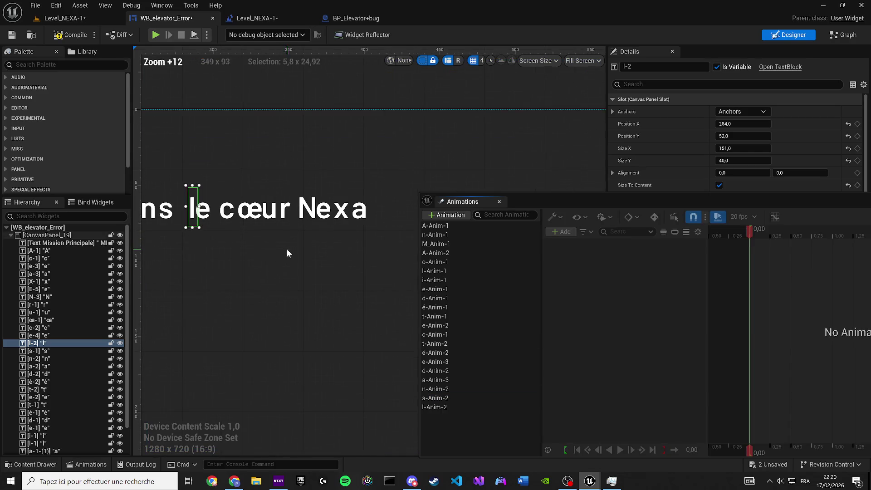
{"action": "scroll", "coordinate": [193, 216], "scroll_direction": "up", "scroll_amount": 3}
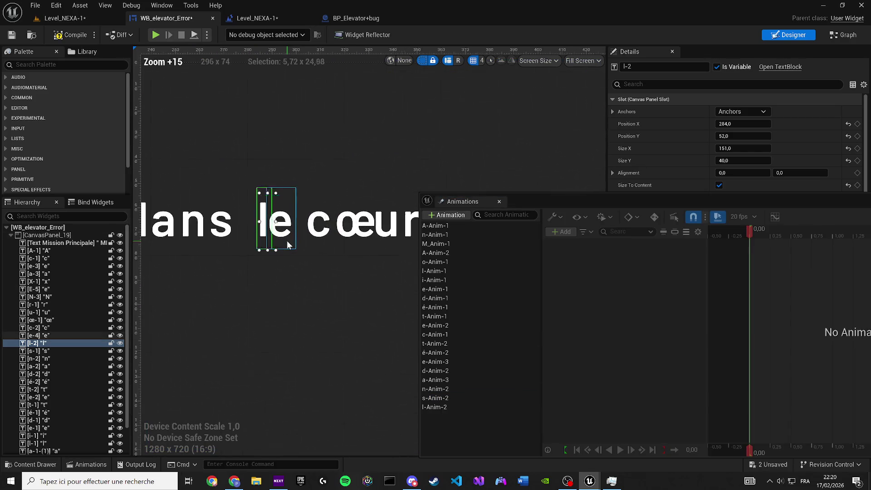
{"action": "left_click", "coordinate": [453, 406]}
{"action": "right_click", "coordinate": [639, 246]}
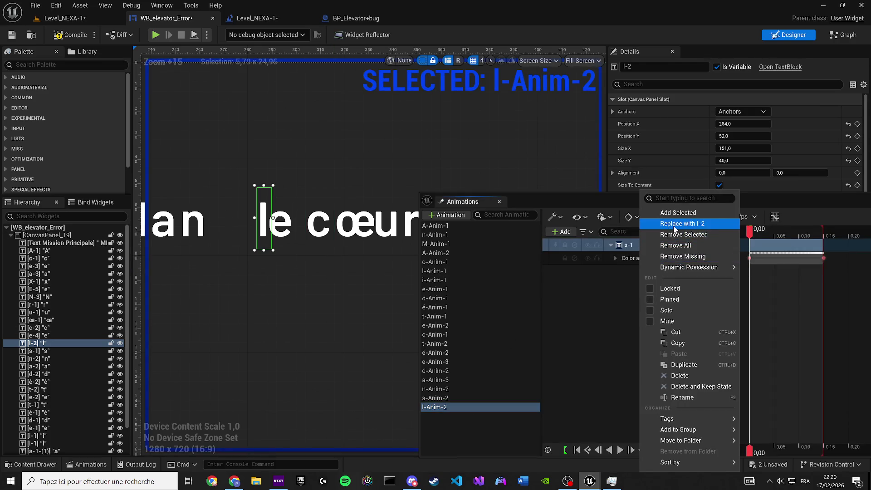
{"action": "left_click", "coordinate": [677, 224]}
{"action": "key", "text": "space"}
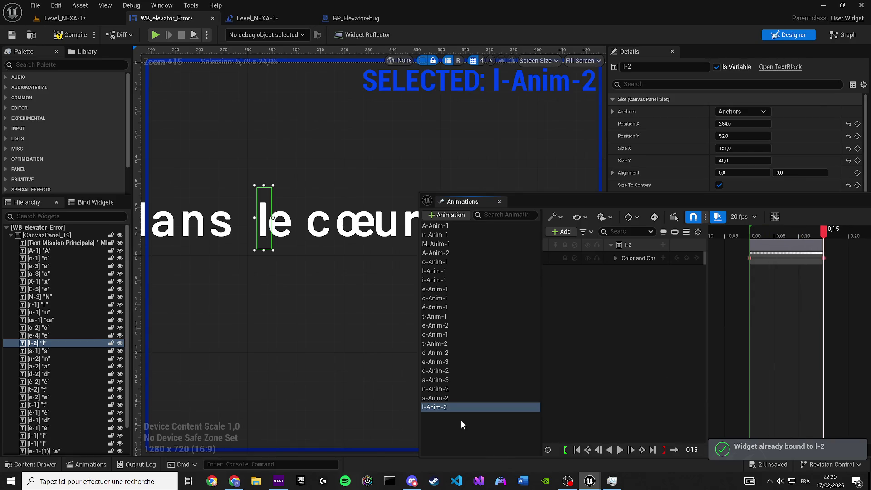
Create E-Anim-4 from l-Anim-2, rebind its track to letter e-4, and return to the Graph
{"action": "left_click", "coordinate": [447, 410]}
{"action": "key", "text": "ctrl+w"}
{"action": "type", "text": "E-Anim-"}
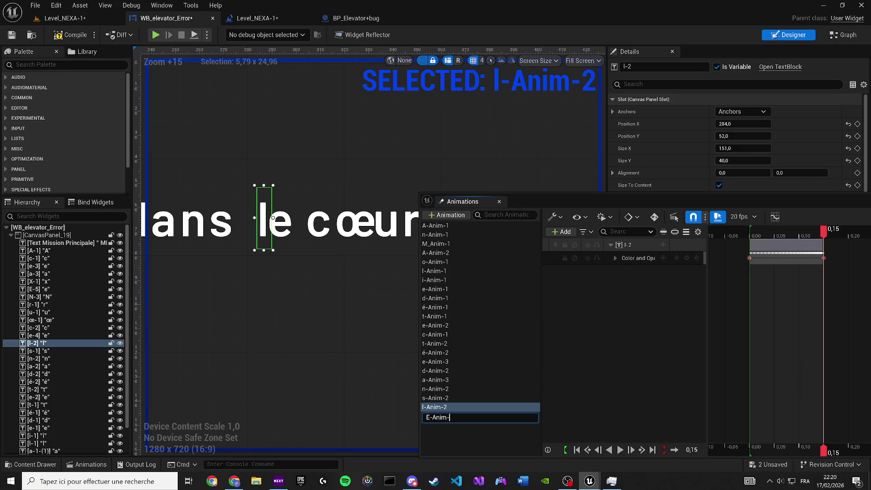
{"action": "type", "text": "2"}
{"action": "key", "text": "BackSpace"}
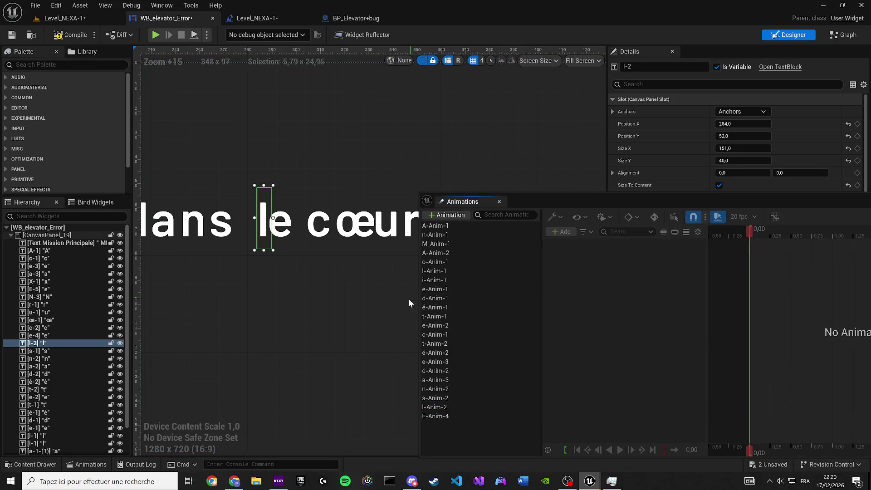
{"action": "left_click", "coordinate": [281, 222]}
{"action": "left_click", "coordinate": [435, 416]}
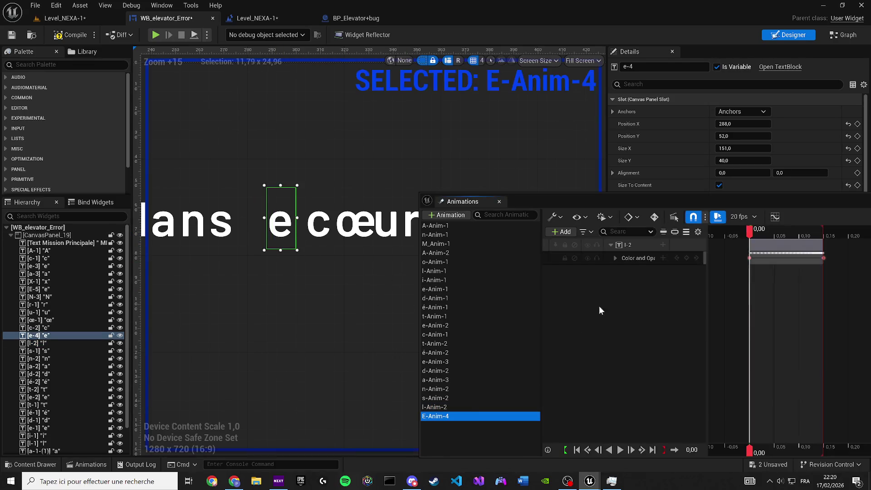
{"action": "right_click", "coordinate": [646, 247]}
{"action": "left_click", "coordinate": [668, 224]}
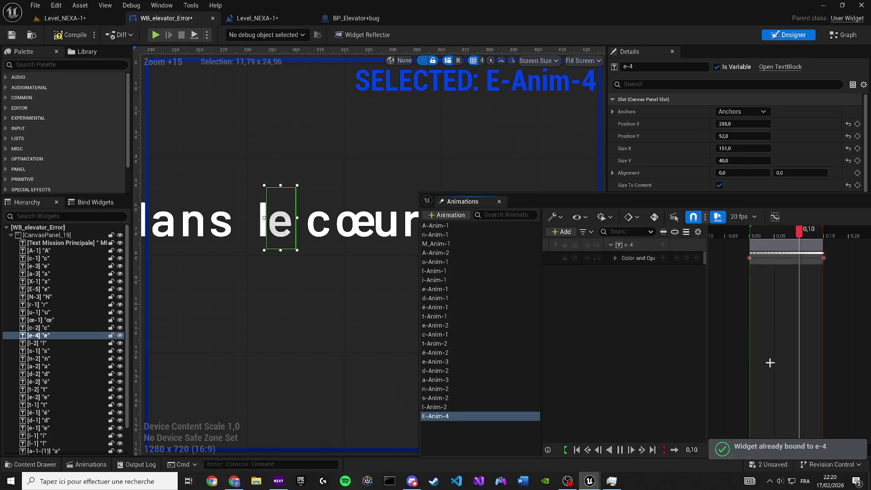
{"action": "left_click", "coordinate": [832, 36]}
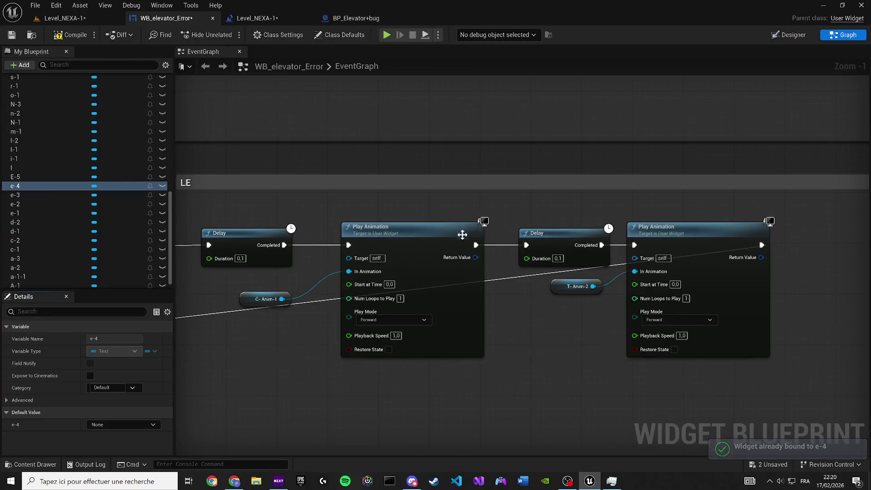
Narrow the LE comment group and widen the COEUR comment group
{"action": "scroll", "coordinate": [46, 168], "scroll_direction": "up", "scroll_amount": 6}
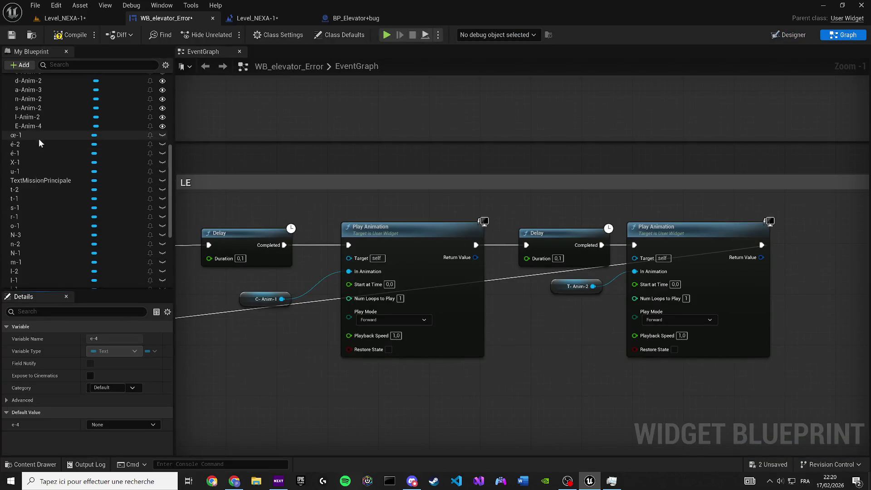
{"action": "mouse_move", "coordinate": [27, 116]}
{"action": "left_mouse_down"}
{"action": "mouse_move", "coordinate": [238, 295]}
{"action": "mouse_move", "coordinate": [255, 184]}
{"action": "mouse_move", "coordinate": [554, 288]}
{"action": "left_mouse_up"}
{"action": "scroll", "coordinate": [389, 297], "scroll_direction": "down", "scroll_amount": 3}
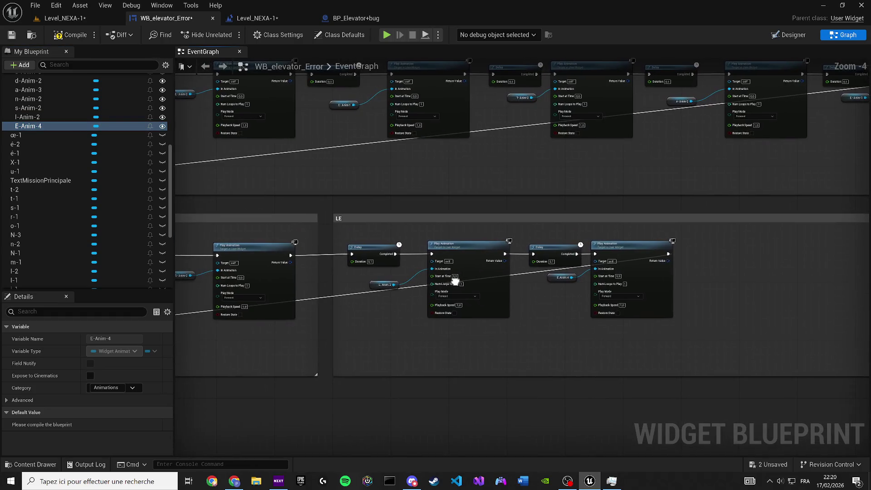
{"action": "mouse_move", "coordinate": [453, 312]}
{"action": "left_mouse_down"}
{"action": "mouse_move", "coordinate": [272, 288]}
{"action": "mouse_move", "coordinate": [289, 268]}
{"action": "mouse_move", "coordinate": [254, 273]}
{"action": "left_mouse_up"}
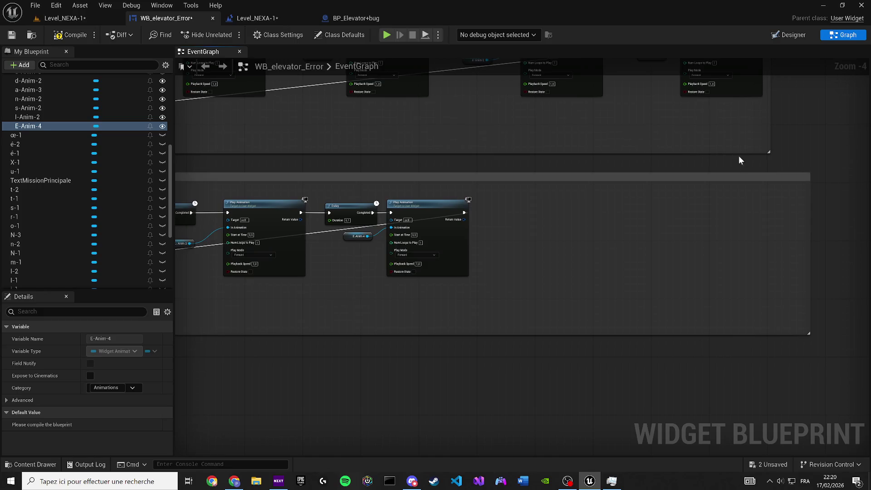
{"action": "left_click_drag", "start_coordinate": [809, 202], "coordinate": [529, 205]}
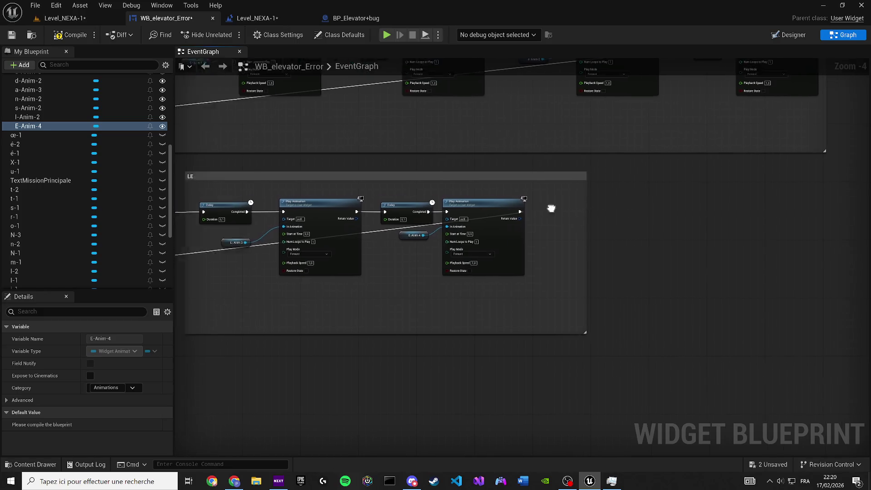
{"action": "scroll", "coordinate": [715, 210], "scroll_direction": "down", "scroll_amount": 1}
{"action": "scroll", "coordinate": [676, 219], "scroll_direction": "up", "scroll_amount": 1}
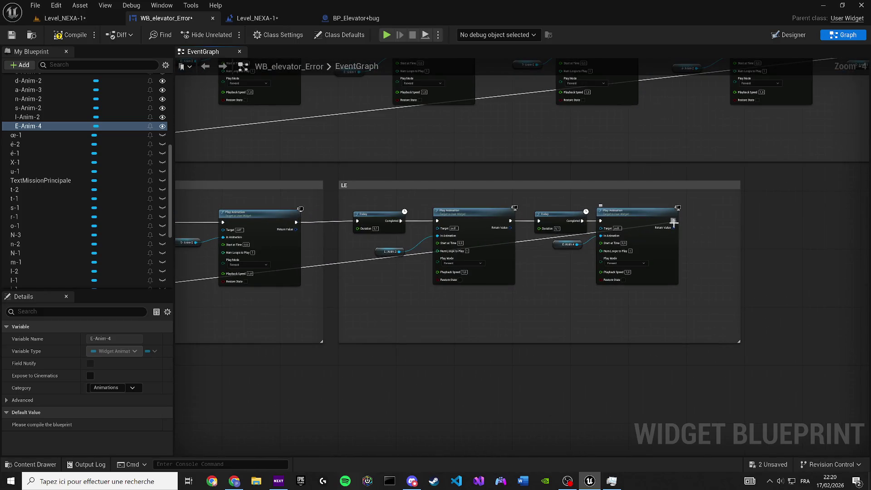
{"action": "mouse_move", "coordinate": [620, 252]}
{"action": "left_mouse_down"}
{"action": "mouse_move", "coordinate": [539, 249]}
{"action": "mouse_move", "coordinate": [685, 218]}
{"action": "mouse_move", "coordinate": [497, 266]}
{"action": "mouse_move", "coordinate": [558, 247]}
{"action": "mouse_move", "coordinate": [517, 252]}
{"action": "mouse_move", "coordinate": [538, 242]}
{"action": "mouse_move", "coordinate": [192, 354]}
{"action": "left_mouse_up"}
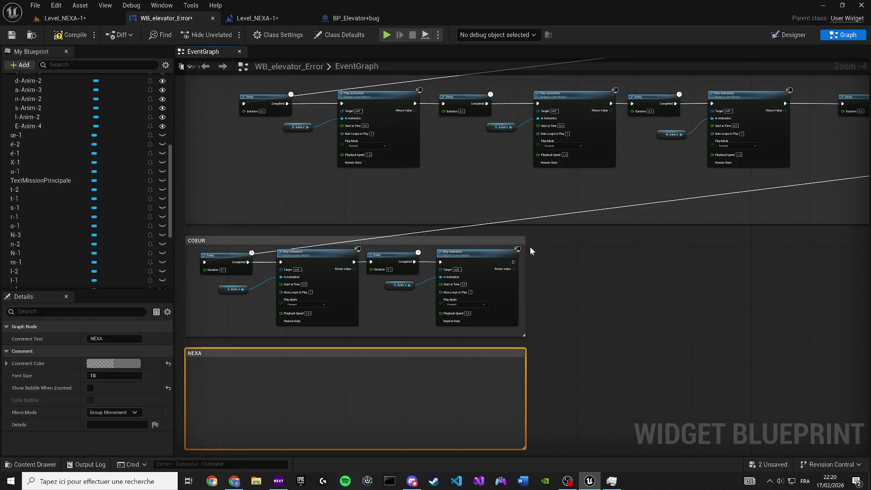
{"action": "left_click_drag", "start_coordinate": [525, 246], "coordinate": [867, 243]}
Copy the COEUR Play Animation nodes and chain the pasted copy after the existing chain
{"action": "left_click_drag", "start_coordinate": [582, 292], "coordinate": [285, 262]}
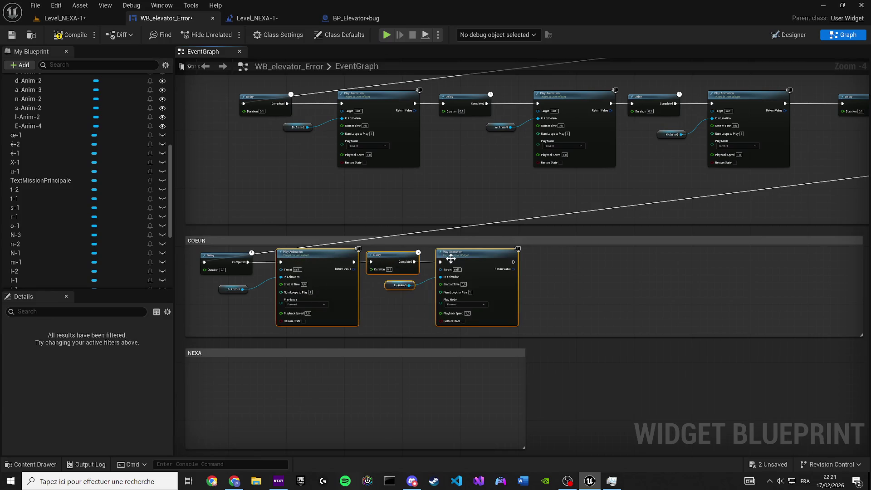
{"action": "key", "text": "ctrl+c"}
{"action": "key", "text": "ctrl+v"}
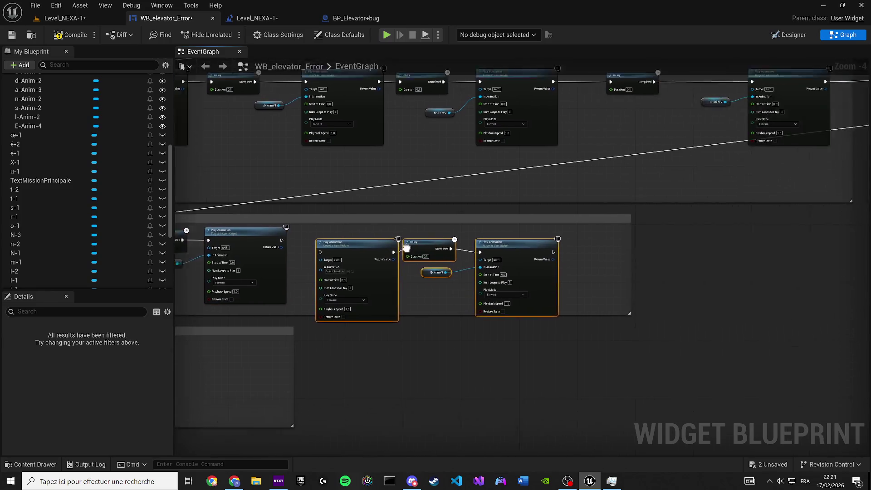
{"action": "key", "text": "ctrl+v"}
{"action": "left_click", "coordinate": [734, 282]}
{"action": "key", "text": "Delete"}
{"action": "mouse_move", "coordinate": [723, 261]}
{"action": "left_mouse_down"}
{"action": "mouse_move", "coordinate": [847, 216]}
{"action": "mouse_move", "coordinate": [848, 208]}
{"action": "mouse_move", "coordinate": [812, 296]}
{"action": "mouse_move", "coordinate": [589, 253]}
{"action": "mouse_move", "coordinate": [779, 249]}
{"action": "left_mouse_up"}
{"action": "scroll", "coordinate": [790, 249], "scroll_direction": "up", "scroll_amount": 1}
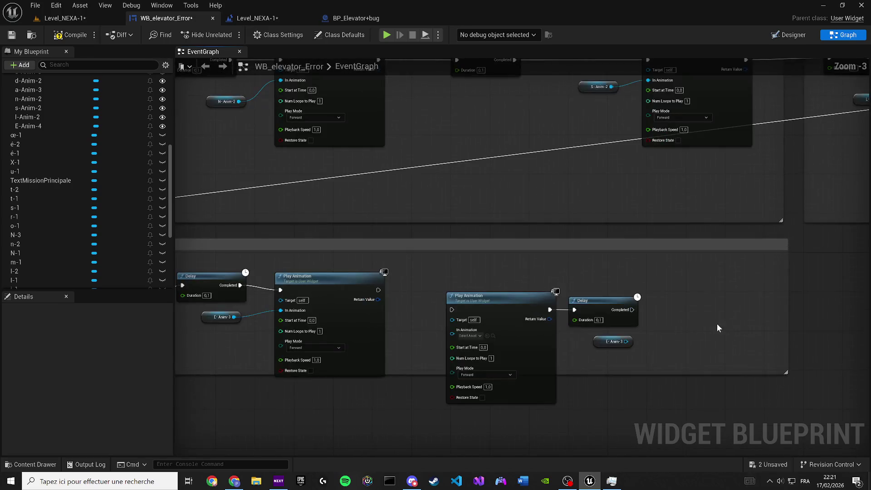
{"action": "left_click_drag", "start_coordinate": [658, 366], "coordinate": [447, 290]}
{"action": "scroll", "coordinate": [454, 295], "scroll_direction": "up", "scroll_amount": 3}
{"action": "left_click_drag", "start_coordinate": [334, 297], "coordinate": [442, 289]}
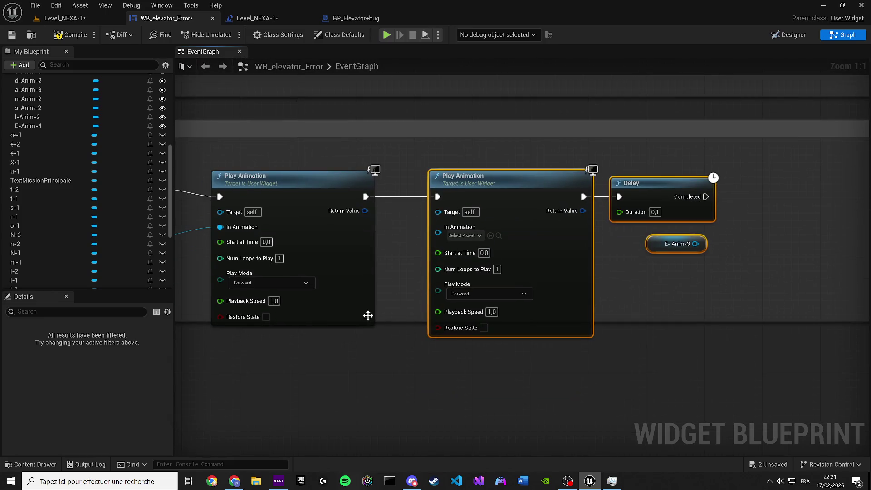
{"action": "scroll", "coordinate": [393, 320], "scroll_direction": "down", "scroll_amount": 13}
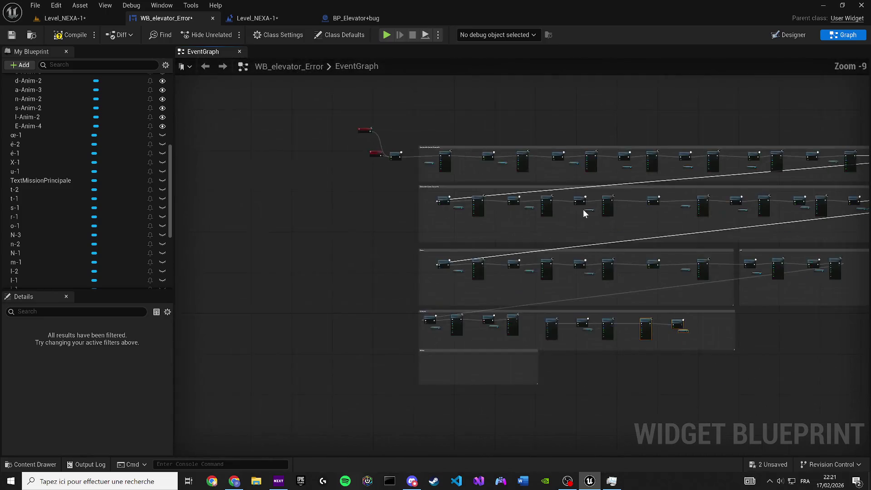
{"action": "mouse_move", "coordinate": [439, 248]}
{"action": "left_mouse_down"}
{"action": "mouse_move", "coordinate": [383, 124]}
{"action": "mouse_move", "coordinate": [192, 124]}
{"action": "mouse_move", "coordinate": [296, 225]}
{"action": "mouse_move", "coordinate": [433, 272]}
{"action": "left_mouse_up"}
Move the NEXA comment box lower and return to the widget Designer
{"action": "scroll", "coordinate": [389, 350], "scroll_direction": "up", "scroll_amount": 7}
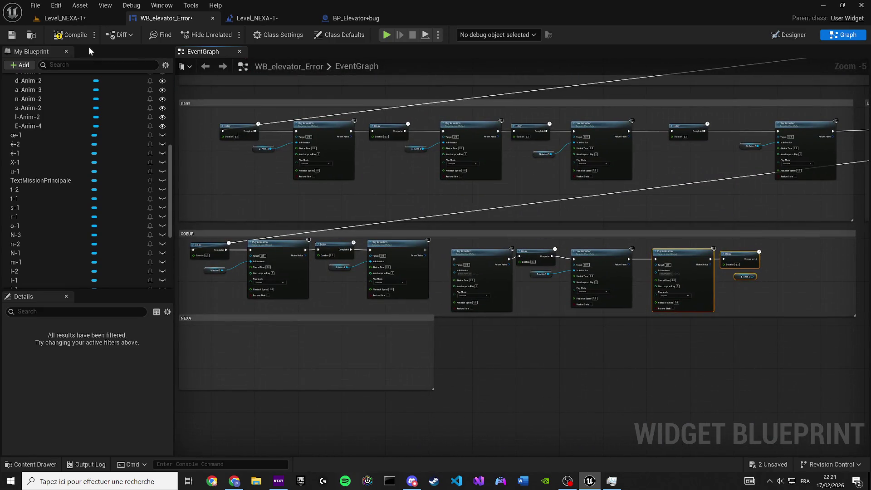
{"action": "scroll", "coordinate": [315, 276], "scroll_direction": "up", "scroll_amount": 3}
{"action": "left_click_drag", "start_coordinate": [227, 271], "coordinate": [230, 298]}
{"action": "left_click_drag", "start_coordinate": [236, 268], "coordinate": [354, 297]}
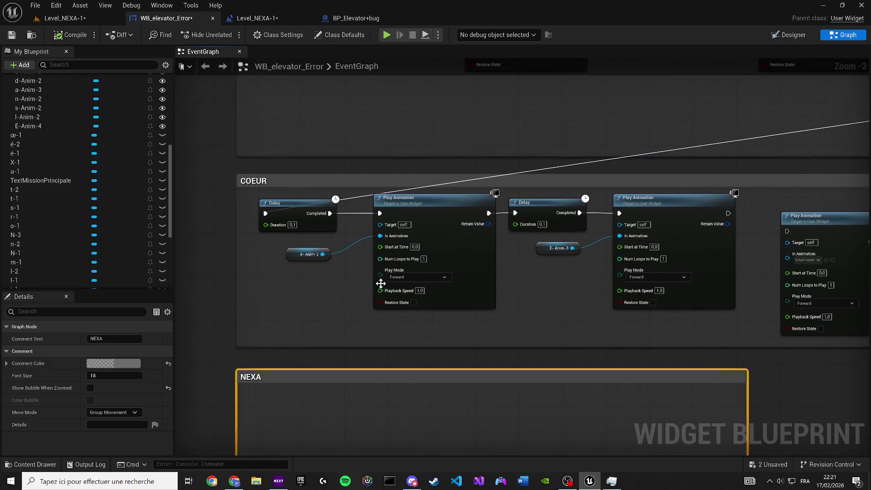
{"action": "left_click", "coordinate": [781, 36]}
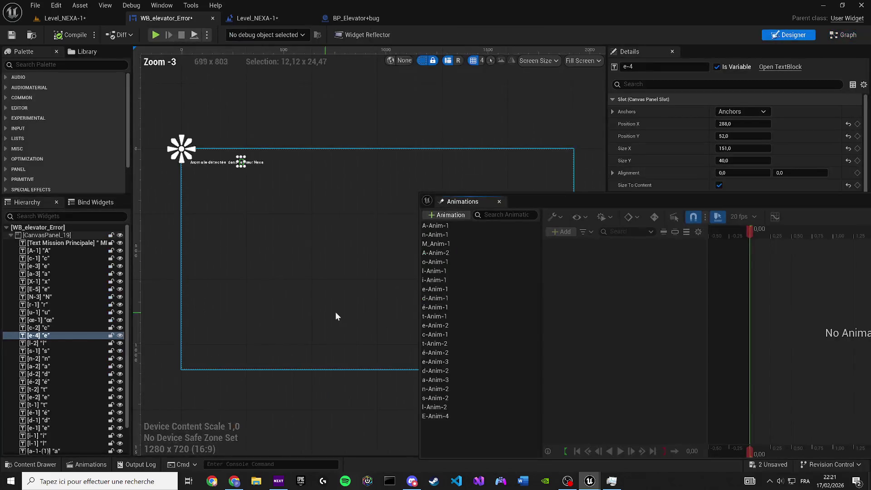
Duplicate E-Anim-4 and name the copy c-Anim-2
{"action": "left_click", "coordinate": [447, 235]}
{"action": "right_click", "coordinate": [446, 235]}
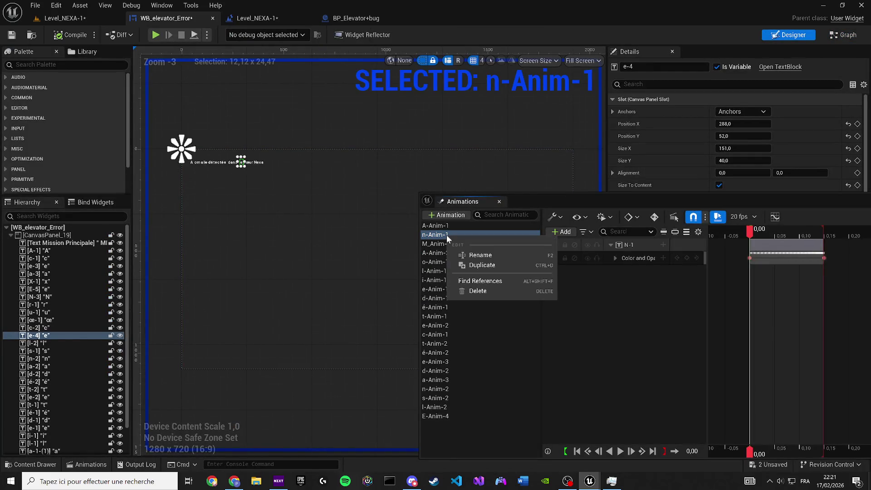
{"action": "left_click", "coordinate": [451, 426]}
{"action": "scroll", "coordinate": [276, 252], "scroll_direction": "up", "scroll_amount": 4}
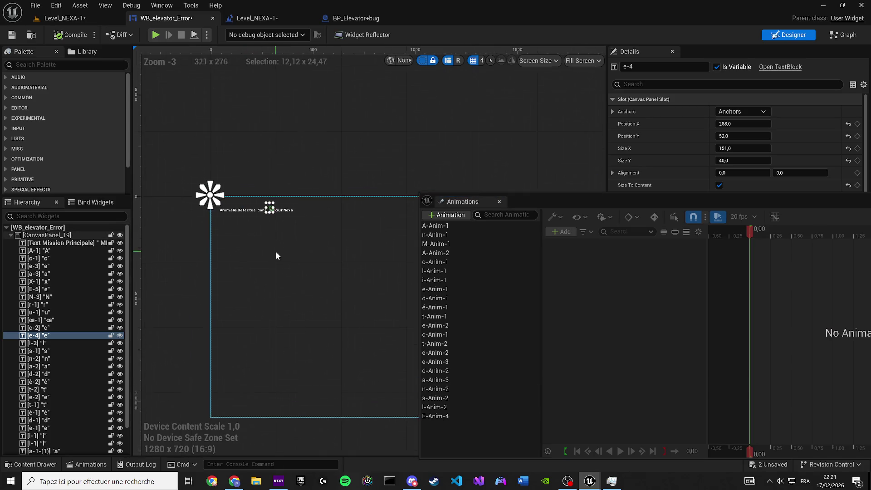
{"action": "scroll", "coordinate": [267, 205], "scroll_direction": "up", "scroll_amount": 10}
{"action": "left_click", "coordinate": [267, 199]}
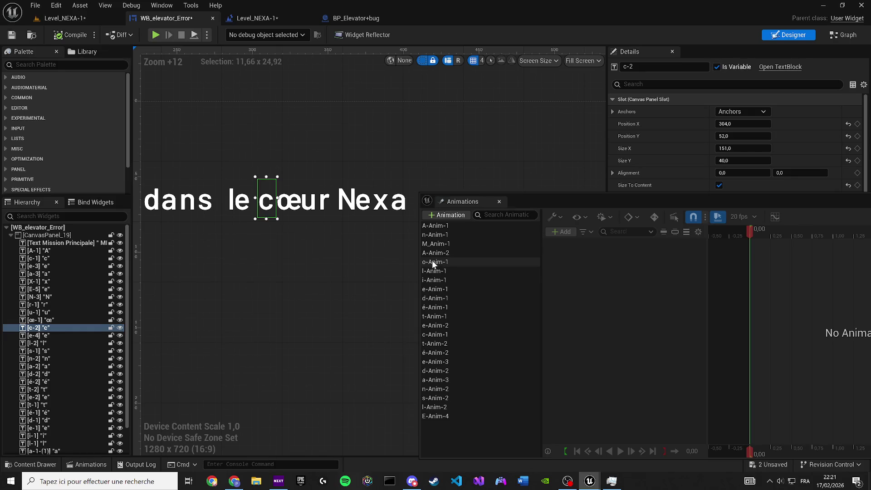
{"action": "left_click", "coordinate": [446, 415]}
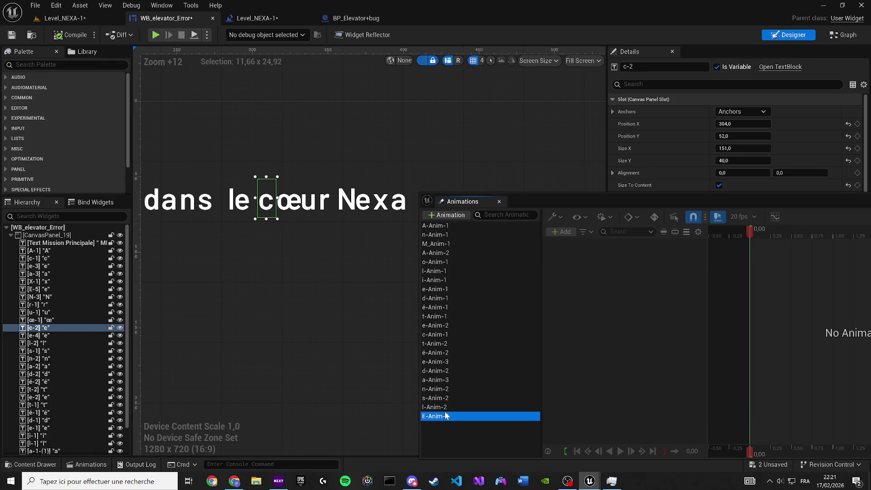
{"action": "key", "text": "XF86AudioLowerVolume"}
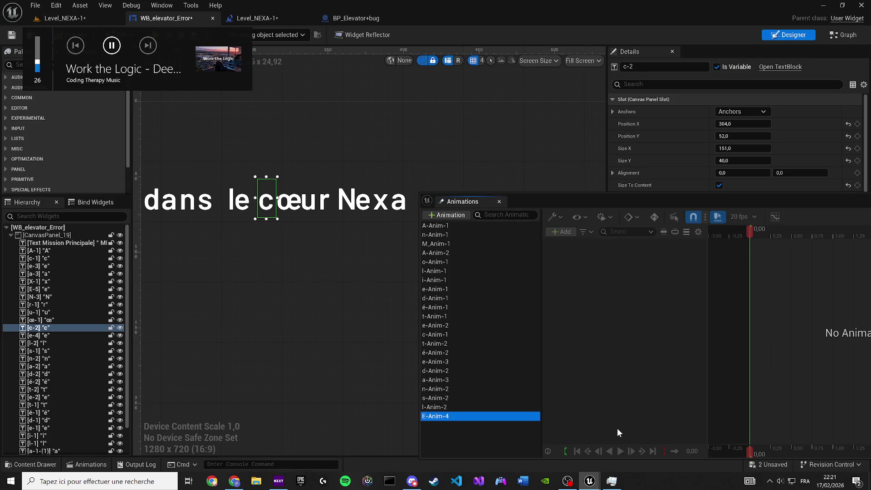
{"action": "key", "text": "ctrl+d"}
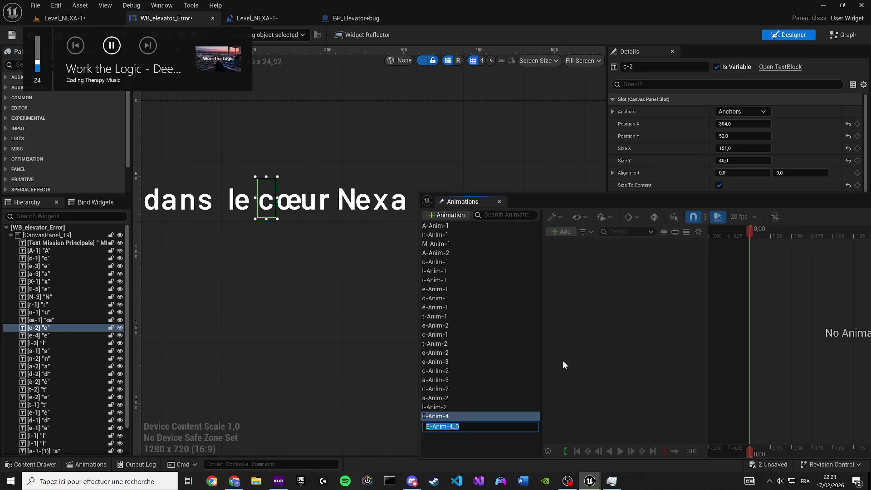
{"action": "type", "text": "c-A"}
{"action": "type", "text": "nim-1"}
{"action": "key", "text": "BackSpace"}
{"action": "type", "text": "2"}
{"action": "key", "text": "Return"}
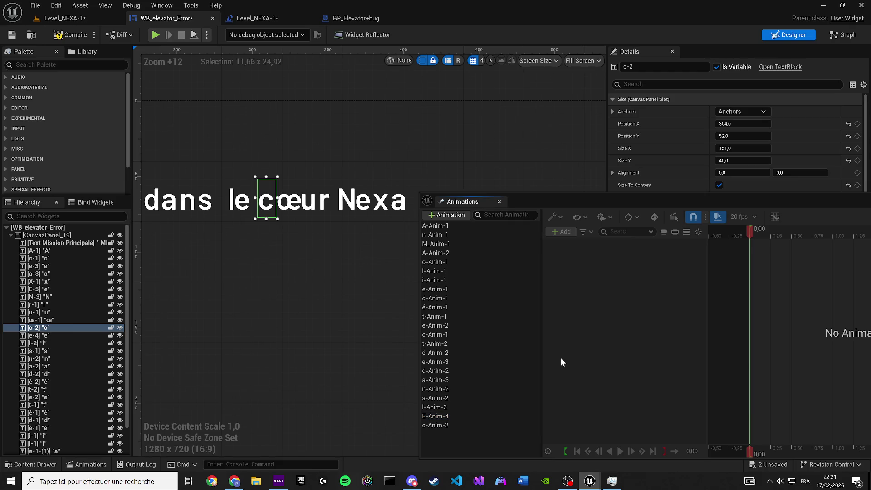
Rebind c-Anim-2's track to the letter c of cœur
{"action": "scroll", "coordinate": [266, 218], "scroll_direction": "up", "scroll_amount": 1}
{"action": "scroll", "coordinate": [266, 218], "scroll_direction": "up", "scroll_amount": 1}
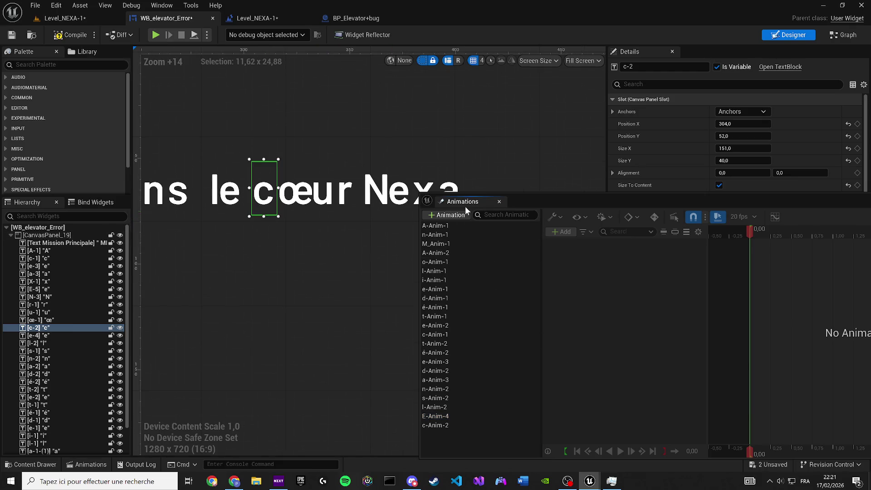
{"action": "left_click", "coordinate": [448, 420]}
{"action": "right_click", "coordinate": [644, 243]}
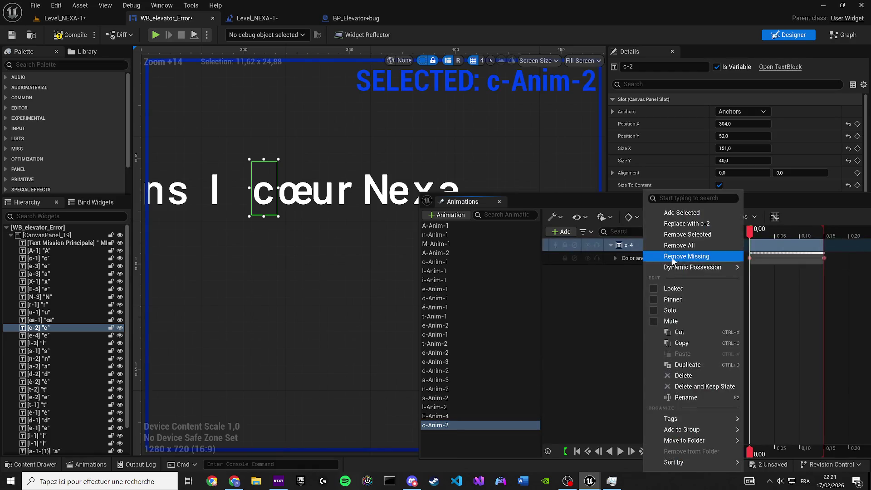
{"action": "left_click", "coordinate": [676, 225]}
Duplicate c-Anim-2 as o-Anim-2 and bind its track to the letter œ
{"action": "left_click", "coordinate": [448, 427]}
{"action": "key", "text": "ctrl+w"}
{"action": "type", "text": "o"}
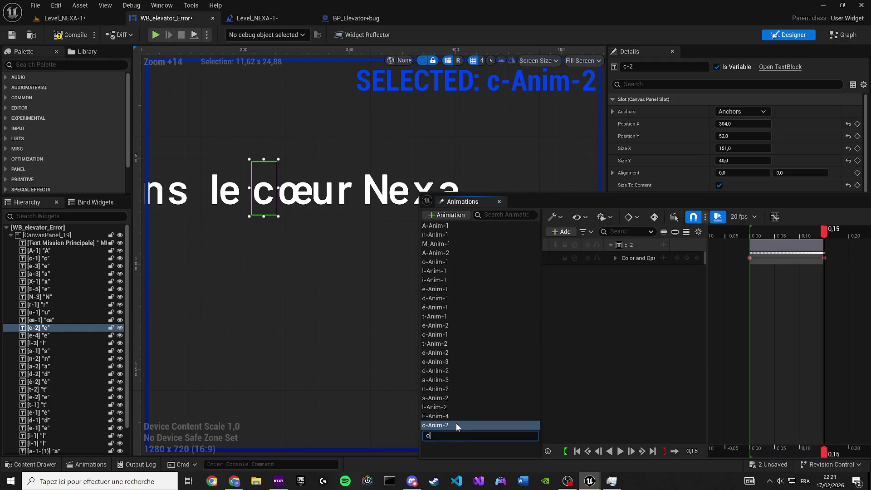
{"action": "type", "text": "-A"}
{"action": "key", "text": "Return"}
{"action": "double_click", "coordinate": [445, 435]}
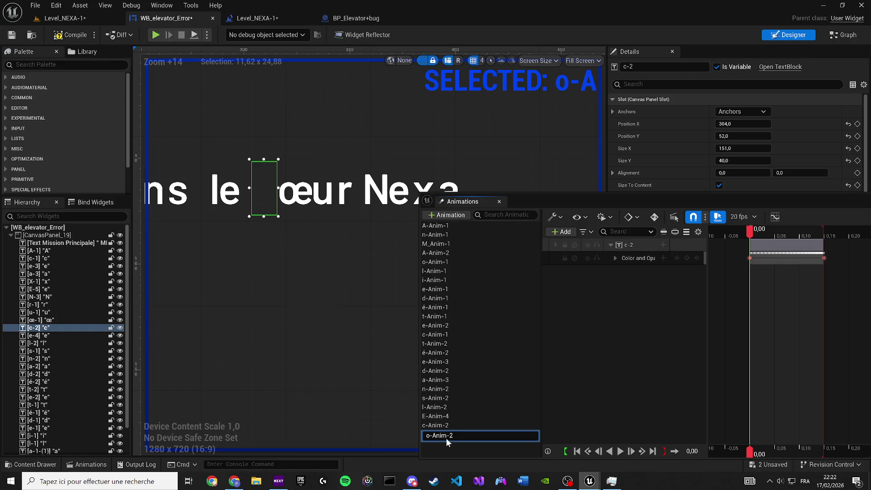
{"action": "key", "text": "Return"}
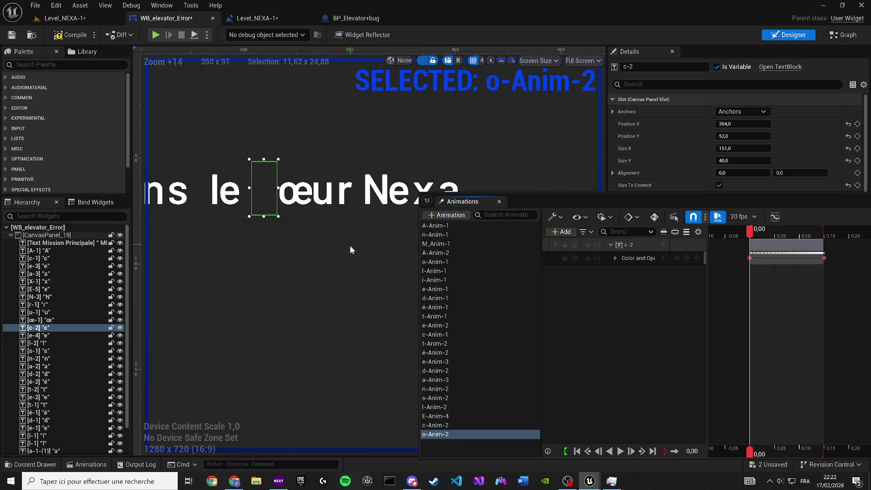
{"action": "left_click", "coordinate": [291, 193]}
{"action": "right_click", "coordinate": [632, 245]}
{"action": "left_click", "coordinate": [654, 221]}
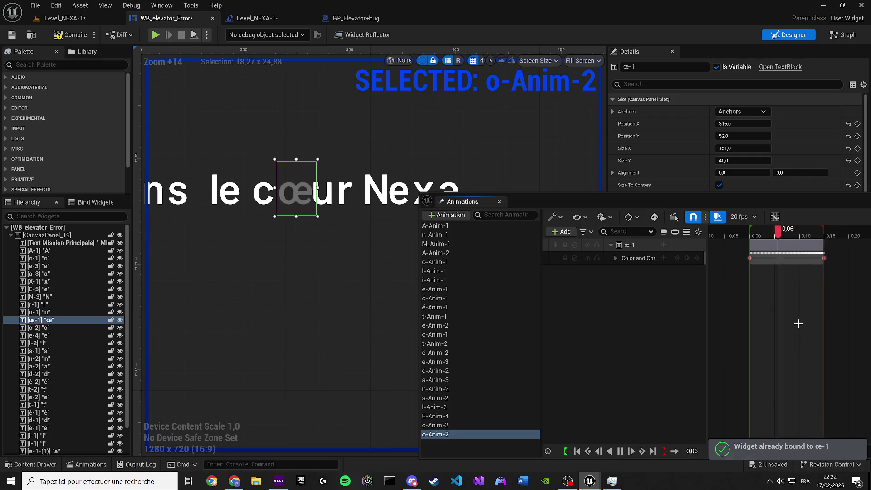
Enlarge the animations panel, then create u-Anim-1 from o-Anim-2 bound to the letter u
{"action": "left_click", "coordinate": [439, 435]}
{"action": "left_click_drag", "start_coordinate": [587, 207], "coordinate": [600, 162]}
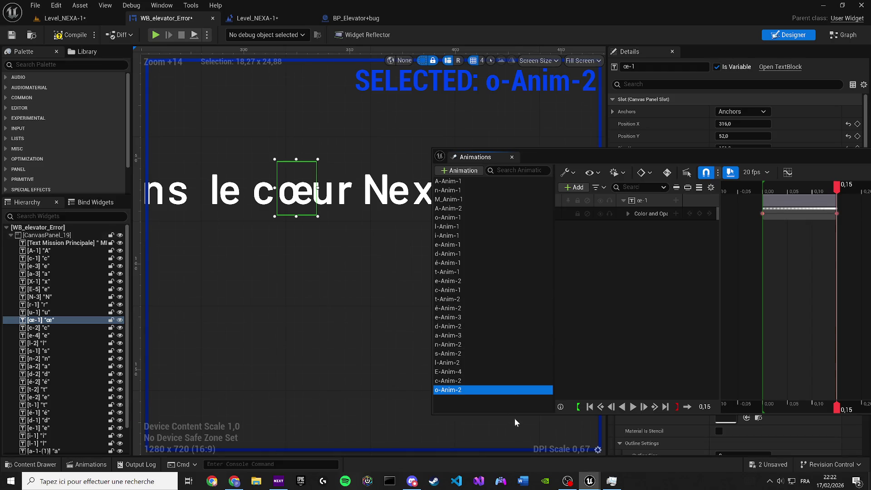
{"action": "left_click_drag", "start_coordinate": [511, 415], "coordinate": [513, 462]}
{"action": "left_click", "coordinate": [448, 390]}
{"action": "key", "text": "ctrl+w"}
{"action": "type", "text": "u-Anim-1"}
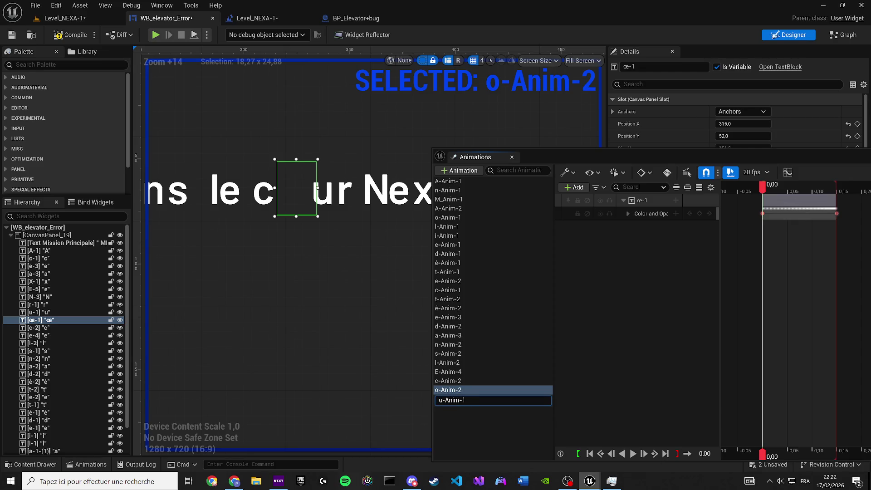
{"action": "key", "text": "Return"}
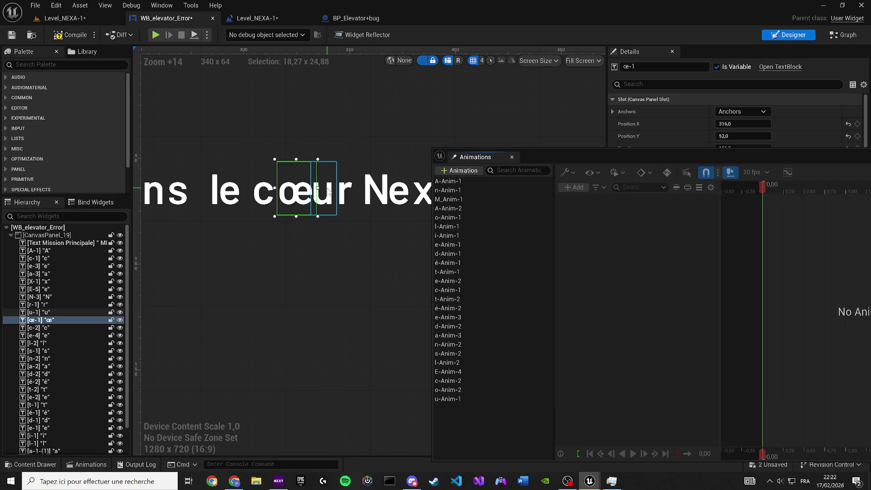
{"action": "left_click", "coordinate": [329, 191]}
{"action": "left_click", "coordinate": [448, 398]}
{"action": "right_click", "coordinate": [645, 206]}
{"action": "left_click", "coordinate": [654, 223]}
Duplicate u-Anim-1 as r-Anim-1, bind its track to letter r, and return to the Graph
{"action": "left_click", "coordinate": [458, 402]}
{"action": "key", "text": "ctrl+d"}
{"action": "type", "text": "r"}
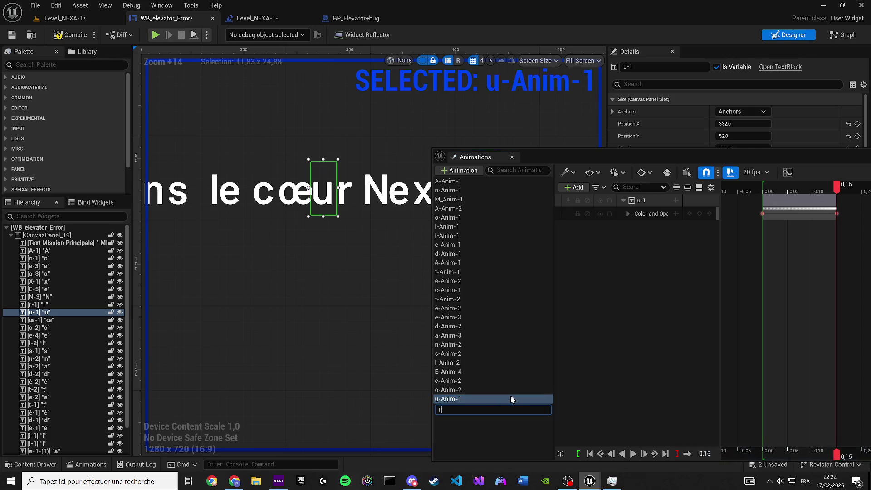
{"action": "type", "text": "-Anim-2"}
{"action": "key", "text": "BackSpace"}
{"action": "type", "text": "1"}
{"action": "key", "text": "Return"}
{"action": "left_click", "coordinate": [439, 411]}
{"action": "left_click", "coordinate": [346, 196]}
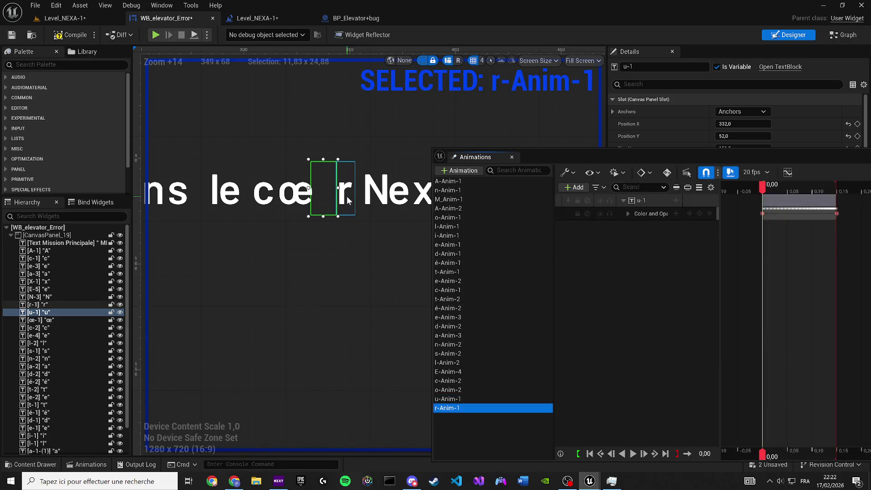
{"action": "right_click", "coordinate": [640, 202]}
{"action": "left_click", "coordinate": [702, 230]}
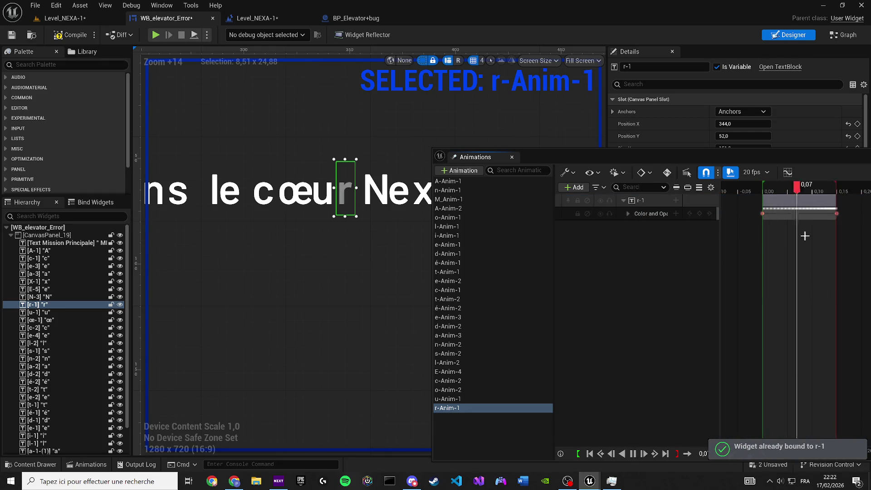
{"action": "left_click", "coordinate": [845, 36]}
{"action": "scroll", "coordinate": [389, 253], "scroll_direction": "down", "scroll_amount": 3}
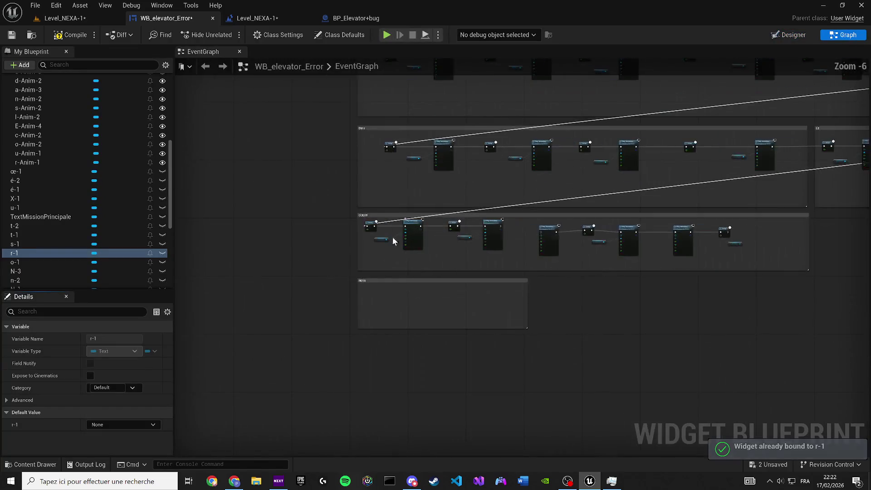
Replace the COEUR animation getters with c-Anim-2, o-Anim-2, u-Anim-1 and r-Anim-1 references
{"action": "scroll", "coordinate": [269, 280], "scroll_direction": "up", "scroll_amount": 3}
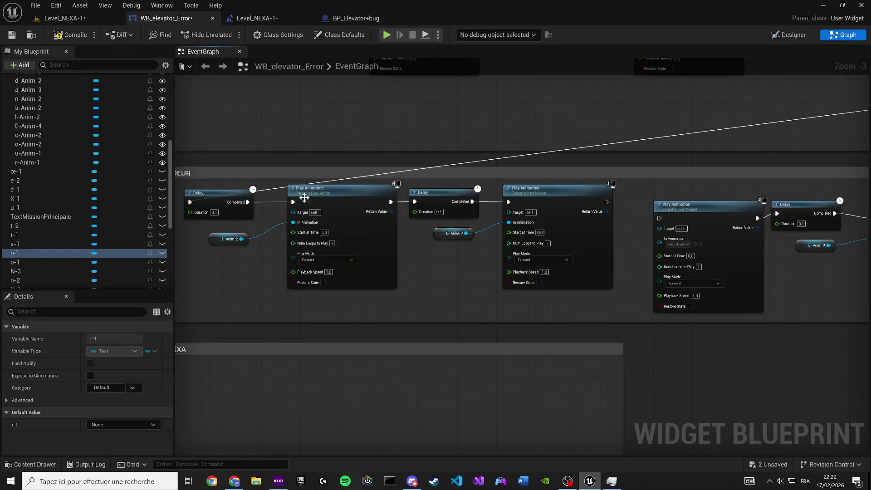
{"action": "left_click_drag", "start_coordinate": [330, 199], "coordinate": [398, 218]}
{"action": "scroll", "coordinate": [85, 235], "scroll_direction": "up", "scroll_amount": 3}
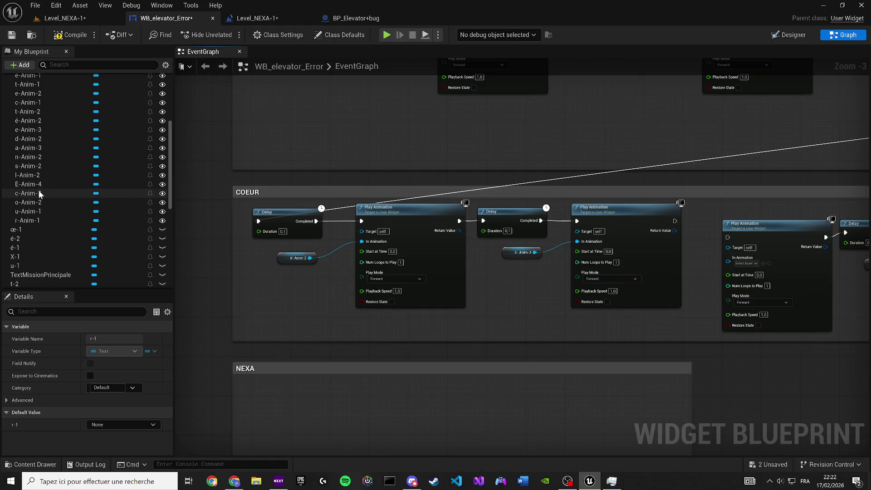
{"action": "left_click_drag", "start_coordinate": [39, 189], "coordinate": [105, 204]}
{"action": "left_click_drag", "start_coordinate": [276, 257], "coordinate": [277, 259]}
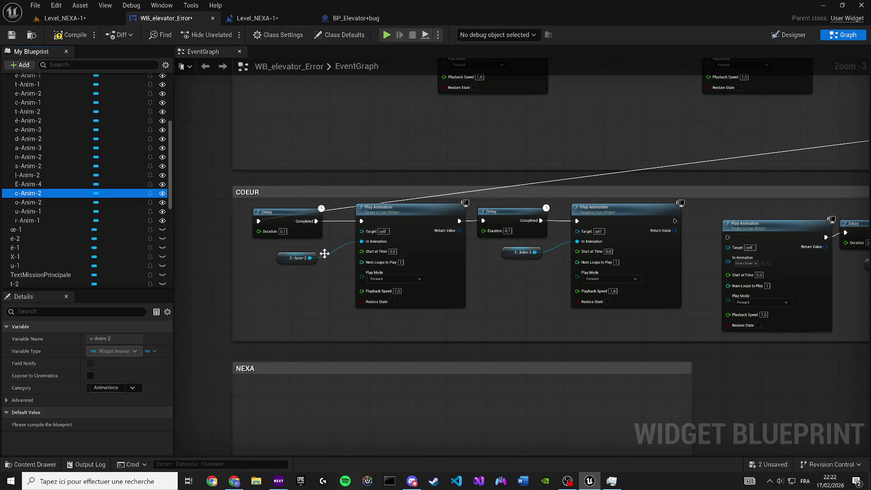
{"action": "left_click_drag", "start_coordinate": [21, 203], "coordinate": [283, 249]}
{"action": "mouse_move", "coordinate": [31, 212]}
{"action": "left_mouse_down"}
{"action": "mouse_move", "coordinate": [372, 254]}
{"action": "mouse_move", "coordinate": [647, 263]}
{"action": "mouse_move", "coordinate": [639, 260]}
{"action": "left_mouse_up"}
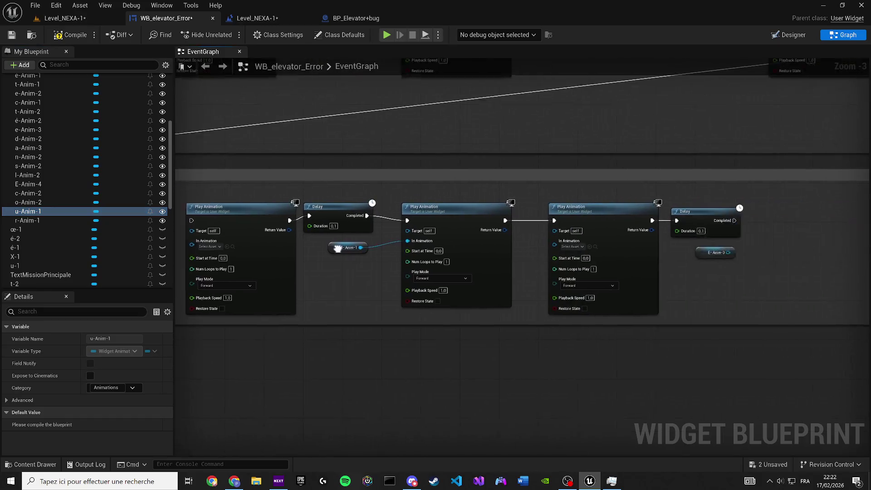
{"action": "mouse_move", "coordinate": [41, 221]}
{"action": "left_mouse_down"}
{"action": "mouse_move", "coordinate": [477, 247]}
{"action": "mouse_move", "coordinate": [445, 254]}
{"action": "left_mouse_up"}
{"action": "left_click", "coordinate": [472, 273]}
Wire the first Play Animation group to the second and straighten the Delay and R-Anim-1 nodes
{"action": "mouse_move", "coordinate": [683, 300]}
{"action": "left_mouse_down"}
{"action": "mouse_move", "coordinate": [551, 233]}
{"action": "mouse_move", "coordinate": [559, 208]}
{"action": "left_mouse_up"}
{"action": "scroll", "coordinate": [542, 249], "scroll_direction": "up", "scroll_amount": 2}
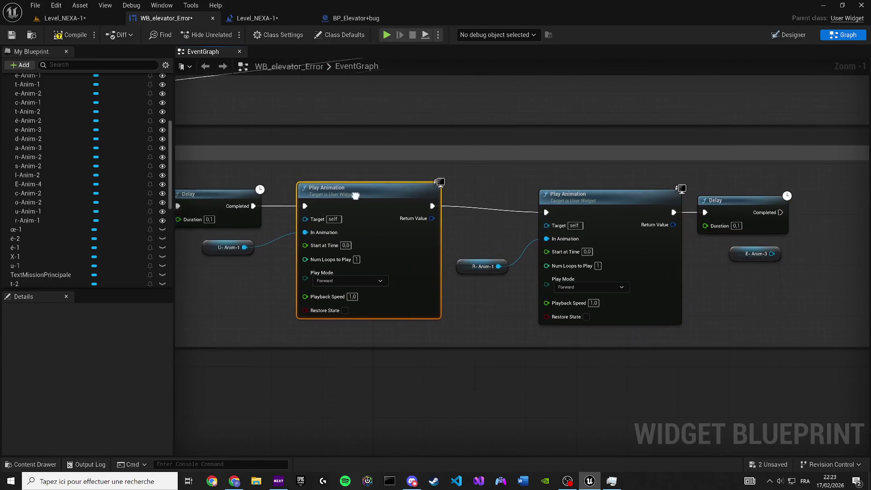
{"action": "mouse_move", "coordinate": [315, 197]}
{"action": "left_mouse_down"}
{"action": "mouse_move", "coordinate": [382, 217]}
{"action": "mouse_move", "coordinate": [397, 181]}
{"action": "left_mouse_up"}
{"action": "left_click", "coordinate": [559, 197]}
{"action": "key", "text": "q"}
{"action": "left_click", "coordinate": [492, 208]}
{"action": "left_click", "coordinate": [541, 209]}
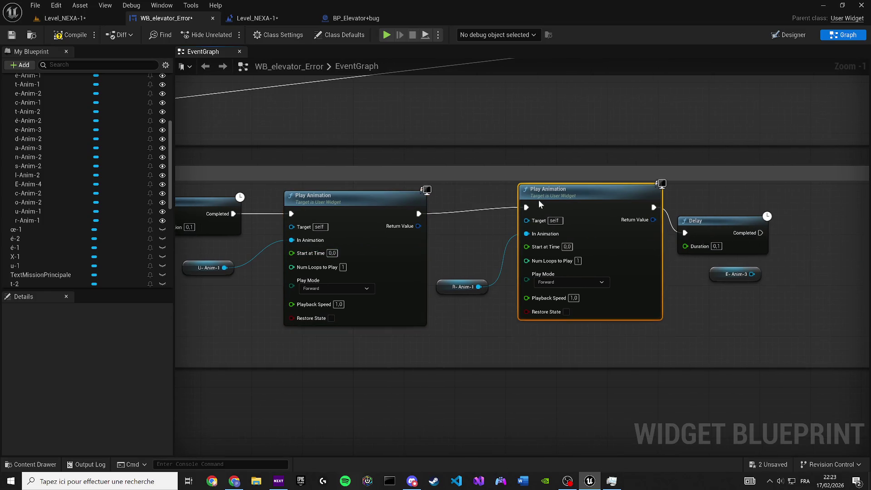
{"action": "left_click_drag", "start_coordinate": [443, 284], "coordinate": [448, 262]}
{"action": "left_click_drag", "start_coordinate": [536, 241], "coordinate": [543, 221]}
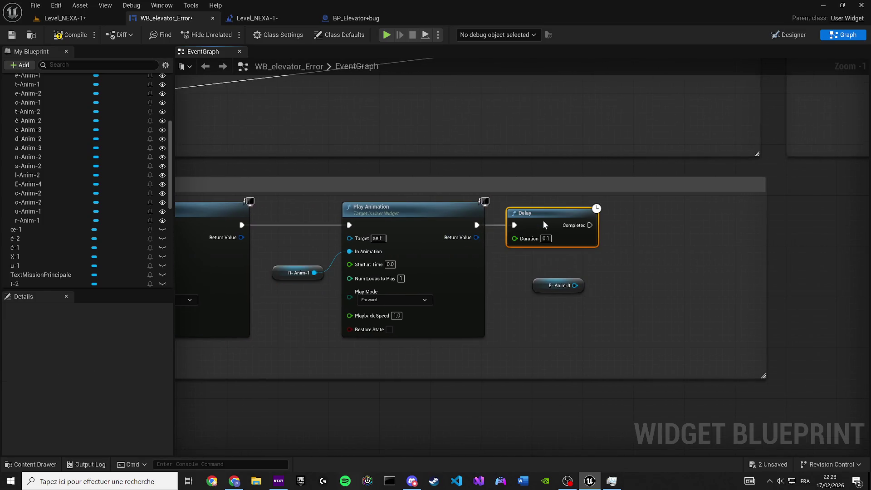
{"action": "left_click", "coordinate": [582, 287]}
{"action": "left_click", "coordinate": [587, 264]}
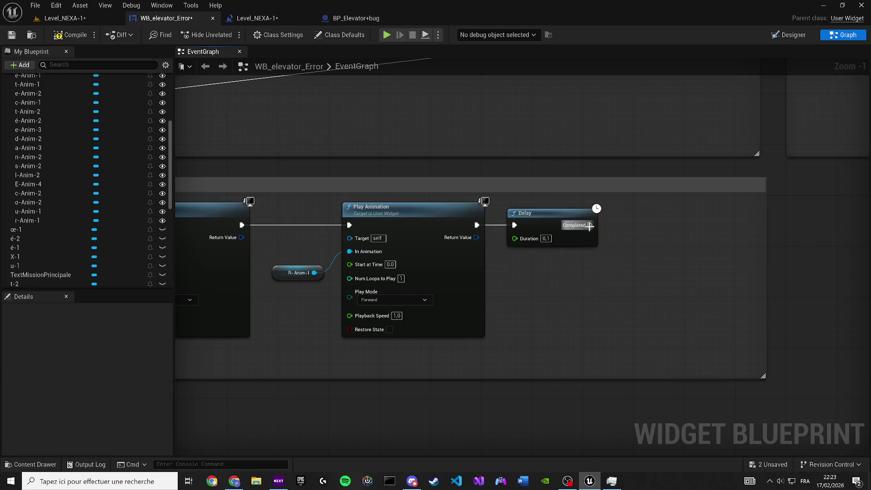
Cancel the dangling wire and select the Dans comment group with its nodes
{"action": "scroll", "coordinate": [564, 224], "scroll_direction": "down", "scroll_amount": 4}
{"action": "mouse_move", "coordinate": [215, 315]}
{"action": "left_mouse_down"}
{"action": "mouse_move", "coordinate": [310, 347]}
{"action": "mouse_move", "coordinate": [304, 336]}
{"action": "left_mouse_up"}
{"action": "mouse_move", "coordinate": [528, 314]}
{"action": "left_mouse_down"}
{"action": "mouse_move", "coordinate": [445, 314]}
{"action": "mouse_move", "coordinate": [424, 294]}
{"action": "mouse_move", "coordinate": [354, 305]}
{"action": "left_mouse_up"}
{"action": "scroll", "coordinate": [442, 311], "scroll_direction": "down", "scroll_amount": 1}
{"action": "left_click", "coordinate": [197, 176]}
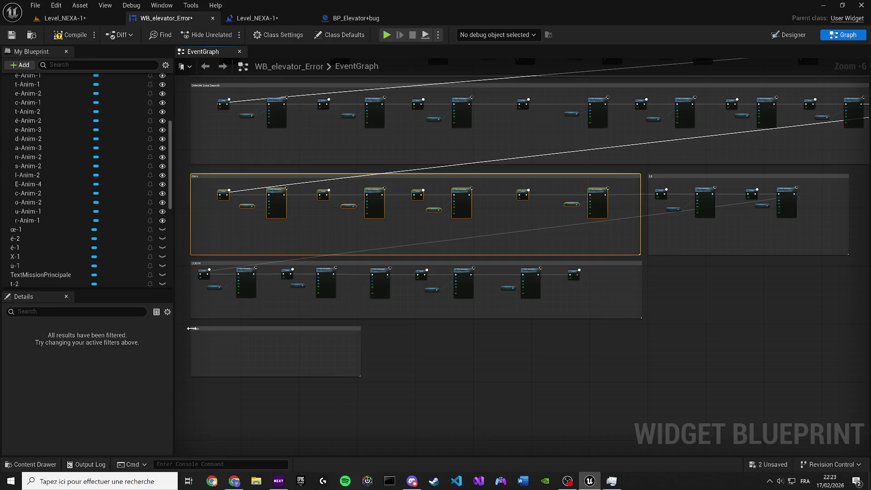
Paste a copy of the Dans node group below the others and title its comment NEXA
{"action": "scroll", "coordinate": [270, 304], "scroll_direction": "down", "scroll_amount": 2}
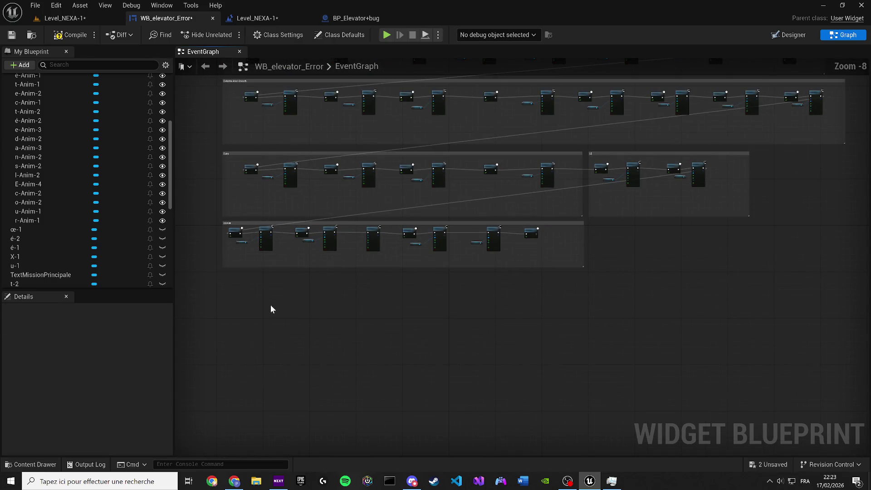
{"action": "key", "text": "ctrl+v"}
{"action": "scroll", "coordinate": [252, 300], "scroll_direction": "up", "scroll_amount": 4}
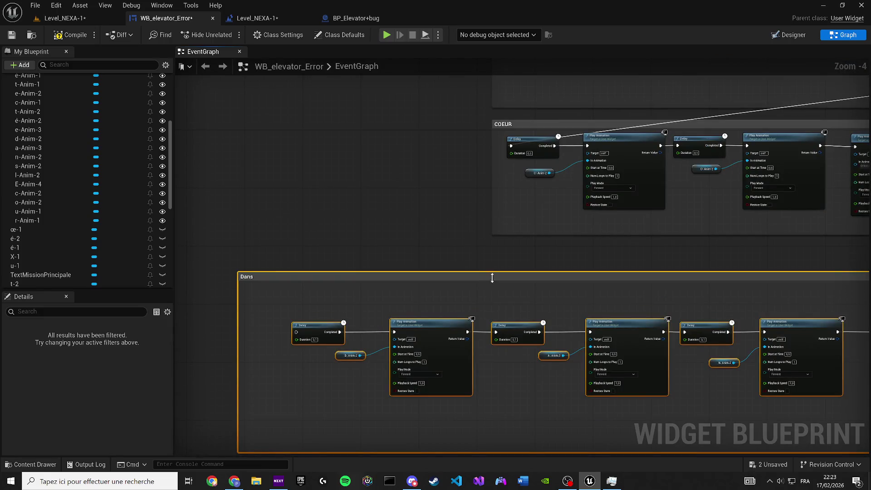
{"action": "mouse_move", "coordinate": [257, 289]}
{"action": "left_mouse_down"}
{"action": "mouse_move", "coordinate": [505, 253]}
{"action": "mouse_move", "coordinate": [332, 268]}
{"action": "left_mouse_up"}
{"action": "scroll", "coordinate": [332, 265], "scroll_direction": "up", "scroll_amount": 4}
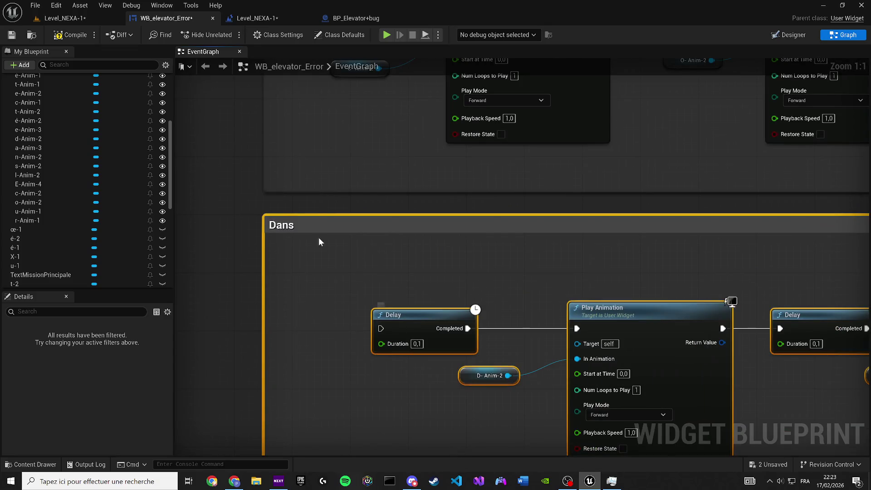
{"action": "double_click", "coordinate": [296, 224]}
{"action": "type", "text": "NEXA"}
{"action": "key", "text": "Return"}
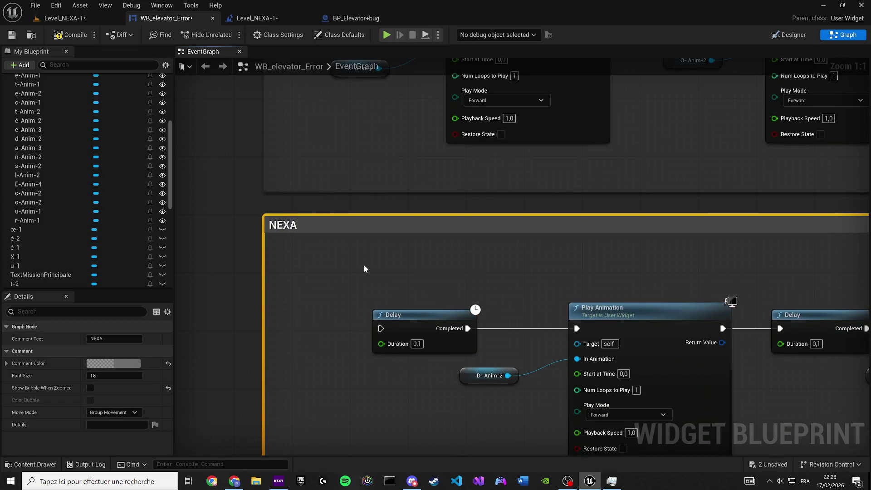
Wire the previous chain's end into the NEXA group, keep its first Delay, and return to Designer
{"action": "scroll", "coordinate": [368, 263], "scroll_direction": "down", "scroll_amount": 8}
{"action": "scroll", "coordinate": [465, 178], "scroll_direction": "up", "scroll_amount": 4}
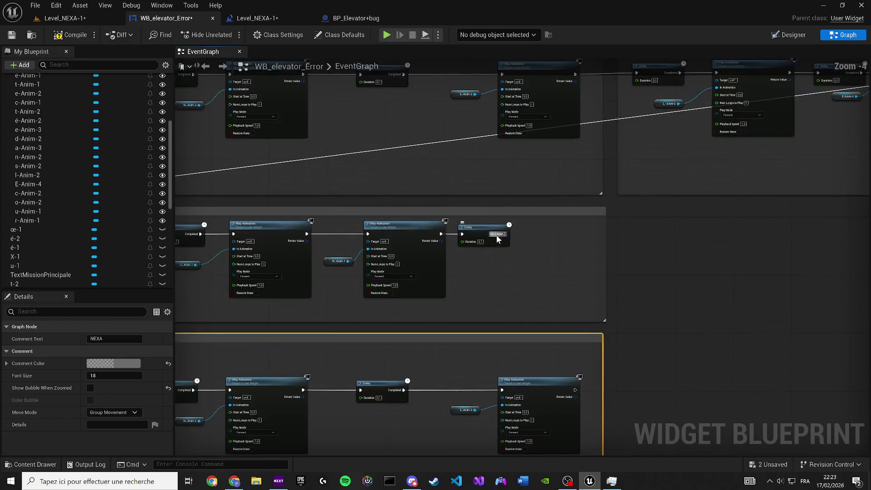
{"action": "mouse_move", "coordinate": [497, 235]}
{"action": "left_mouse_down"}
{"action": "mouse_move", "coordinate": [138, 287]}
{"action": "mouse_move", "coordinate": [176, 333]}
{"action": "mouse_move", "coordinate": [292, 394]}
{"action": "mouse_move", "coordinate": [375, 409]}
{"action": "mouse_move", "coordinate": [477, 387]}
{"action": "left_mouse_up"}
{"action": "scroll", "coordinate": [375, 409], "scroll_direction": "up", "scroll_amount": 2}
{"action": "left_click", "coordinate": [356, 389]}
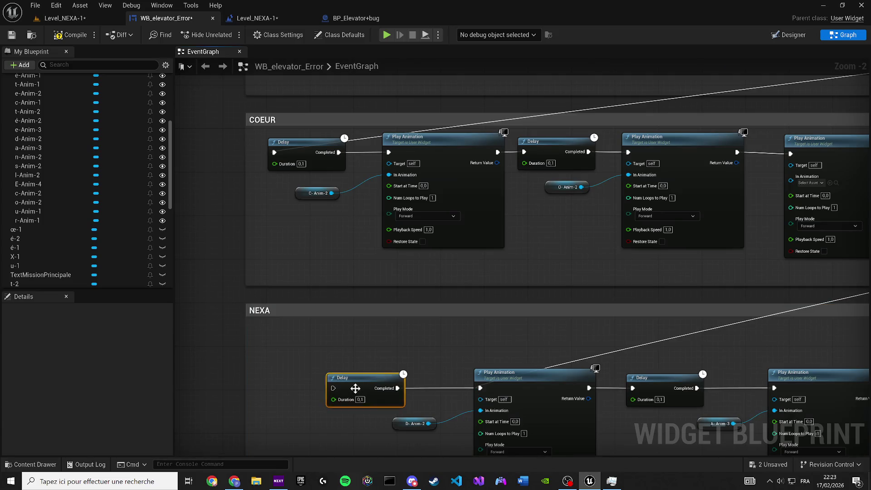
{"action": "key", "text": "Delete"}
{"action": "scroll", "coordinate": [421, 350], "scroll_direction": "down", "scroll_amount": 2}
{"action": "scroll", "coordinate": [190, 316], "scroll_direction": "down", "scroll_amount": 2}
{"action": "left_click_drag", "start_coordinate": [129, 331], "coordinate": [370, 346]}
{"action": "scroll", "coordinate": [369, 345], "scroll_direction": "up", "scroll_amount": 6}
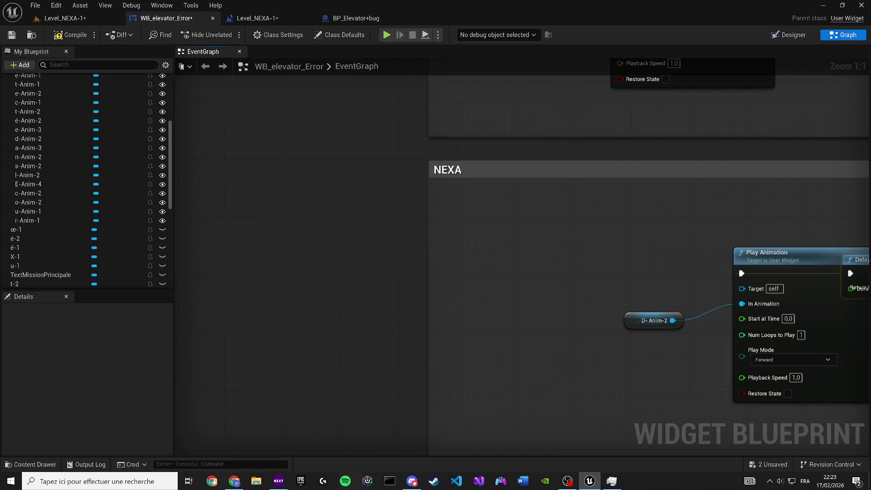
{"action": "key", "text": "ctrl+z"}
{"action": "left_click_drag", "start_coordinate": [522, 249], "coordinate": [511, 257]}
{"action": "left_click_drag", "start_coordinate": [673, 319], "coordinate": [342, 305]}
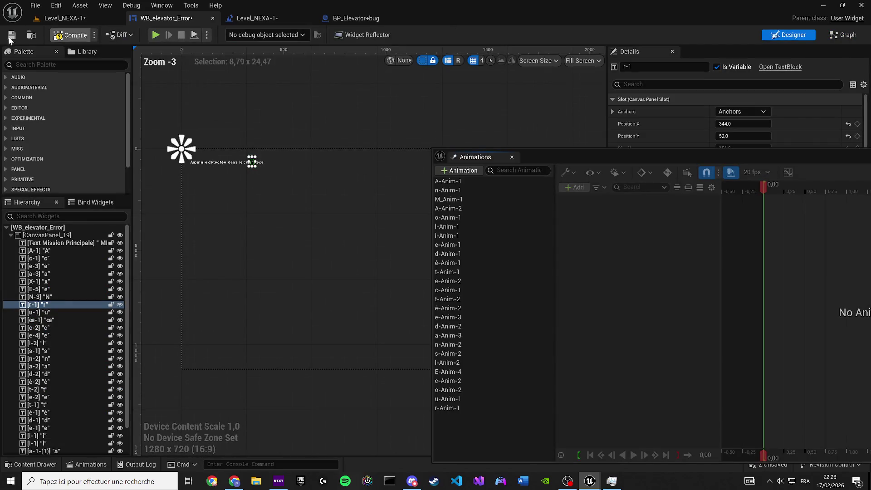
{"action": "left_click", "coordinate": [11, 35]}
{"action": "scroll", "coordinate": [109, 333], "scroll_direction": "down", "scroll_amount": 2}
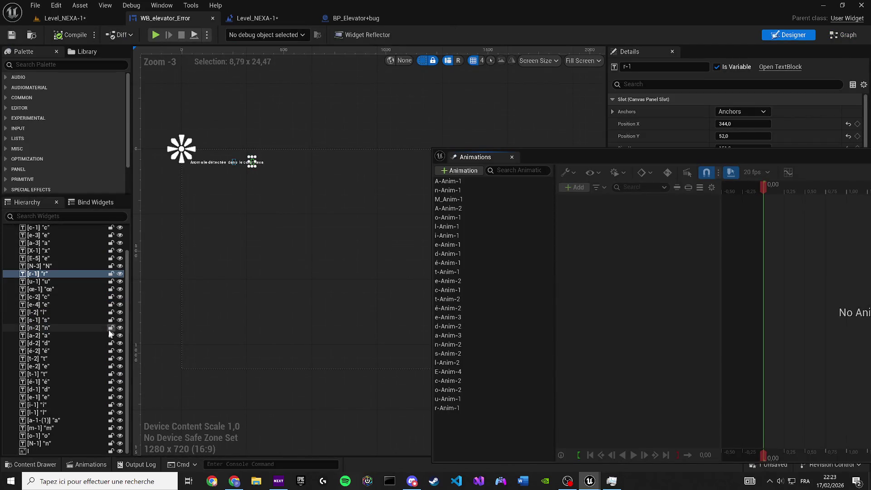
Duplicate r-Anim-1 as N-Anim-3 and rebind its track to the N of Nexa
{"action": "scroll", "coordinate": [109, 333], "scroll_direction": "up", "scroll_amount": 2}
{"action": "scroll", "coordinate": [300, 210], "scroll_direction": "up", "scroll_amount": 6}
{"action": "scroll", "coordinate": [284, 211], "scroll_direction": "up", "scroll_amount": 14}
{"action": "left_click", "coordinate": [270, 218]}
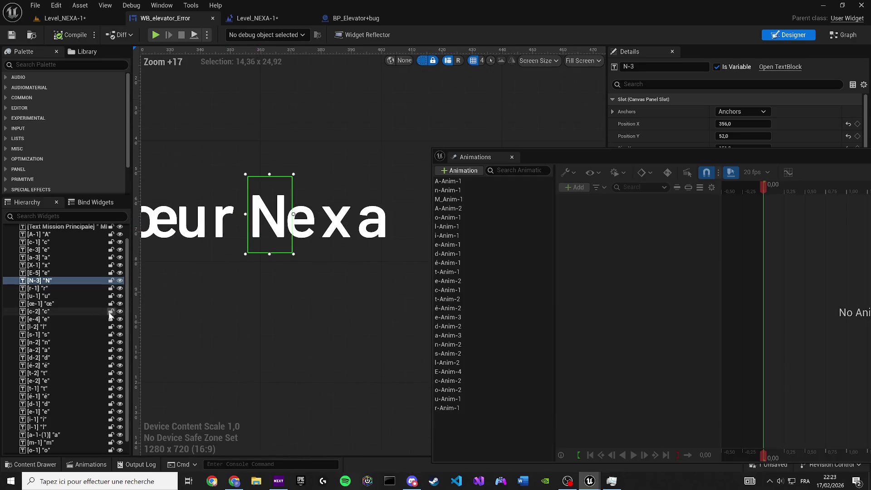
{"action": "left_click", "coordinate": [447, 409]}
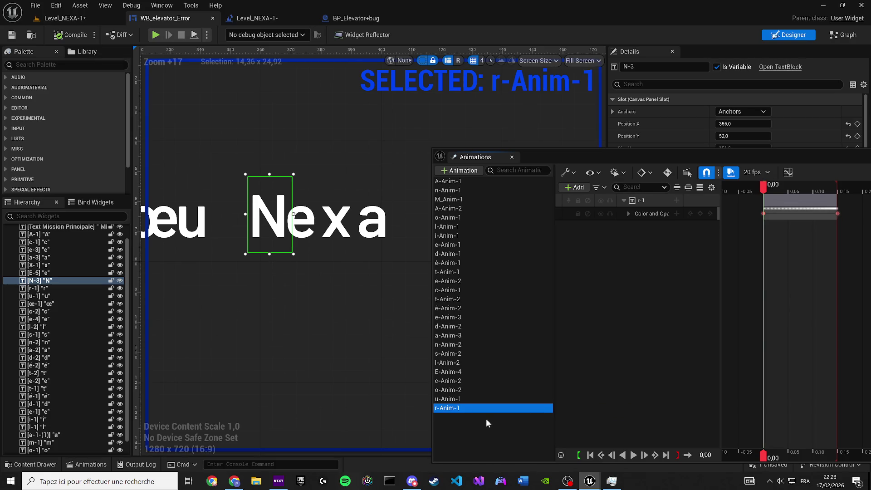
{"action": "key", "text": "ctrl+w"}
{"action": "type", "text": "N-"}
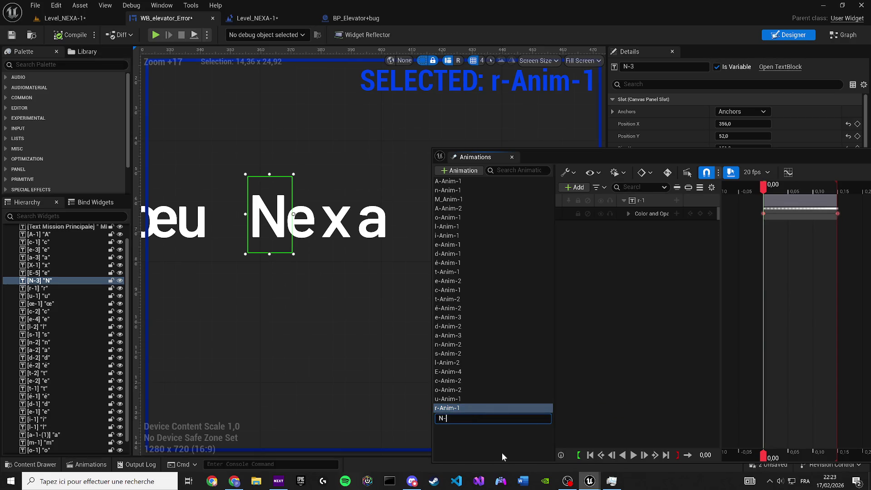
{"action": "type", "text": "Anim-1"}
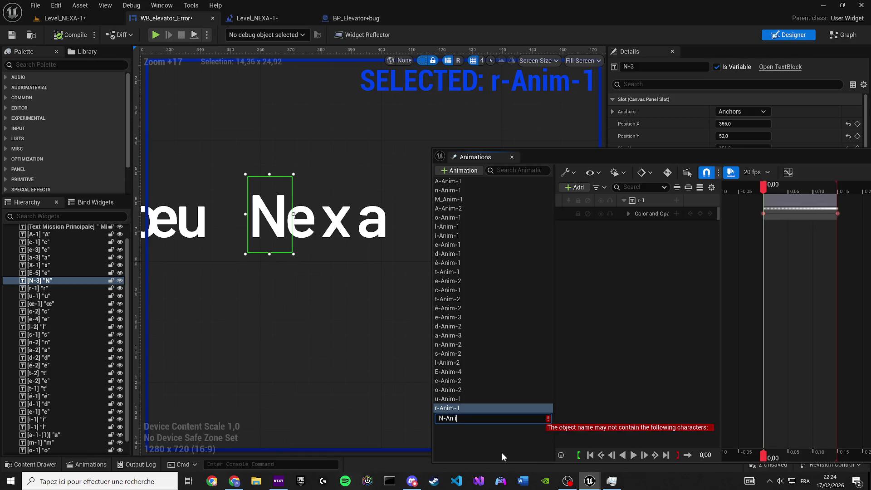
{"action": "key", "text": "BackSpace"}
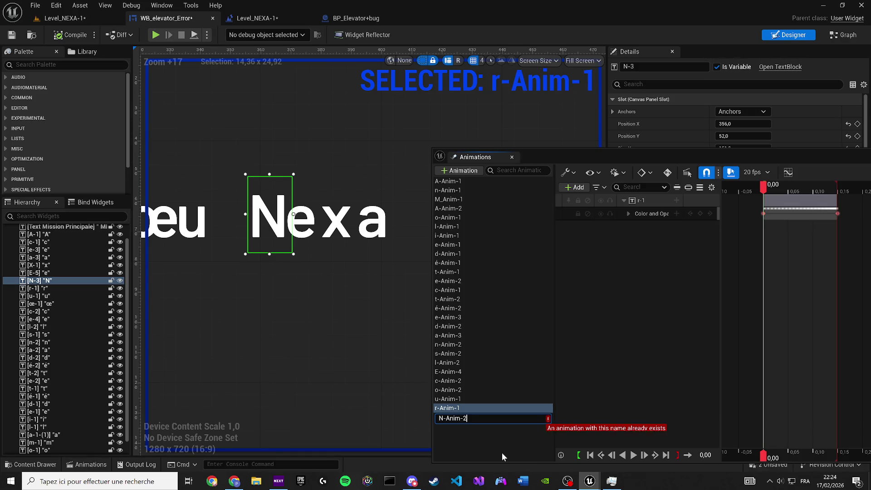
{"action": "type", "text": "3"}
{"action": "left_click", "coordinate": [502, 453]}
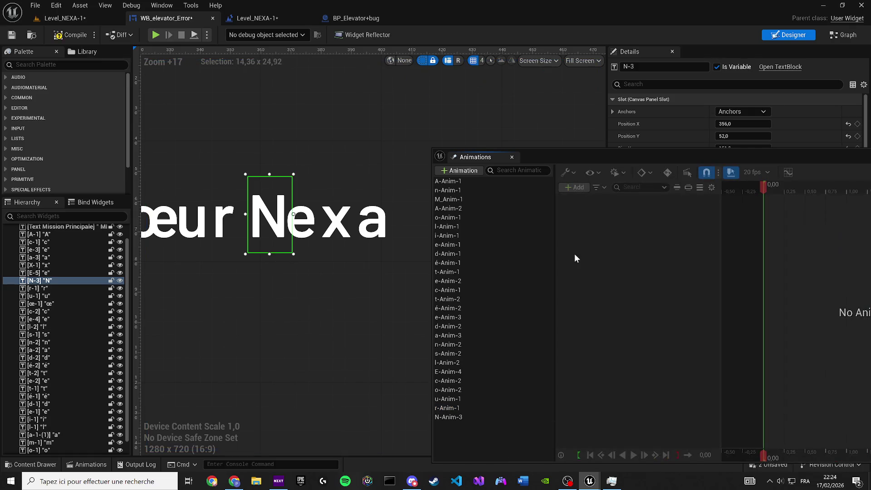
{"action": "left_click", "coordinate": [484, 418]}
{"action": "right_click", "coordinate": [654, 200]}
{"action": "left_click", "coordinate": [686, 224]}
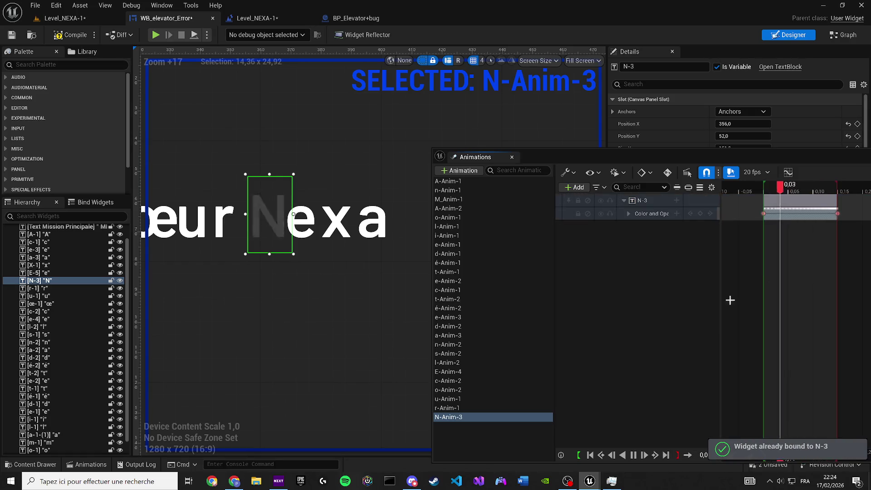
{"action": "left_click", "coordinate": [448, 419]}
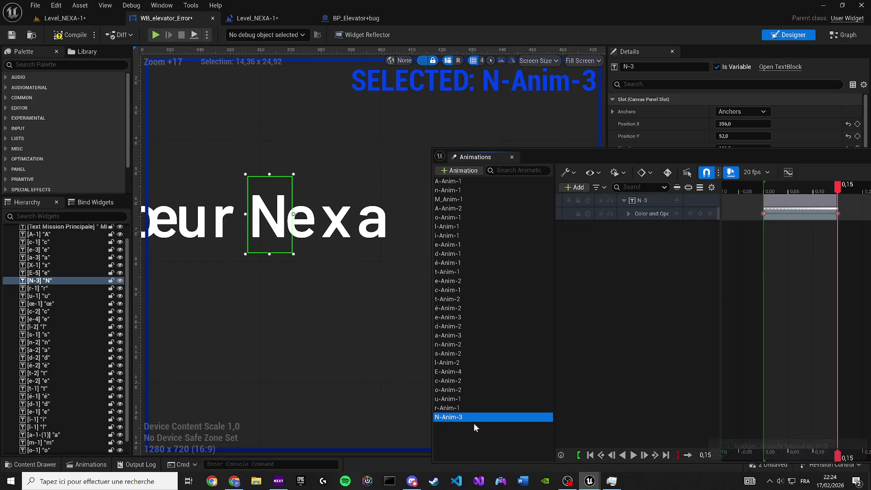
Duplicate N-Anim-3 into a copy named N-Anim-5, undoing an accidental move of the e
{"action": "double_click", "coordinate": [442, 420]}
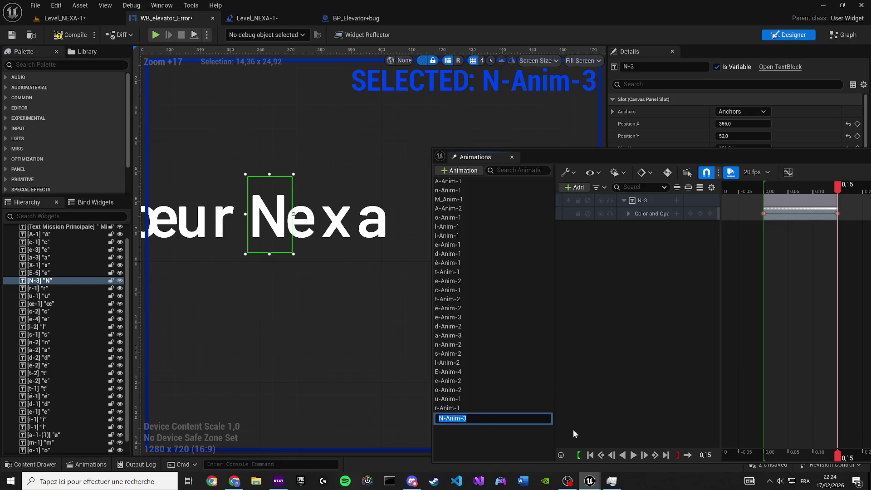
{"action": "key", "text": "Return"}
{"action": "key", "text": "ctrl+d"}
{"action": "type", "text": "e-Anim-"}
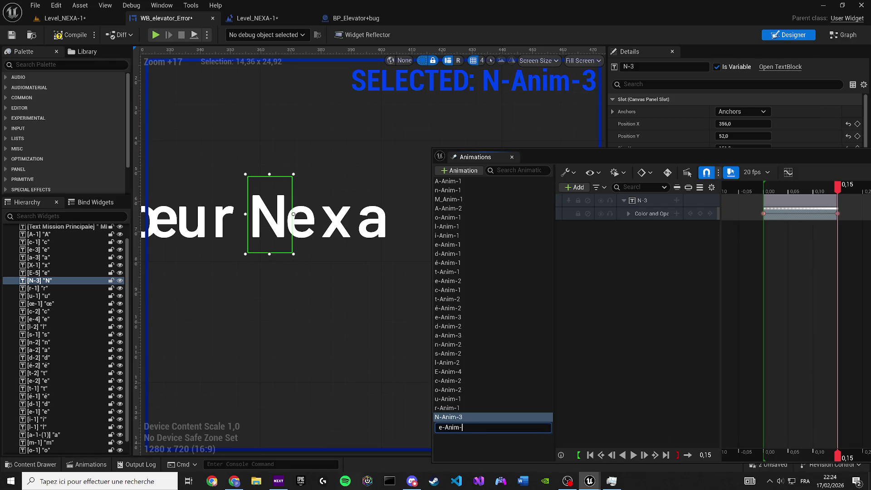
{"action": "type", "text": "4"}
{"action": "key", "text": "BackSpace"}
{"action": "key", "text": "BackSpace"}
{"action": "key", "text": "Return"}
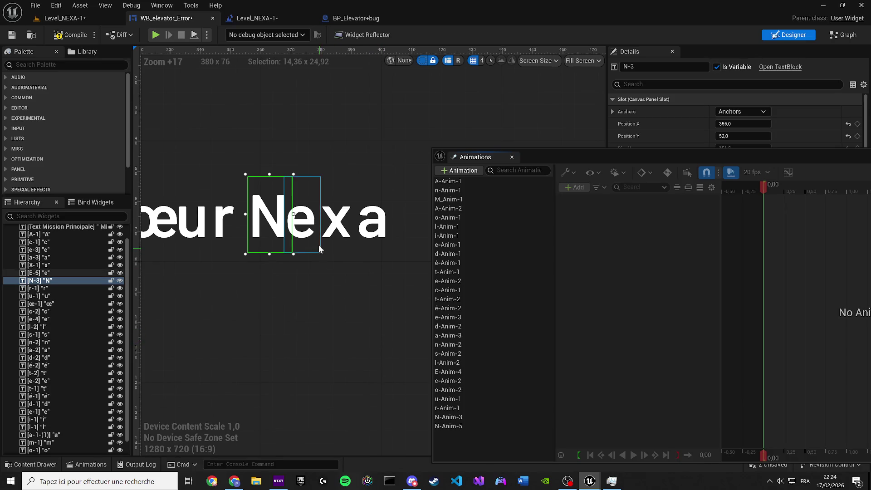
{"action": "left_click", "coordinate": [320, 250]}
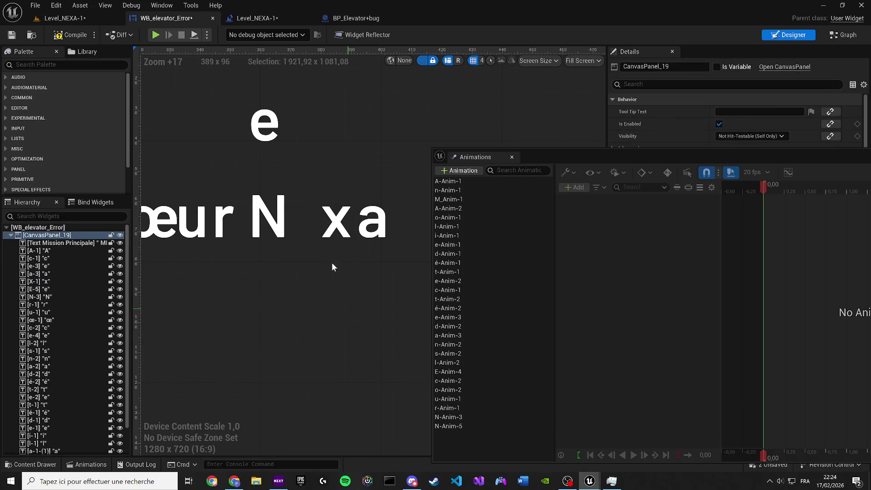
{"action": "key", "text": "ctrl+z"}
Rebind N-Anim-5's letter track from N-3 to the E-5 letter
{"action": "left_click", "coordinate": [445, 425]}
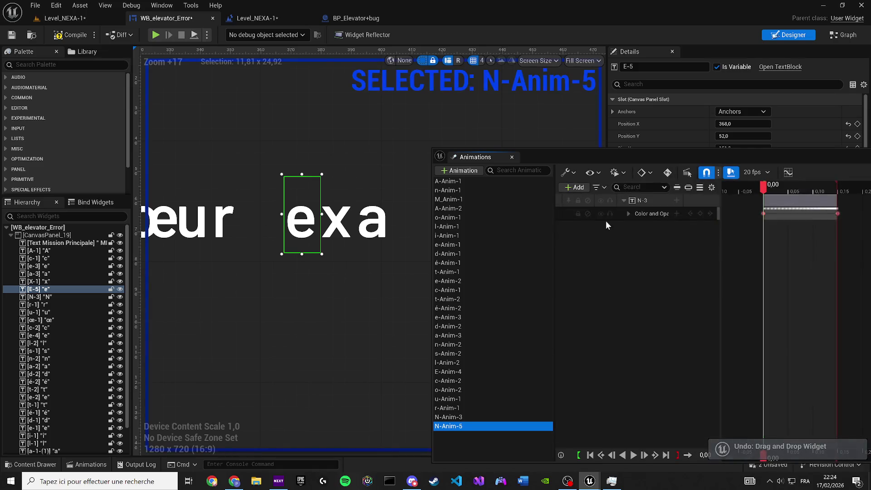
{"action": "right_click", "coordinate": [649, 202]}
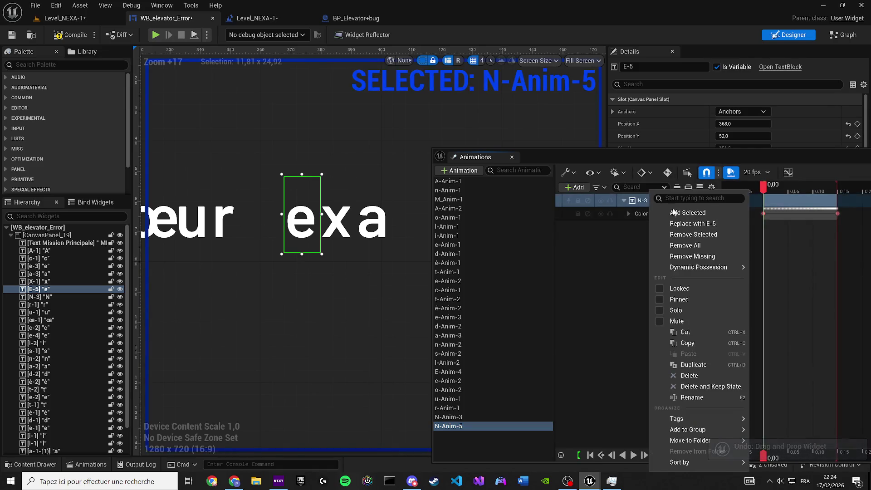
{"action": "left_click", "coordinate": [701, 227]}
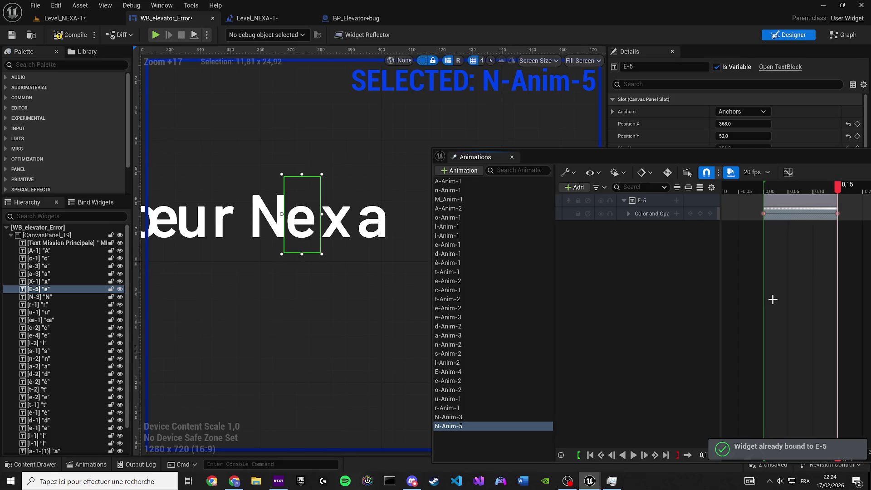
Duplicate it as x-Anim-1 and rebind the track to the X-1 letter
{"action": "key", "text": "ctrl+w"}
{"action": "type", "text": "x-Anim-1"}
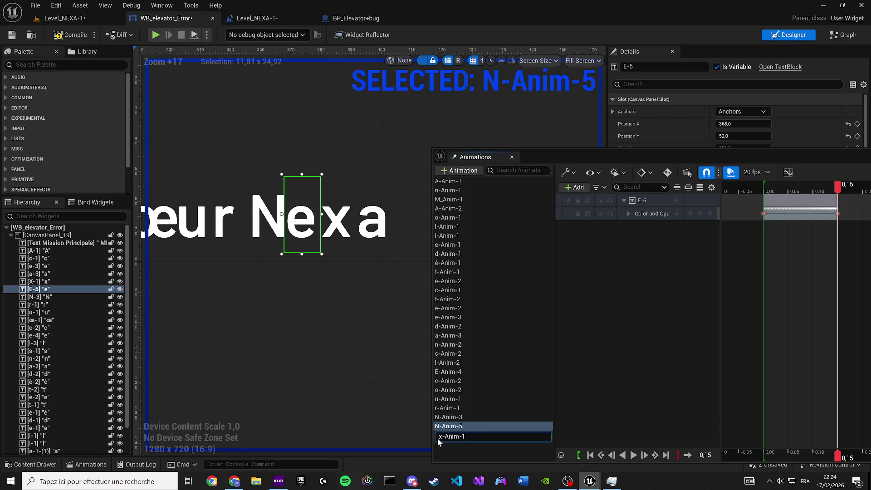
{"action": "key", "text": "Return"}
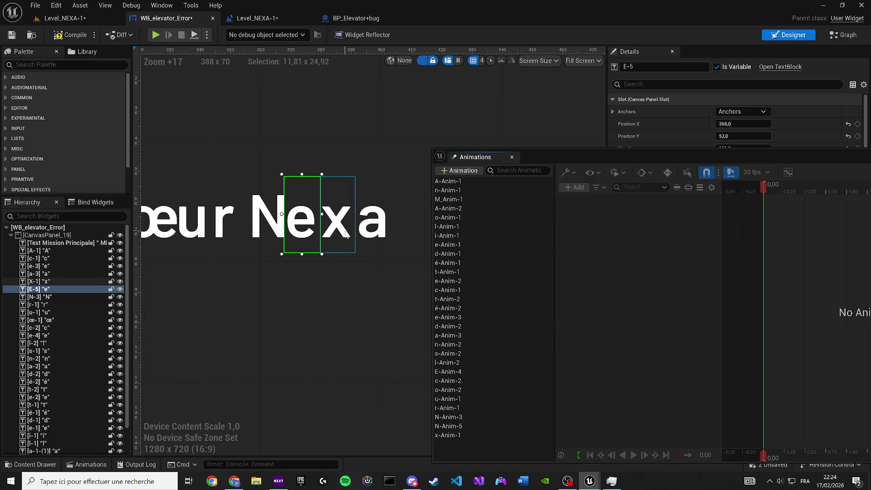
{"action": "left_click", "coordinate": [453, 435]}
{"action": "right_click", "coordinate": [655, 199]}
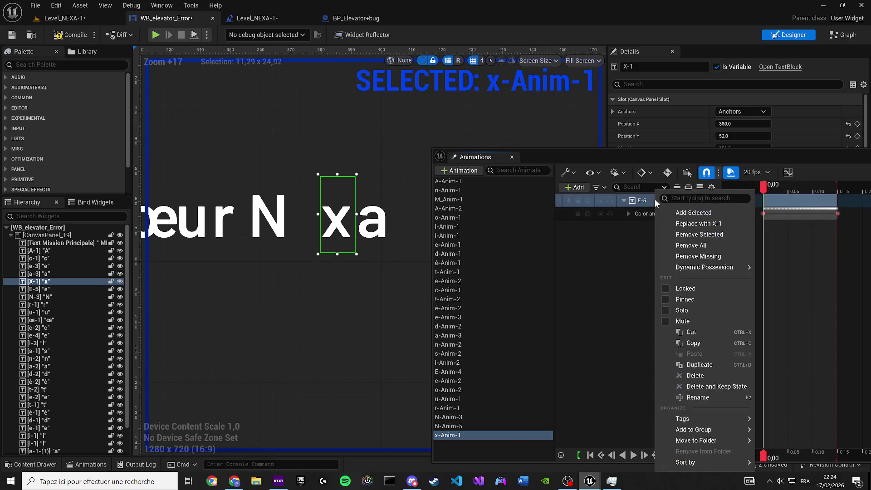
{"action": "left_click", "coordinate": [681, 224]}
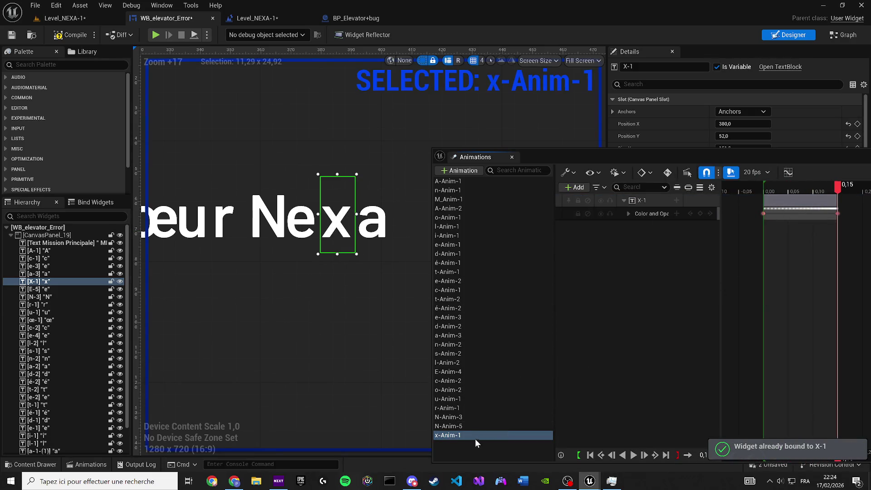
Duplicate x-Anim-1 as a-Anim-4, rebind its track to a-3, close Animations and save
{"action": "key", "text": "ctrl+w"}
{"action": "type", "text": "a"}
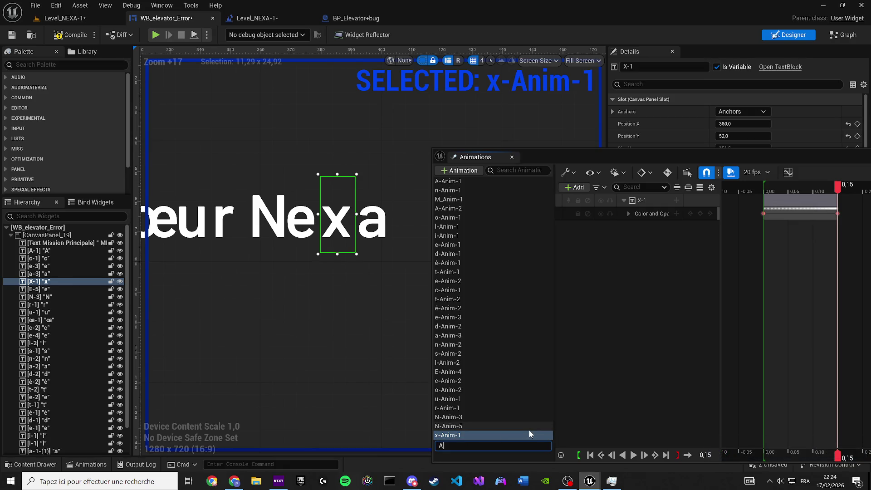
{"action": "type", "text": "-Anim"}
{"action": "type", "text": "-2"}
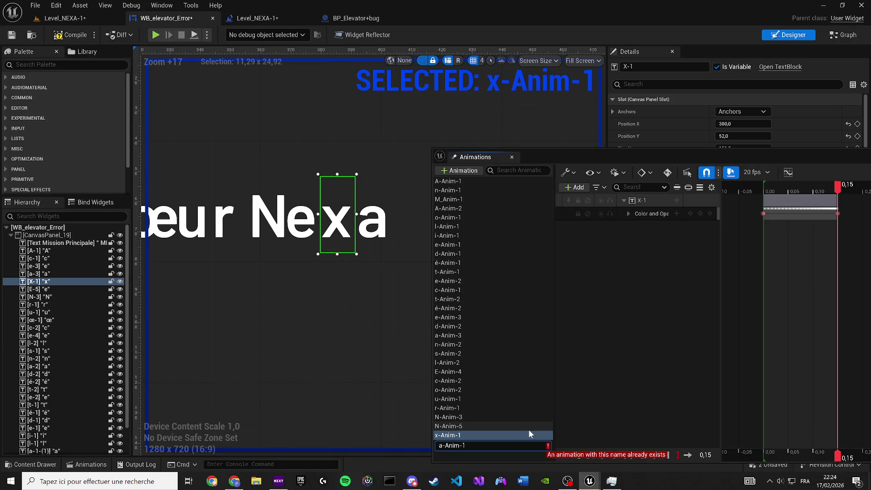
{"action": "key", "text": "BackSpace"}
{"action": "type", "text": "4"}
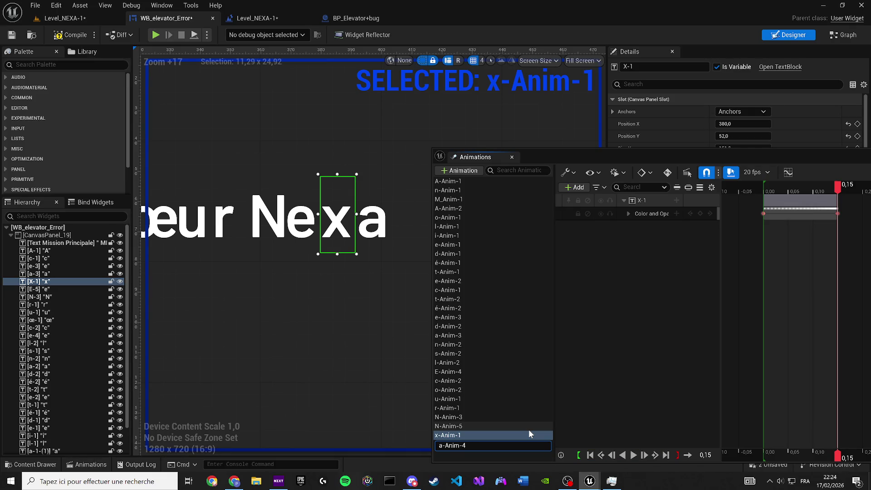
{"action": "key", "text": "Return"}
{"action": "left_click", "coordinate": [386, 217]}
{"action": "left_click", "coordinate": [448, 444]}
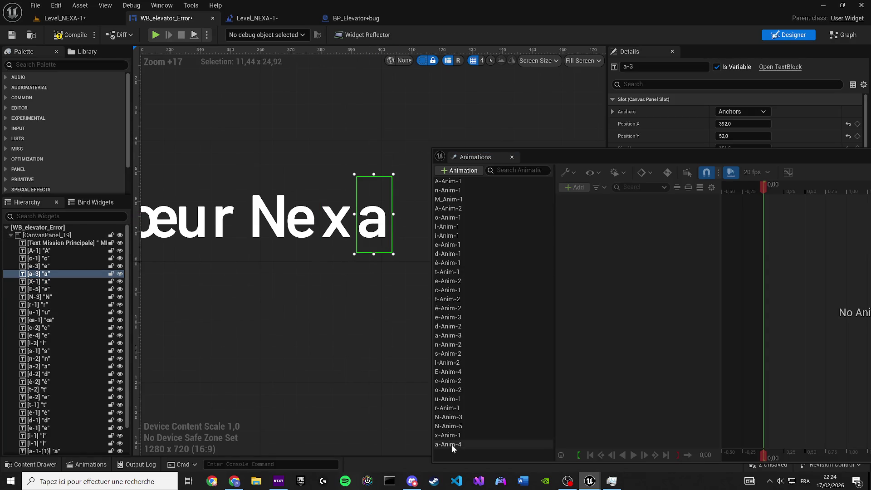
{"action": "right_click", "coordinate": [647, 201]}
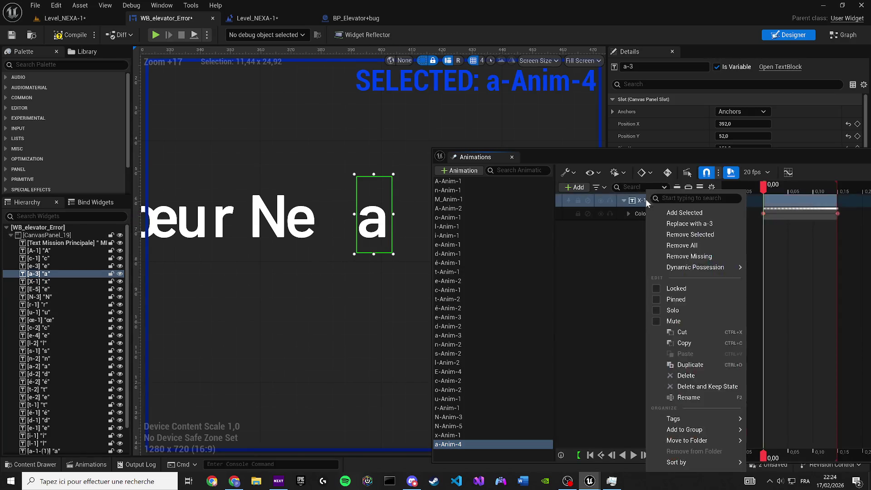
{"action": "left_click", "coordinate": [663, 223]}
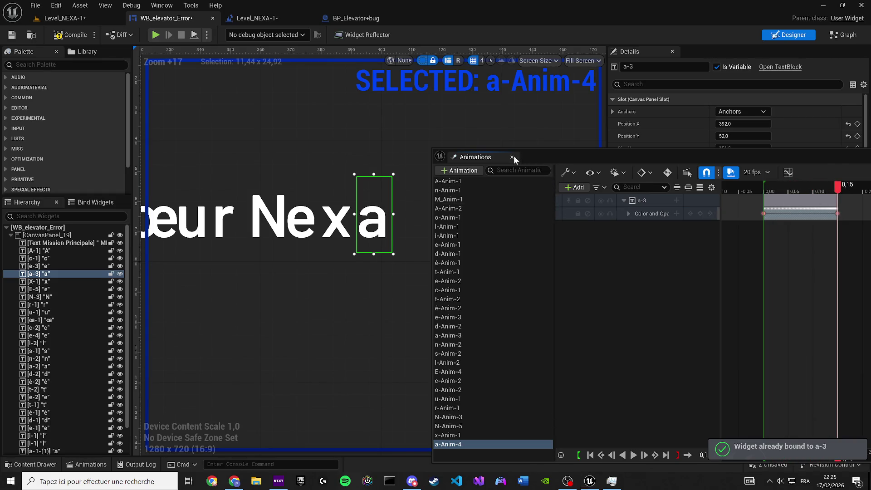
{"action": "left_click", "coordinate": [513, 157]}
{"action": "left_click", "coordinate": [15, 35]}
{"action": "scroll", "coordinate": [383, 183], "scroll_direction": "down", "scroll_amount": 6}
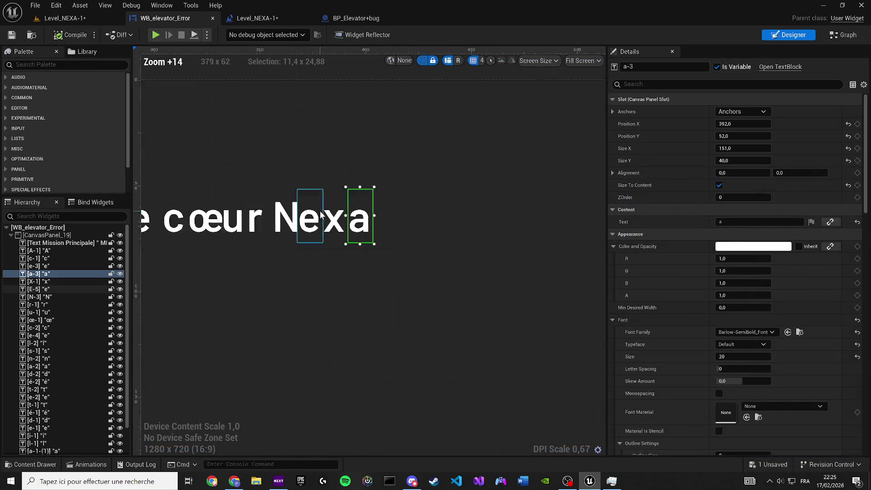
Move the l left and the a right to close the gaps in 'Anomalie'
{"action": "scroll", "coordinate": [386, 181], "scroll_direction": "down", "scroll_amount": 2}
{"action": "scroll", "coordinate": [190, 279], "scroll_direction": "up", "scroll_amount": 6}
{"action": "left_click", "coordinate": [325, 266]}
{"action": "mouse_move", "coordinate": [345, 263]}
{"action": "left_mouse_down"}
{"action": "mouse_move", "coordinate": [335, 263]}
{"action": "mouse_move", "coordinate": [346, 260]}
{"action": "left_mouse_up"}
{"action": "left_click", "coordinate": [371, 257]}
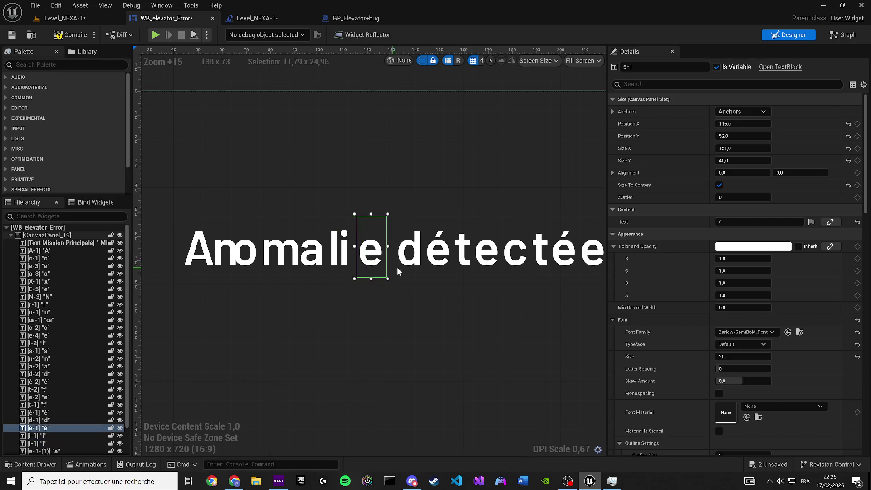
{"action": "scroll", "coordinate": [387, 228], "scroll_direction": "down", "scroll_amount": 2}
{"action": "scroll", "coordinate": [330, 144], "scroll_direction": "down", "scroll_amount": 2}
{"action": "left_click", "coordinate": [331, 144]}
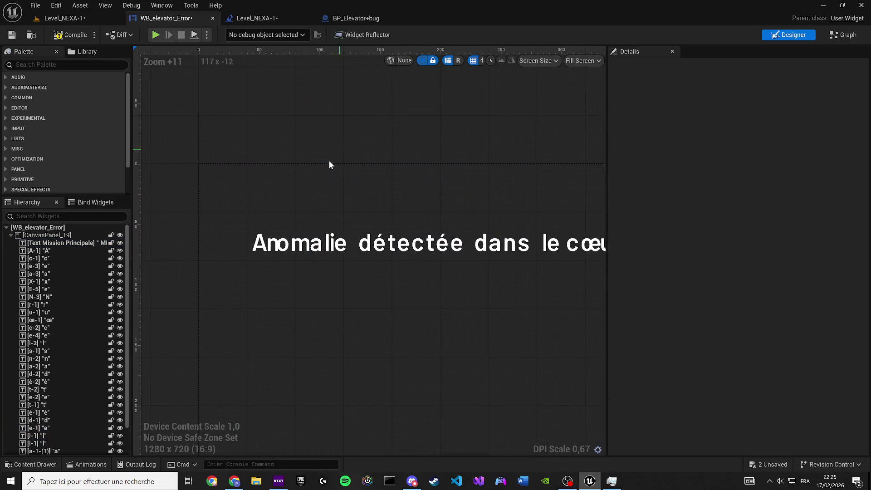
{"action": "scroll", "coordinate": [395, 196], "scroll_direction": "up", "scroll_amount": 4}
{"action": "left_click", "coordinate": [249, 290]}
{"action": "left_click", "coordinate": [279, 297]}
{"action": "left_click", "coordinate": [313, 304]}
{"action": "left_click_drag", "start_coordinate": [317, 307], "coordinate": [328, 307]}
{"action": "scroll", "coordinate": [329, 286], "scroll_direction": "up", "scroll_amount": 4}
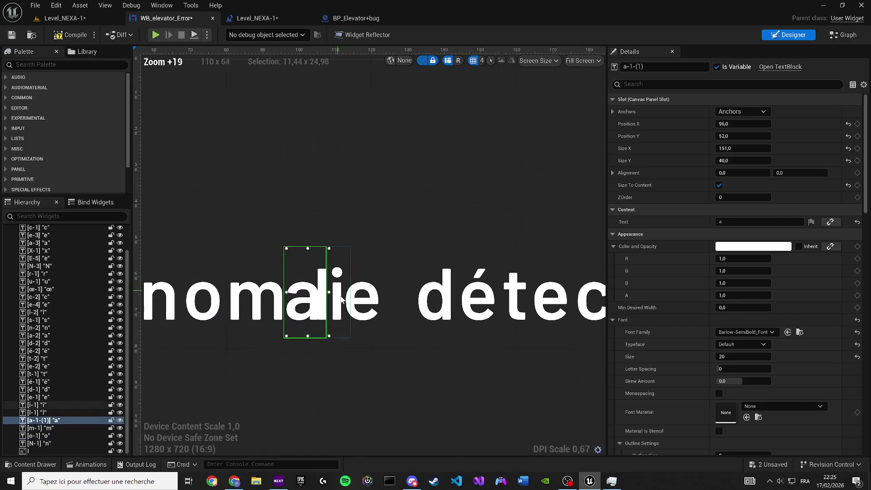
Shift the l of Anomalie slightly right and fine-tune its position
{"action": "left_click", "coordinate": [352, 291]}
{"action": "left_click", "coordinate": [327, 282]}
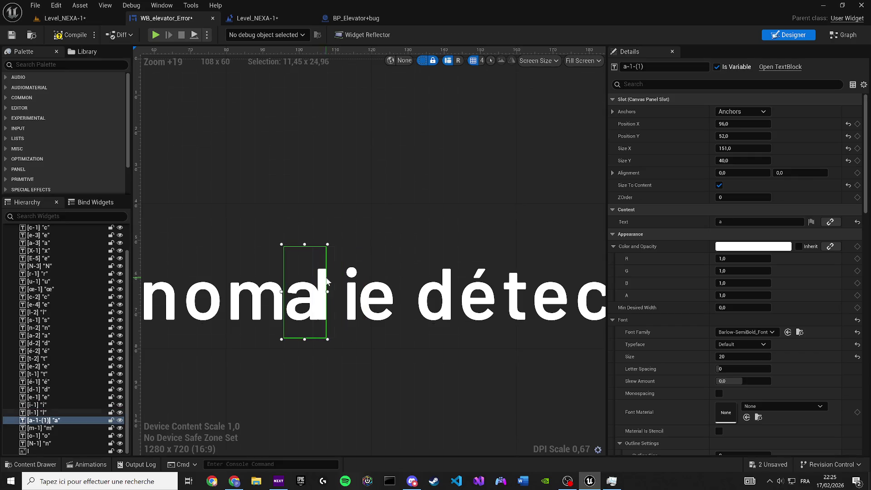
{"action": "left_click_drag", "start_coordinate": [327, 282], "coordinate": [351, 282]}
{"action": "left_click", "coordinate": [344, 173]}
{"action": "scroll", "coordinate": [344, 172], "scroll_direction": "down", "scroll_amount": 6}
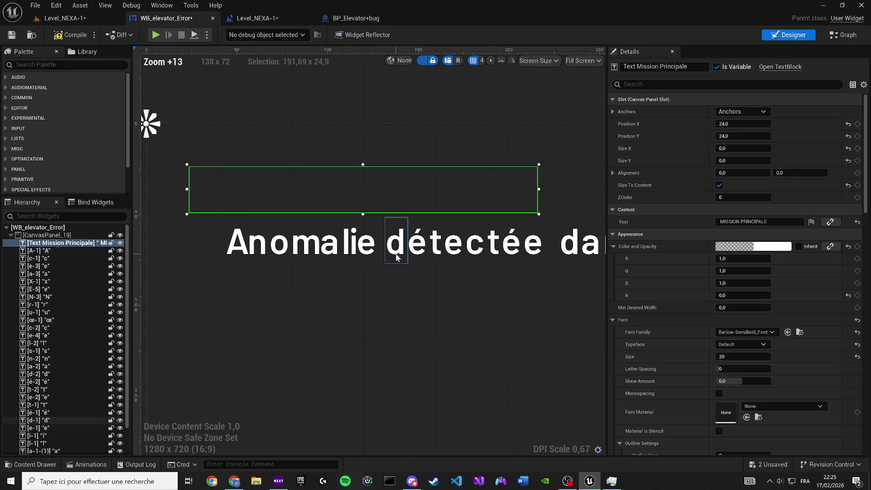
{"action": "left_click", "coordinate": [391, 110]}
{"action": "scroll", "coordinate": [351, 191], "scroll_direction": "up", "scroll_amount": 5}
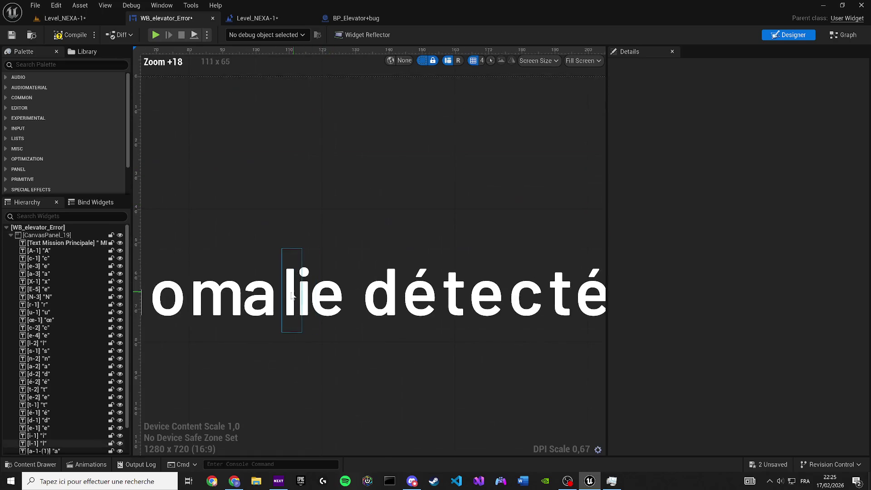
{"action": "left_click", "coordinate": [300, 311]}
{"action": "key", "text": "ctrl+z"}
{"action": "key", "text": "ctrl+y"}
{"action": "scroll", "coordinate": [344, 148], "scroll_direction": "down", "scroll_amount": 4}
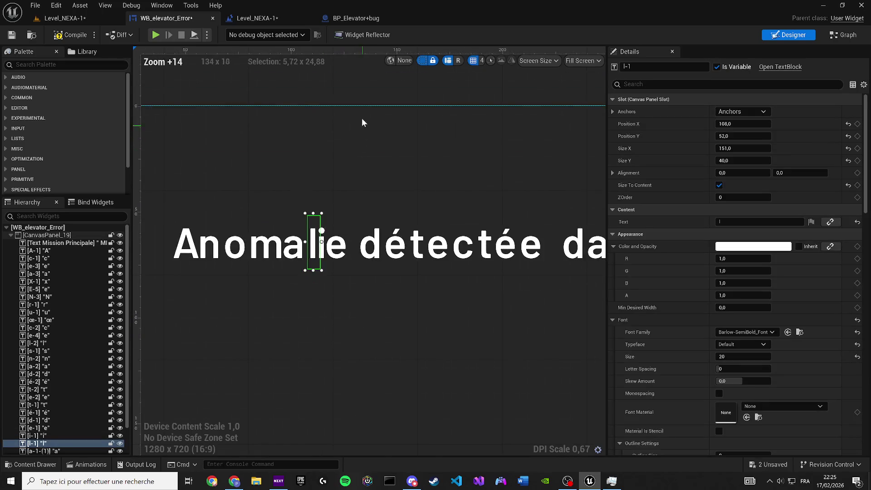
{"action": "left_click", "coordinate": [357, 97]}
Compile and save the widget blueprint, then go to its event graph
{"action": "left_click", "coordinate": [72, 34]}
{"action": "left_click", "coordinate": [10, 35]}
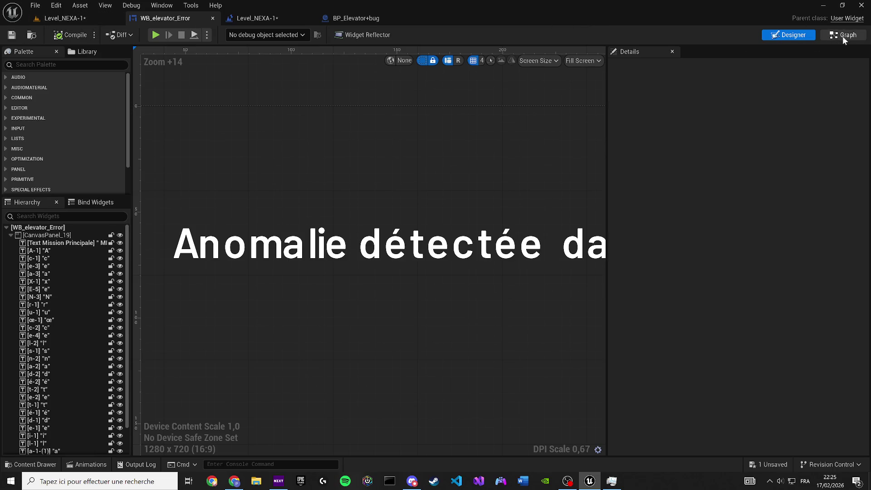
{"action": "key", "text": "ctrl+shift+tab"}
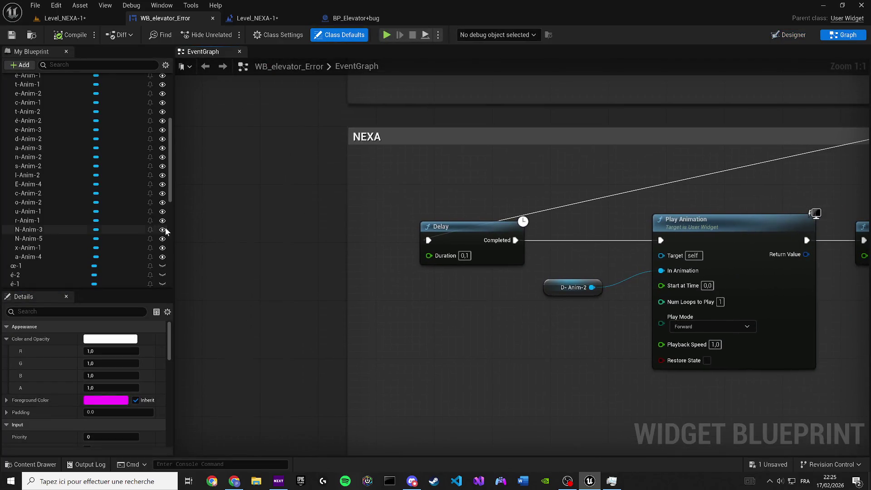
Place an N-Anim-5 getter in the event graph from My Blueprint
{"action": "scroll", "coordinate": [62, 226], "scroll_direction": "up", "scroll_amount": 3}
{"action": "scroll", "coordinate": [52, 267], "scroll_direction": "down", "scroll_amount": 6}
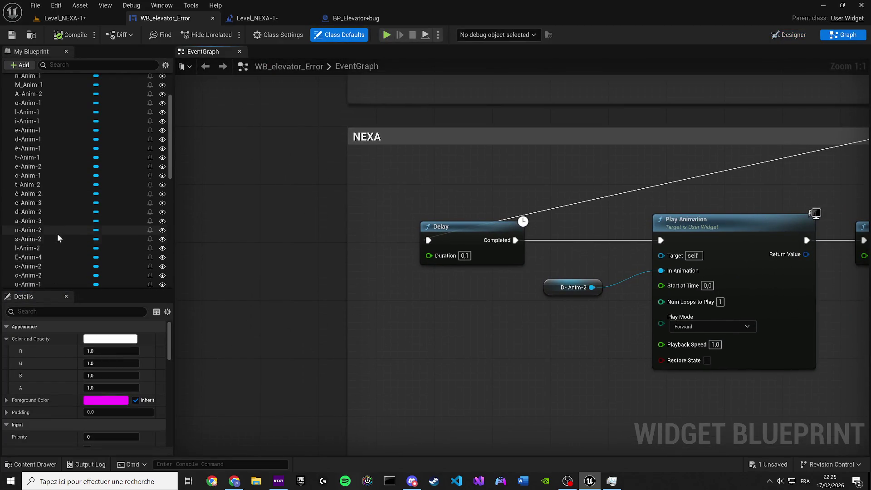
{"action": "left_click", "coordinate": [48, 241]}
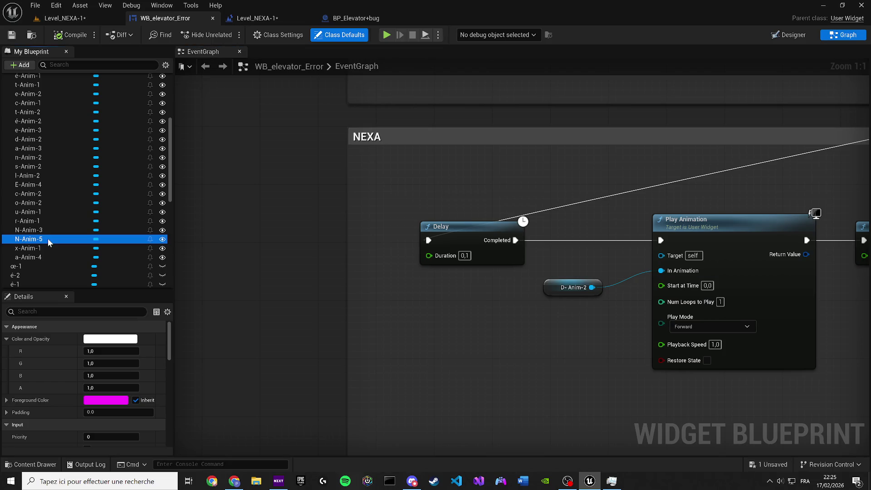
{"action": "mouse_move", "coordinate": [48, 238]}
{"action": "left_mouse_down"}
{"action": "mouse_move", "coordinate": [476, 288]}
{"action": "mouse_move", "coordinate": [552, 287]}
{"action": "mouse_move", "coordinate": [588, 273]}
{"action": "mouse_move", "coordinate": [225, 259]}
{"action": "left_mouse_up"}
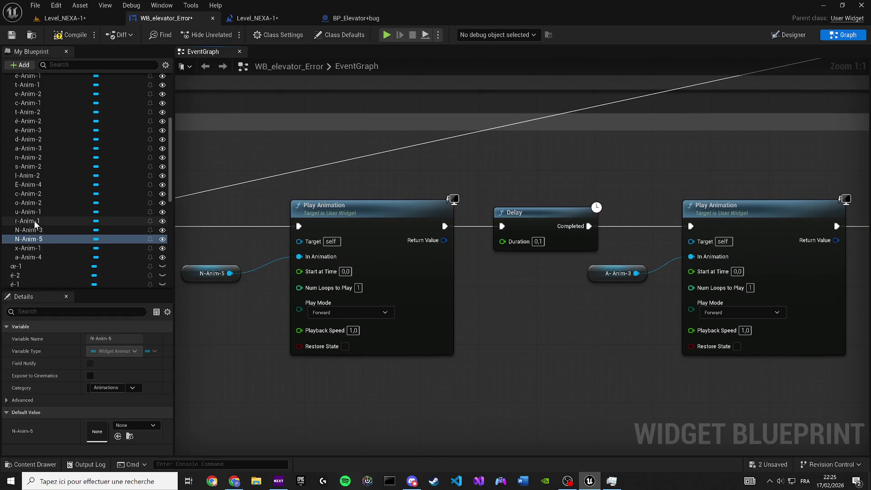
Replace the N-Anim-2 getter with x-Anim-1 and feed a-Anim-4 into Play Animation
{"action": "left_click_drag", "start_coordinate": [574, 272], "coordinate": [3, 241]}
{"action": "scroll", "coordinate": [337, 262], "scroll_direction": "down", "scroll_amount": 3}
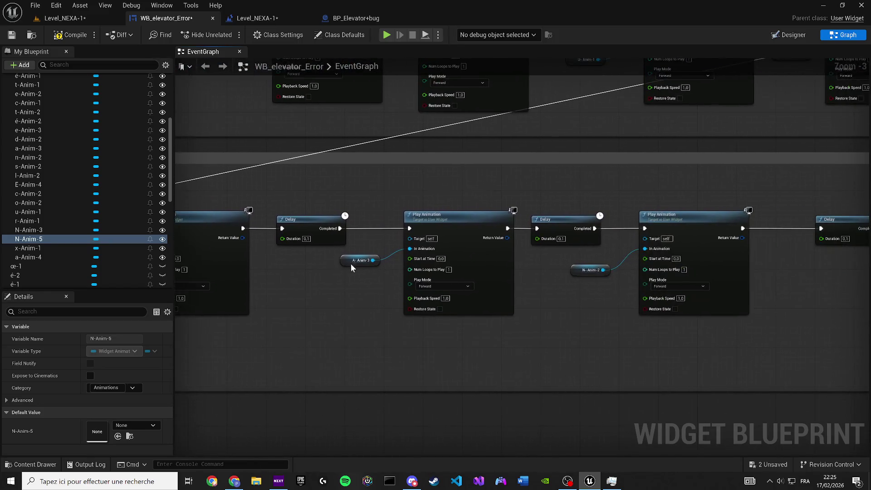
{"action": "scroll", "coordinate": [540, 271], "scroll_direction": "down", "scroll_amount": 3}
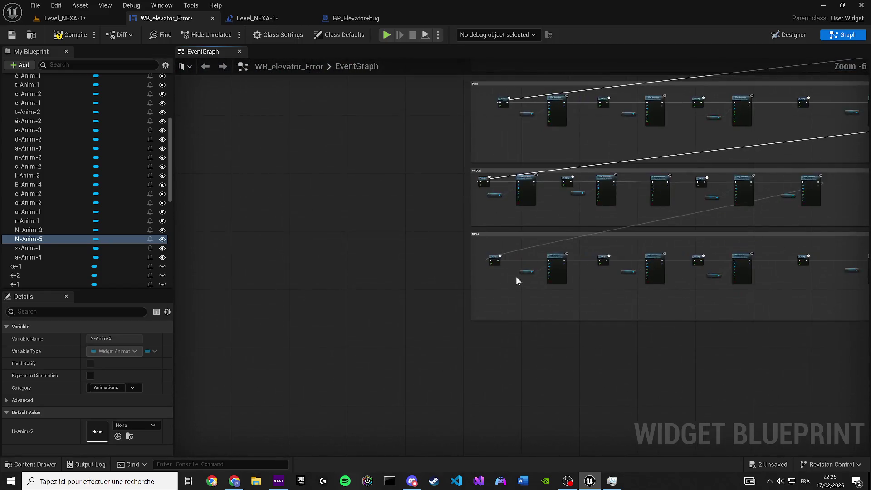
{"action": "scroll", "coordinate": [344, 278], "scroll_direction": "up", "scroll_amount": 4}
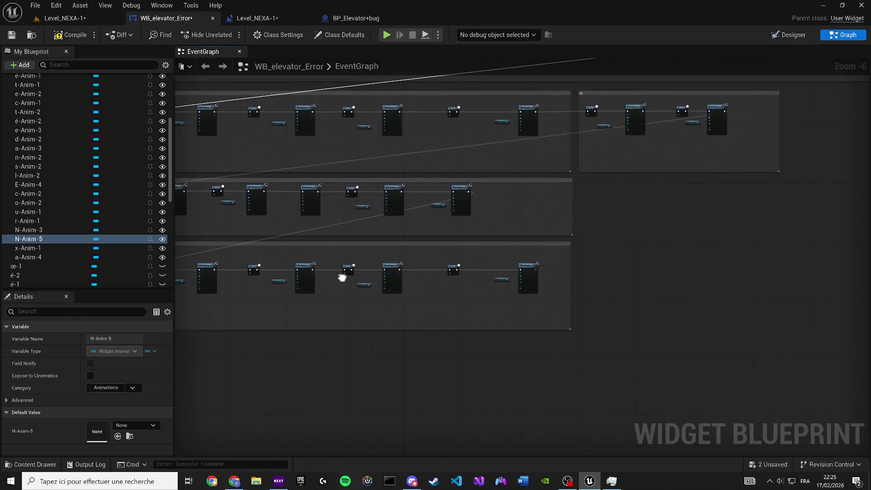
{"action": "left_click_drag", "start_coordinate": [281, 275], "coordinate": [219, 274]}
{"action": "left_click_drag", "start_coordinate": [51, 250], "coordinate": [266, 286]}
{"action": "mouse_move", "coordinate": [60, 257]}
{"action": "left_mouse_down"}
{"action": "mouse_move", "coordinate": [751, 263]}
{"action": "mouse_move", "coordinate": [653, 266]}
{"action": "mouse_move", "coordinate": [843, 273]}
{"action": "mouse_move", "coordinate": [648, 263]}
{"action": "mouse_move", "coordinate": [367, 274]}
{"action": "left_mouse_up"}
{"action": "left_click", "coordinate": [408, 282]}
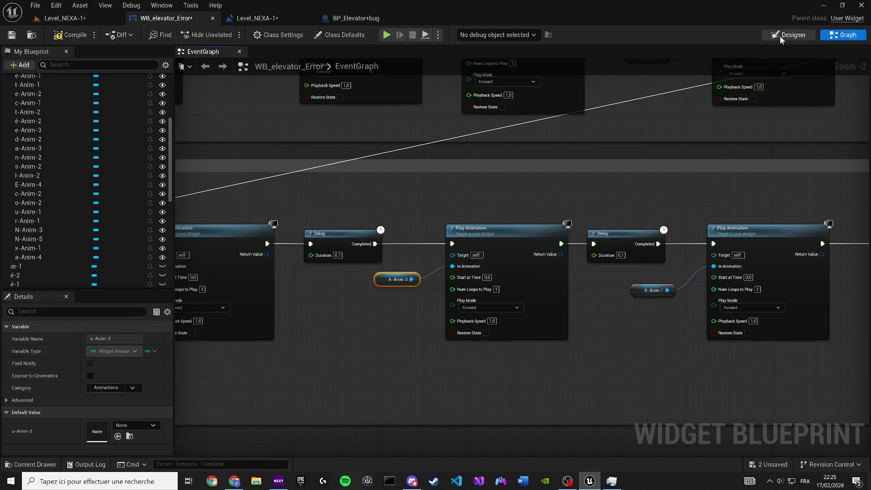
In Designer, open the Animations panel and select N-Anim-5, the e of Nexa's animation
{"action": "left_click", "coordinate": [780, 36]}
{"action": "left_click", "coordinate": [161, 6]}
{"action": "left_click", "coordinate": [195, 74]}
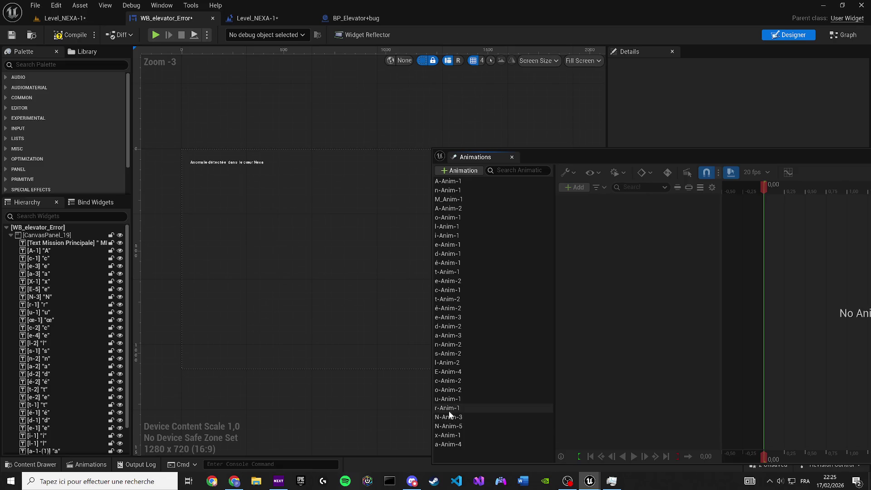
{"action": "left_click", "coordinate": [443, 437]}
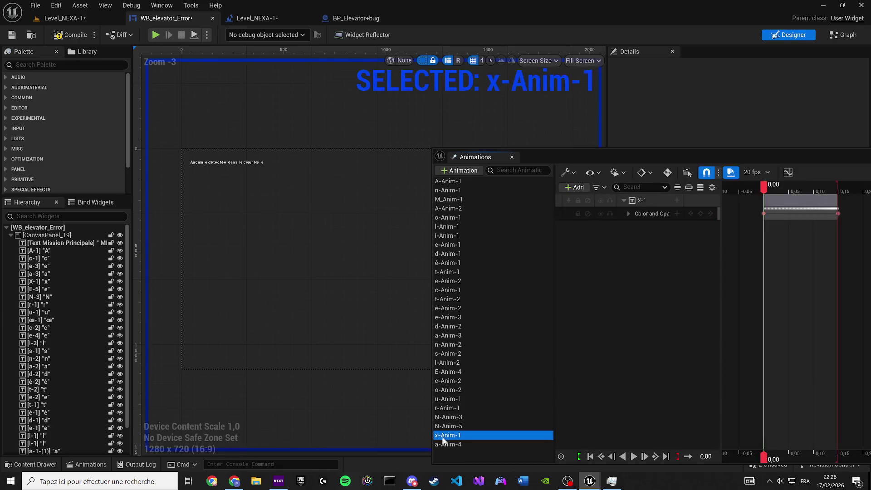
{"action": "left_click", "coordinate": [450, 429]}
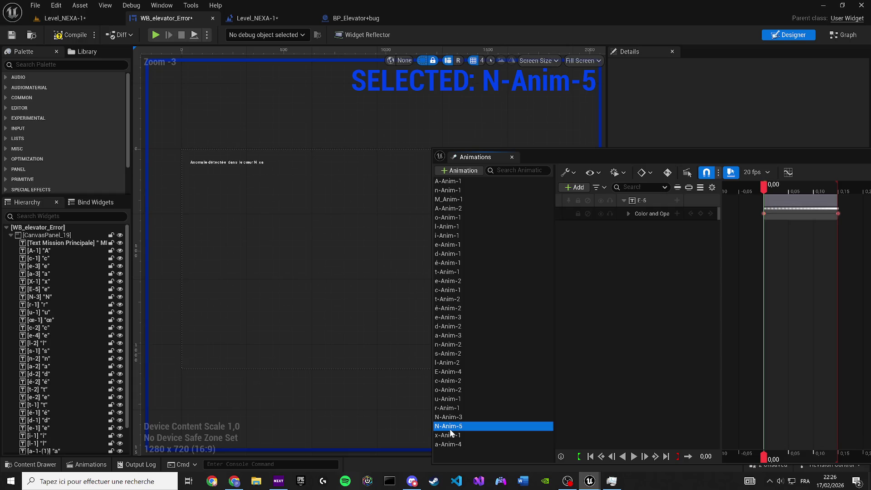
{"action": "scroll", "coordinate": [309, 252], "scroll_direction": "up", "scroll_amount": 11}
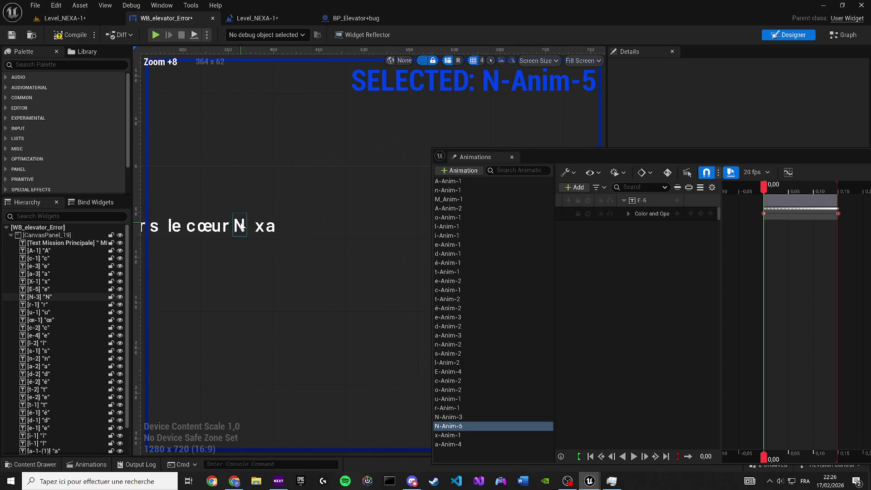
{"action": "left_click", "coordinate": [241, 226]}
{"action": "scroll", "coordinate": [245, 220], "scroll_direction": "up", "scroll_amount": 4}
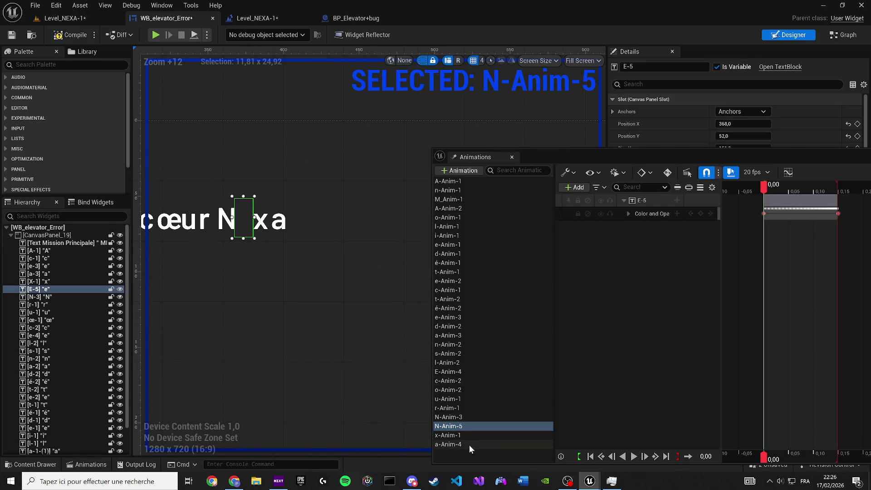
{"action": "left_click", "coordinate": [452, 429]}
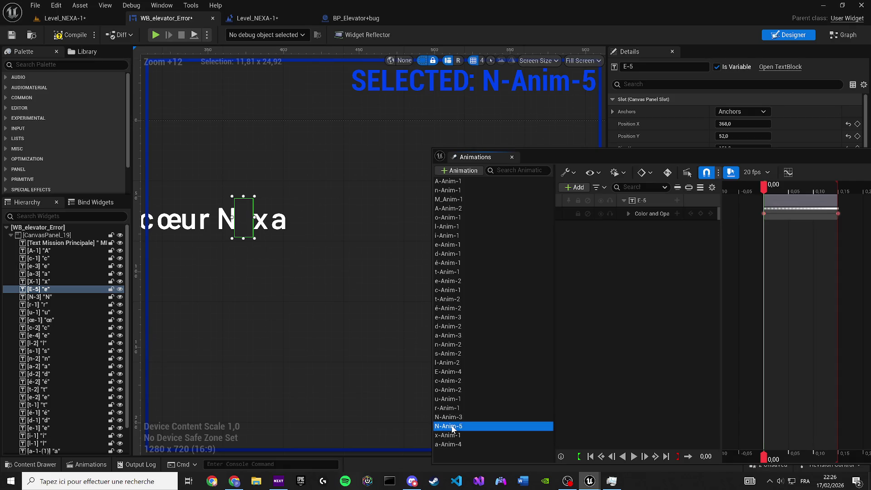
Rename the N-Anim-5 animation to E-Anim-5
{"action": "key", "text": "F2"}
{"action": "type", "text": "E-ZA"}
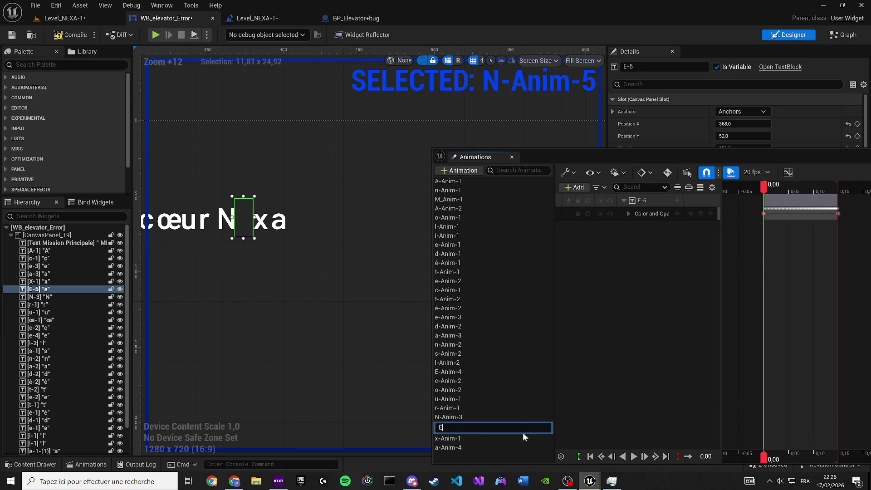
{"action": "key", "text": "BackSpace"}
{"action": "key", "text": "BackSpace"}
{"action": "type", "text": "Anim"}
{"action": "type", "text": "-4"}
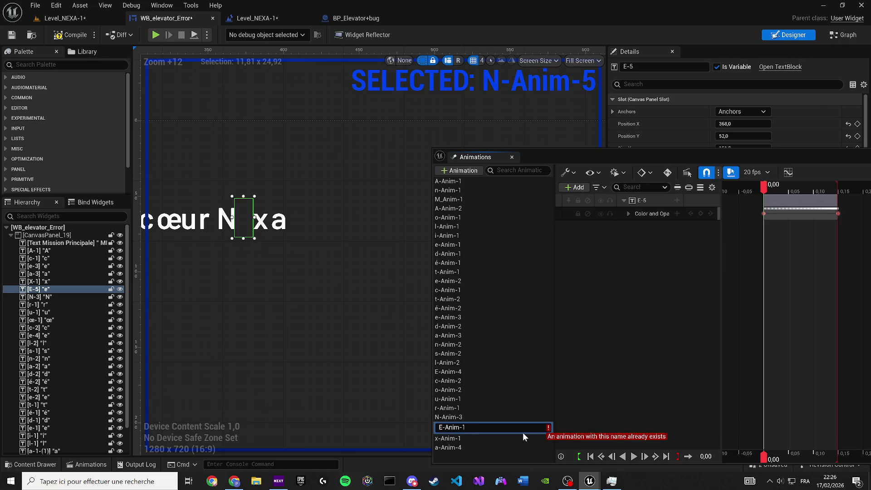
{"action": "key", "text": "BackSpace"}
{"action": "type", "text": "5"}
{"action": "key", "text": "Return"}
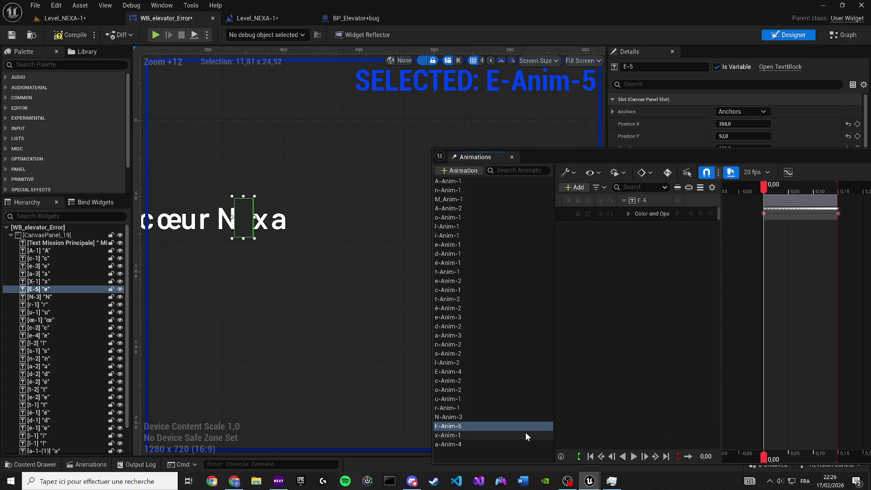
Compile and save the blueprint, close Animations, and return to the event graph
{"action": "left_click", "coordinate": [58, 38]}
{"action": "left_click", "coordinate": [12, 35]}
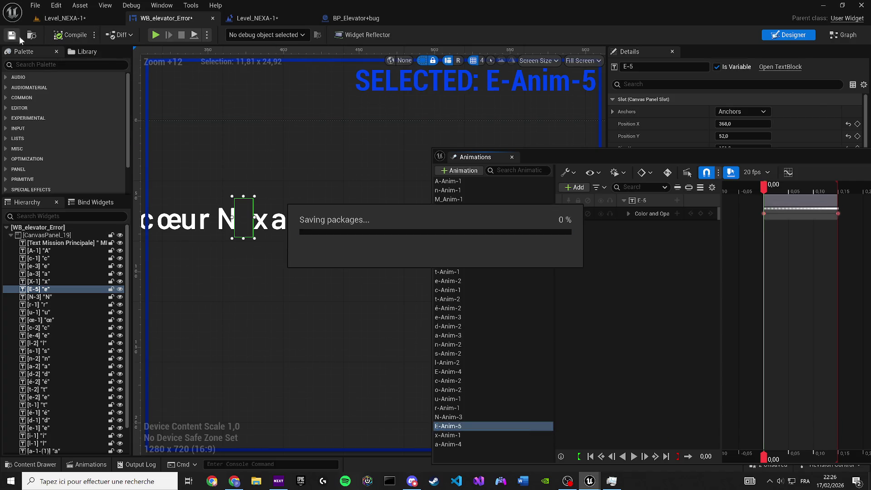
{"action": "left_click", "coordinate": [783, 38]}
{"action": "left_click", "coordinate": [843, 35]}
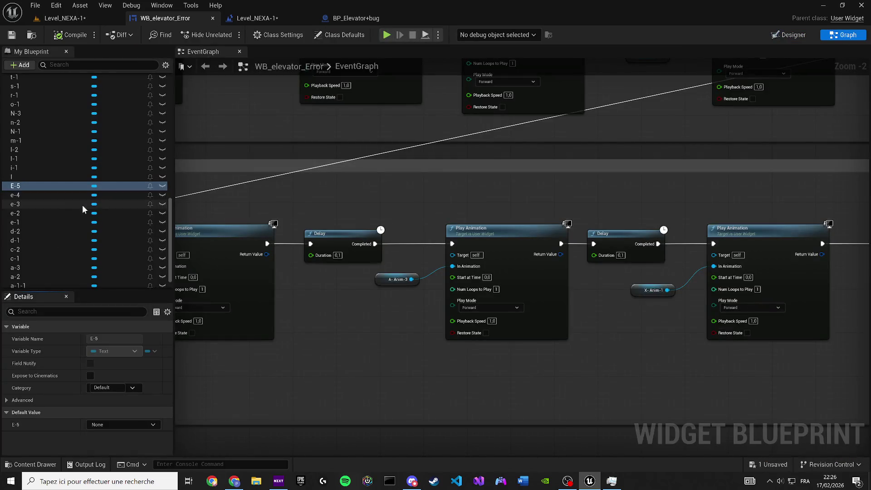
Swap the A-Anim-3 getter for E-Anim-5 and the duplicate E-Anim-5 getter for N-Anim-3
{"action": "scroll", "coordinate": [36, 186], "scroll_direction": "up", "scroll_amount": 5}
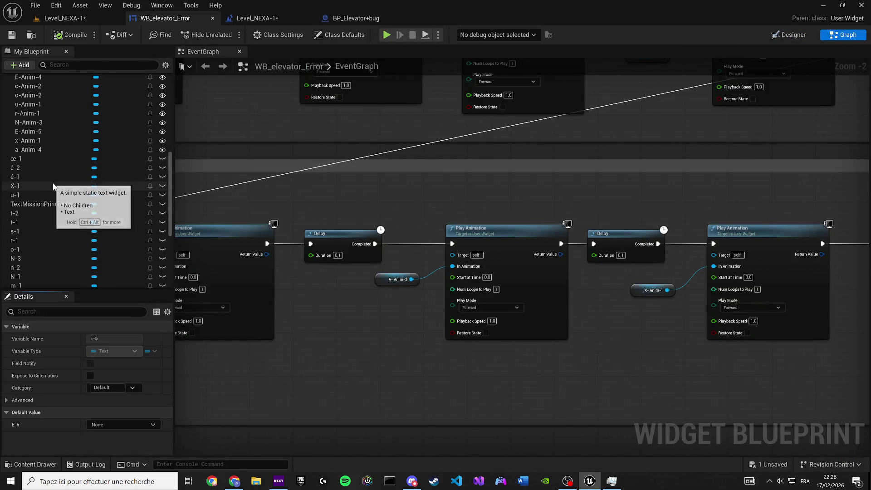
{"action": "scroll", "coordinate": [53, 186], "scroll_direction": "up", "scroll_amount": 1}
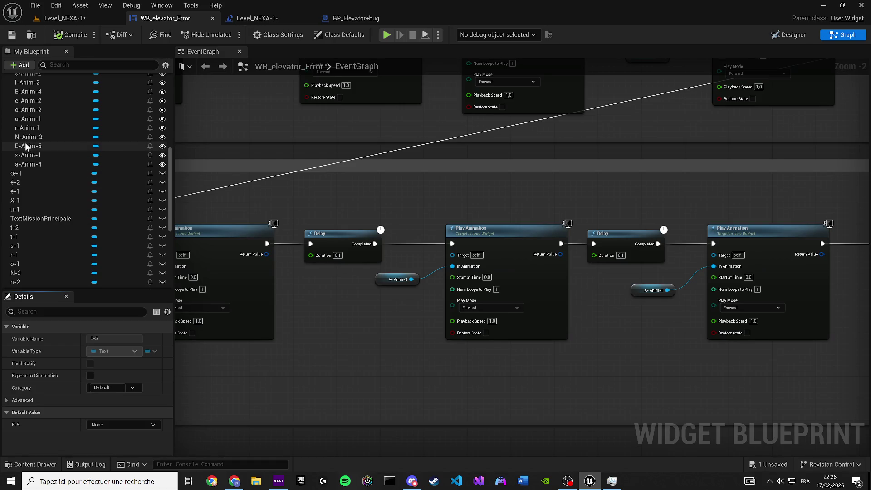
{"action": "left_click_drag", "start_coordinate": [25, 144], "coordinate": [337, 226]}
{"action": "left_click_drag", "start_coordinate": [378, 280], "coordinate": [378, 280]}
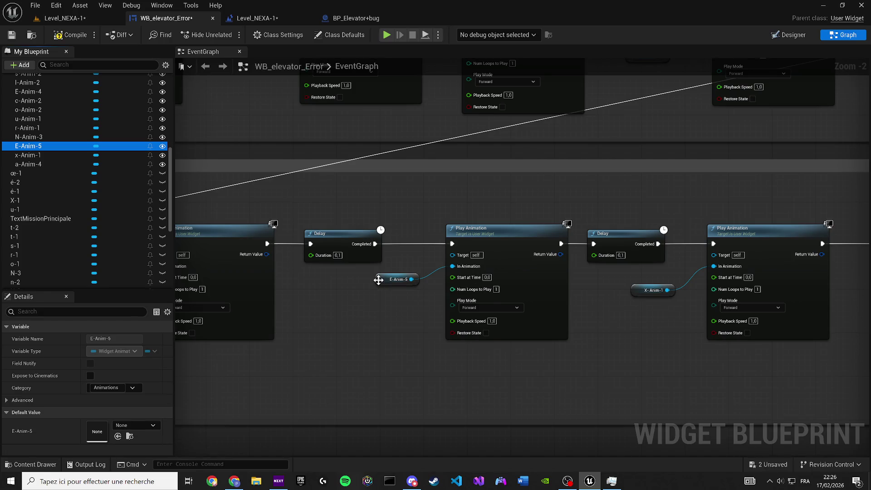
{"action": "scroll", "coordinate": [379, 280], "scroll_direction": "down", "scroll_amount": 2}
{"action": "scroll", "coordinate": [386, 286], "scroll_direction": "up", "scroll_amount": 2}
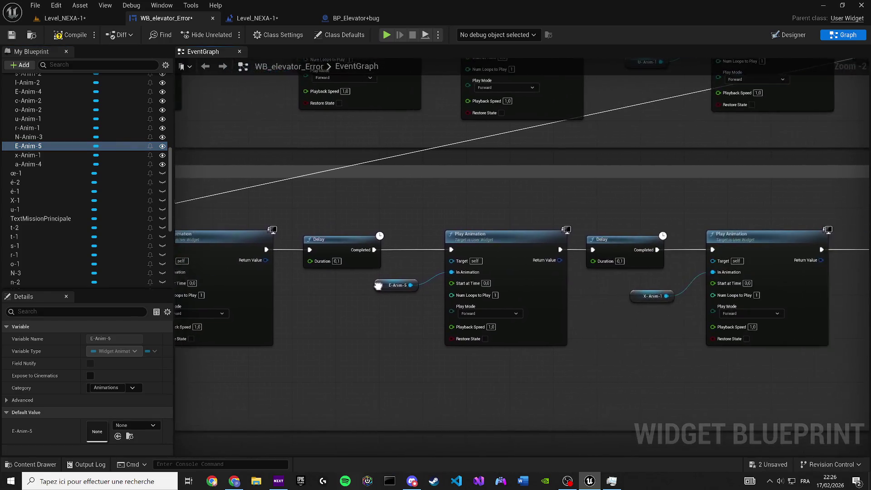
{"action": "scroll", "coordinate": [386, 285], "scroll_direction": "down", "scroll_amount": 2}
{"action": "scroll", "coordinate": [379, 310], "scroll_direction": "up", "scroll_amount": 2}
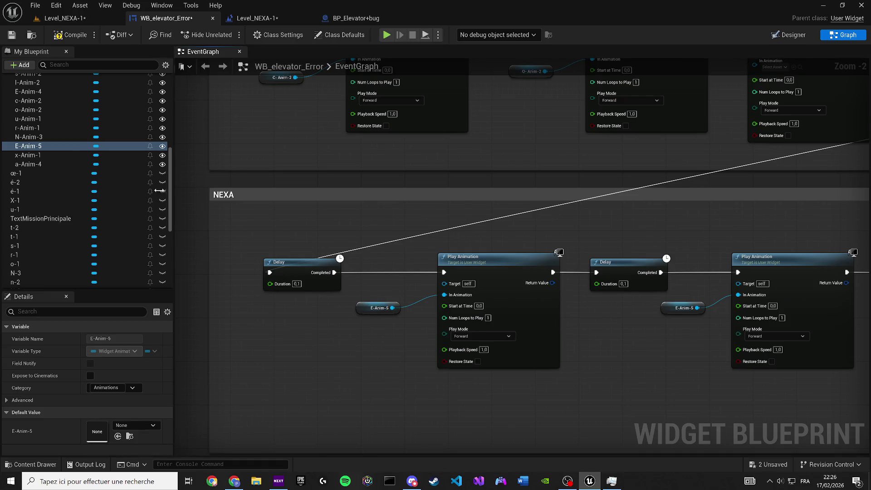
{"action": "mouse_move", "coordinate": [34, 136]}
{"action": "left_mouse_down"}
{"action": "mouse_move", "coordinate": [373, 314]}
{"action": "mouse_move", "coordinate": [287, 281]}
{"action": "mouse_move", "coordinate": [470, 263]}
{"action": "left_mouse_up"}
Compile the widget blueprint and delete the two long node rows
{"action": "left_click", "coordinate": [12, 37]}
{"action": "scroll", "coordinate": [251, 247], "scroll_direction": "down", "scroll_amount": 10}
{"action": "mouse_move", "coordinate": [697, 411]}
{"action": "left_mouse_down"}
{"action": "mouse_move", "coordinate": [217, 333]}
{"action": "mouse_move", "coordinate": [416, 357]}
{"action": "left_mouse_up"}
{"action": "key", "text": "Delete"}
{"action": "left_click", "coordinate": [294, 344]}
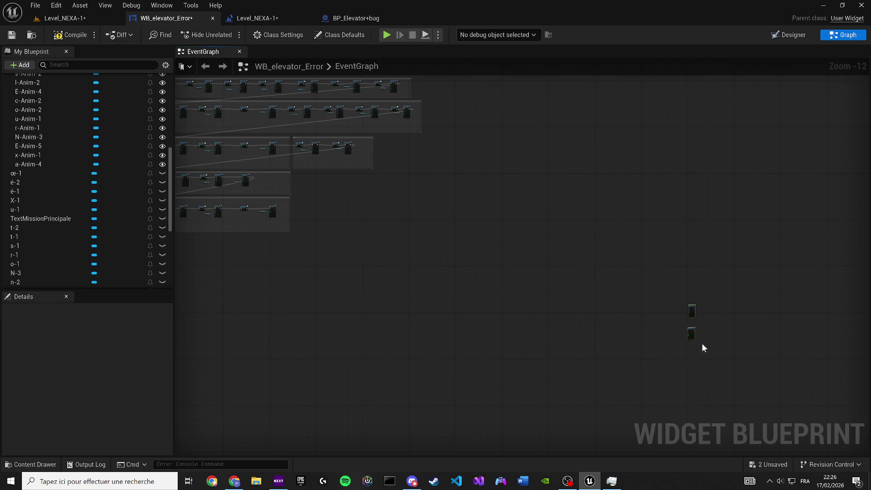
Frame all node groups and move the selected comment groups lower in the graph
{"action": "key", "text": "Home"}
{"action": "mouse_move", "coordinate": [725, 356]}
{"action": "left_mouse_down"}
{"action": "mouse_move", "coordinate": [334, 208]}
{"action": "mouse_move", "coordinate": [323, 139]}
{"action": "left_mouse_up"}
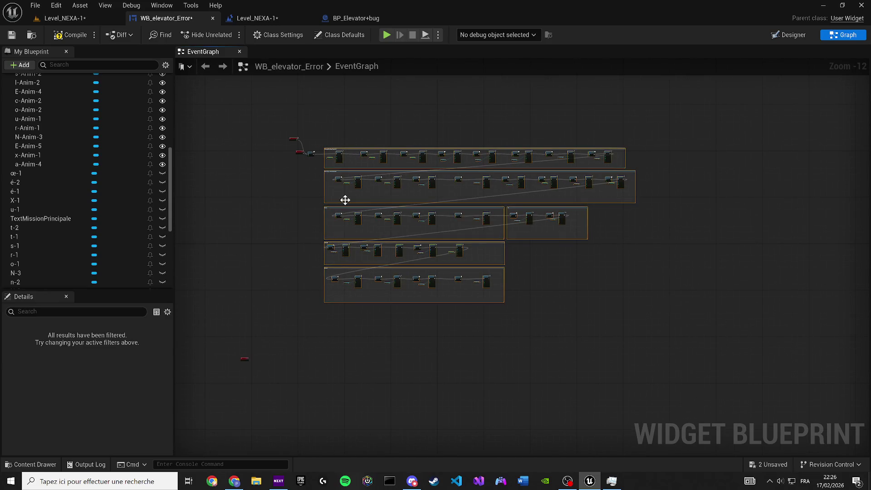
{"action": "scroll", "coordinate": [266, 352], "scroll_direction": "up", "scroll_amount": 9}
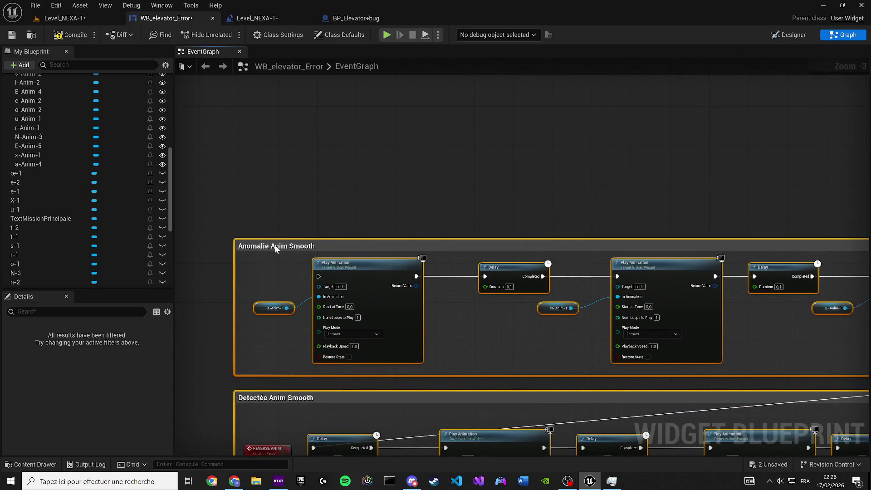
{"action": "mouse_move", "coordinate": [275, 248]}
{"action": "left_mouse_down"}
{"action": "mouse_move", "coordinate": [605, 230]}
{"action": "mouse_move", "coordinate": [631, 200]}
{"action": "mouse_move", "coordinate": [609, 196]}
{"action": "mouse_move", "coordinate": [283, 251]}
{"action": "mouse_move", "coordinate": [452, 322]}
{"action": "mouse_move", "coordinate": [443, 314]}
{"action": "left_mouse_up"}
{"action": "scroll", "coordinate": [608, 196], "scroll_direction": "up", "scroll_amount": 3}
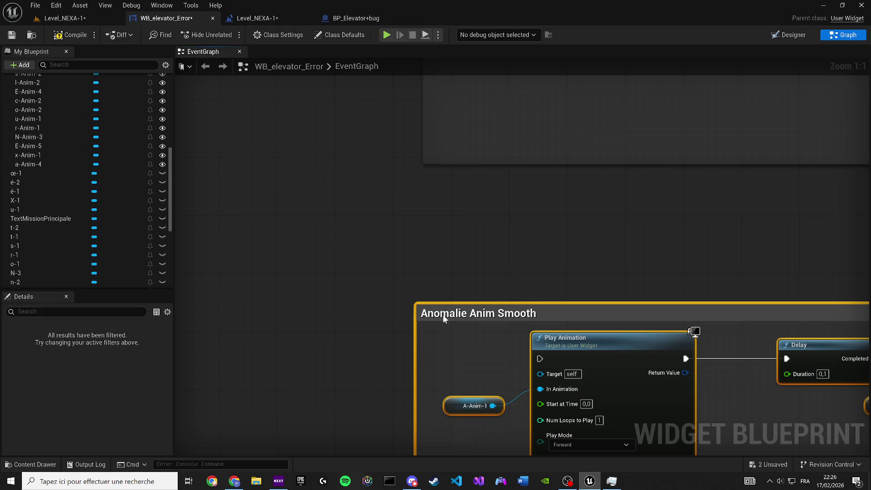
Prefix the Anomalie Anim Smooth comment title with REVERSE
{"action": "double_click", "coordinate": [443, 315]}
{"action": "key", "text": "Home"}
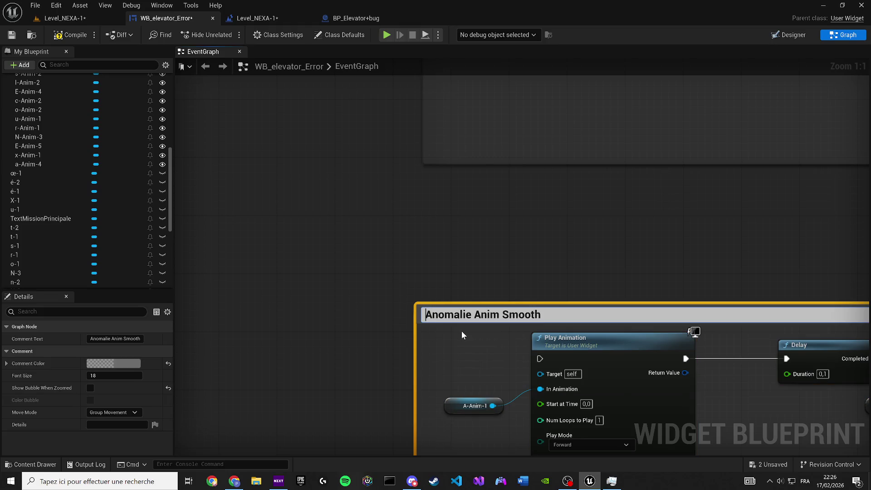
{"action": "type", "text": "REVERSE"}
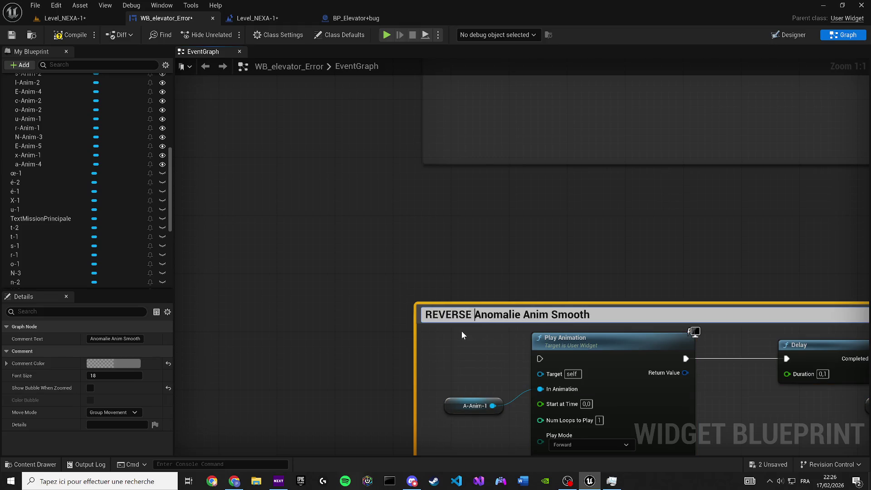
{"action": "key", "text": "Return"}
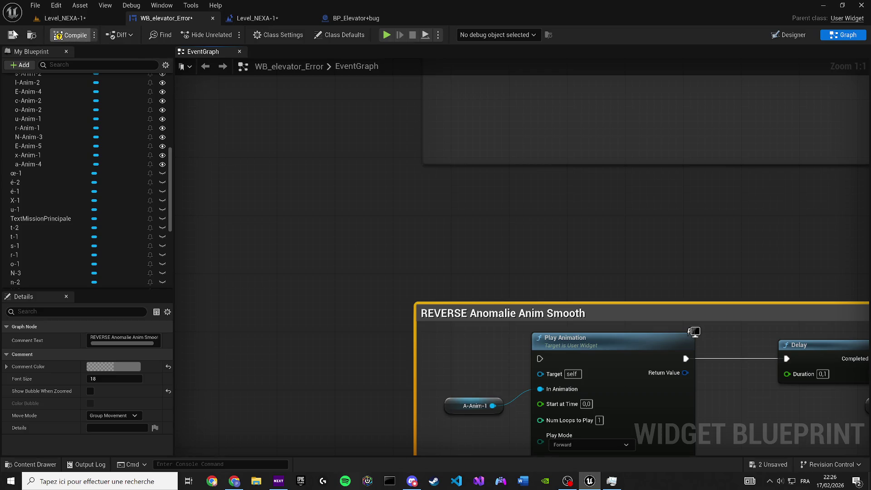
Save the widget blueprint and start a test play from the level viewport
{"action": "left_click", "coordinate": [12, 35]}
{"action": "scroll", "coordinate": [396, 249], "scroll_direction": "down", "scroll_amount": 12}
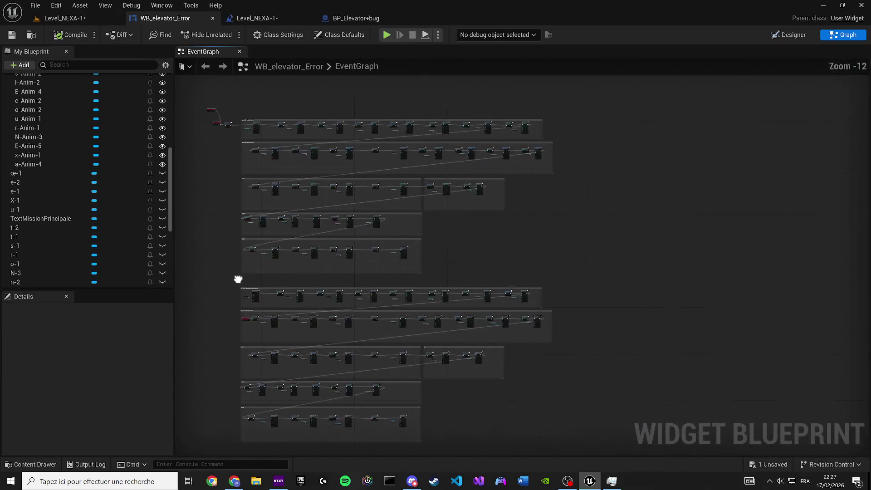
{"action": "left_click", "coordinate": [64, 18]}
{"action": "key", "text": "alt+p"}
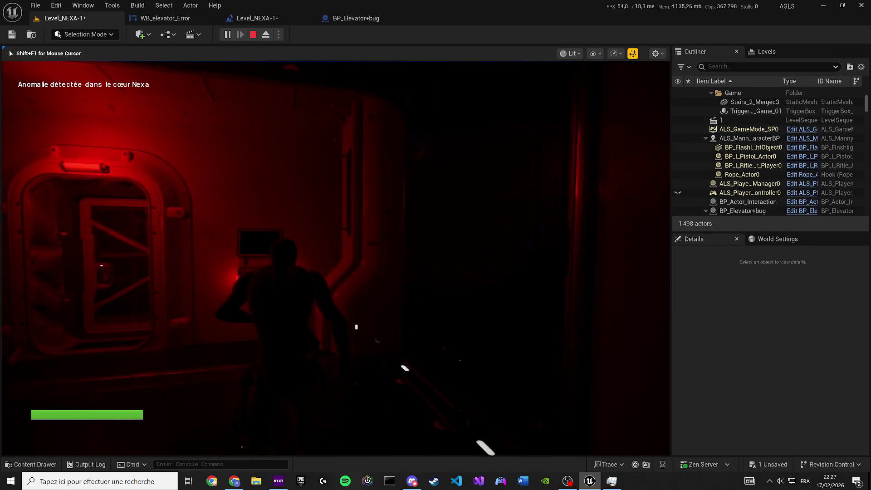
Stop the test play and delete the Create Widget and Add to Viewport nodes
{"action": "key", "text": "Escape"}
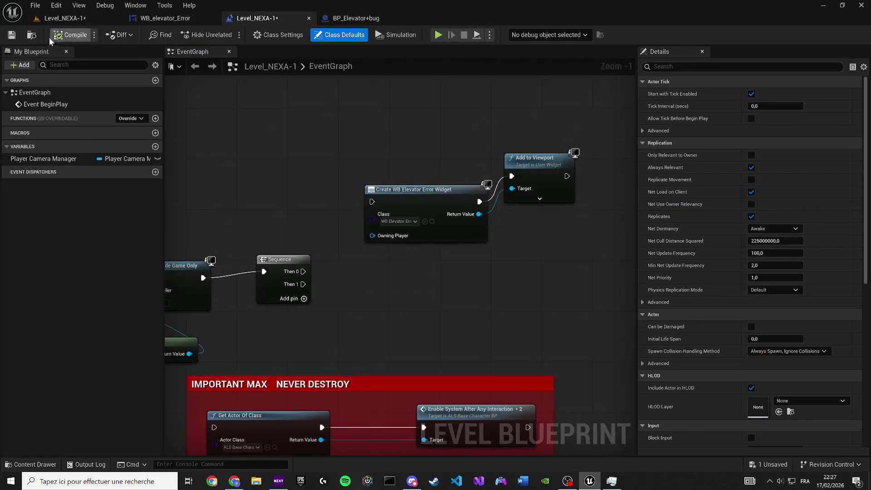
{"action": "left_click_drag", "start_coordinate": [400, 132], "coordinate": [550, 247]}
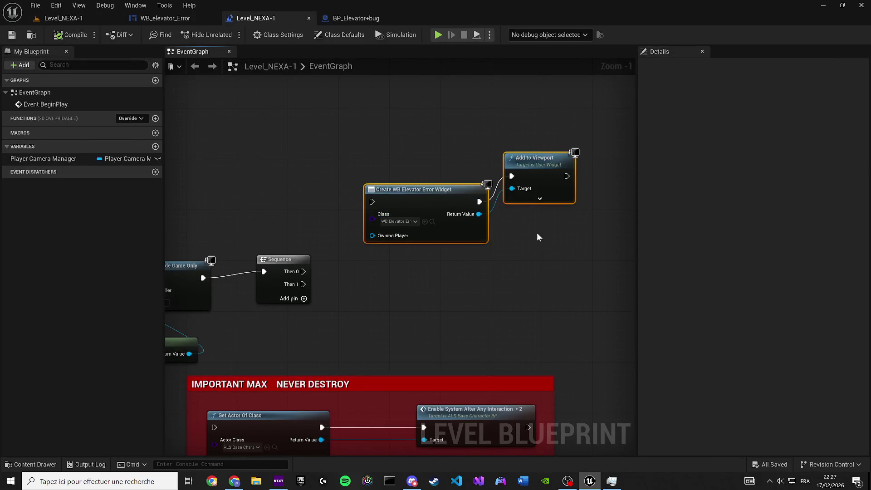
{"action": "key", "text": "Delete"}
Save the level and return to WB_elevator_Error's Designer layout
{"action": "left_click", "coordinate": [12, 35]}
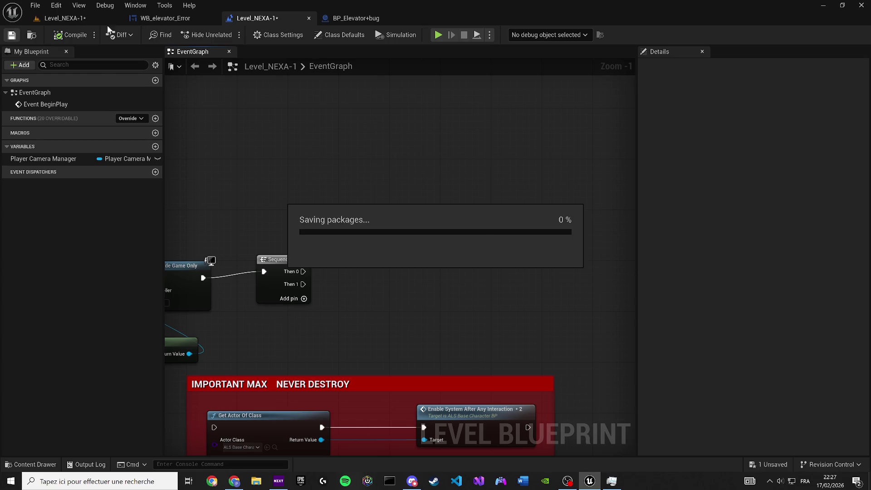
{"action": "left_click", "coordinate": [162, 23]}
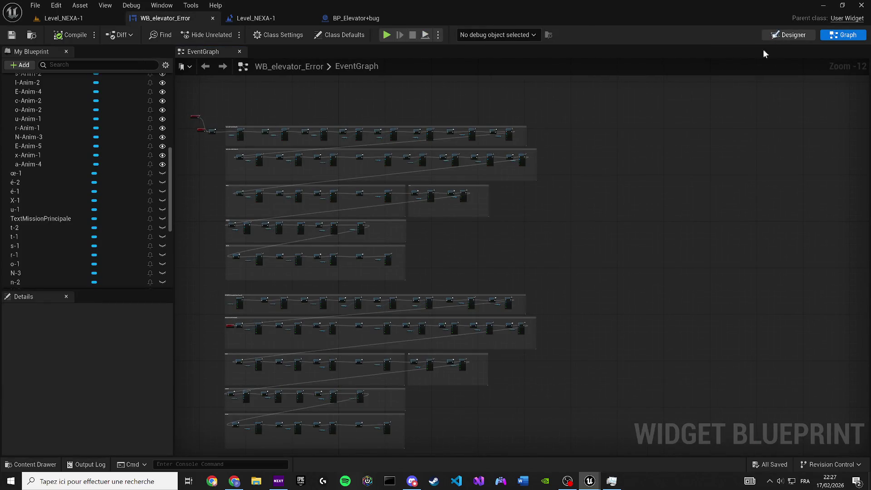
{"action": "left_click", "coordinate": [776, 36]}
Select all letter text blocks from A-1 through N-1 in the Hierarchy
{"action": "left_click", "coordinate": [511, 158]}
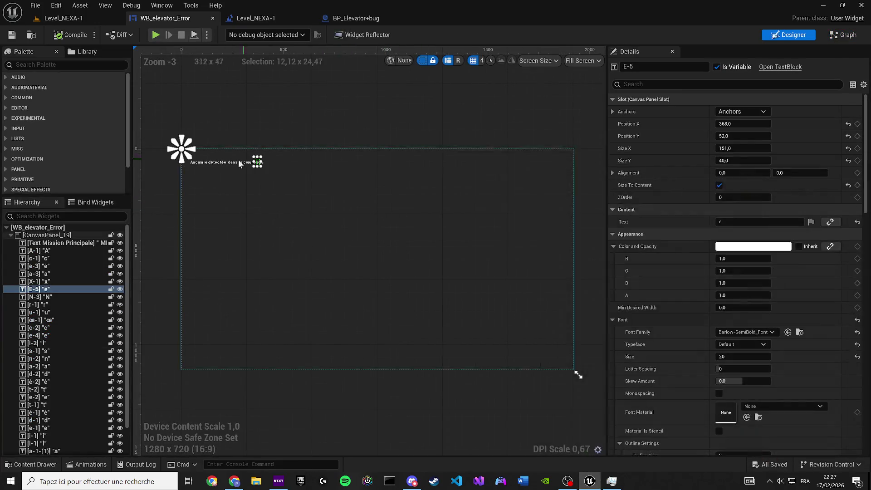
{"action": "left_click", "coordinate": [51, 252]}
{"action": "scroll", "coordinate": [55, 408], "scroll_direction": "down", "scroll_amount": 2}
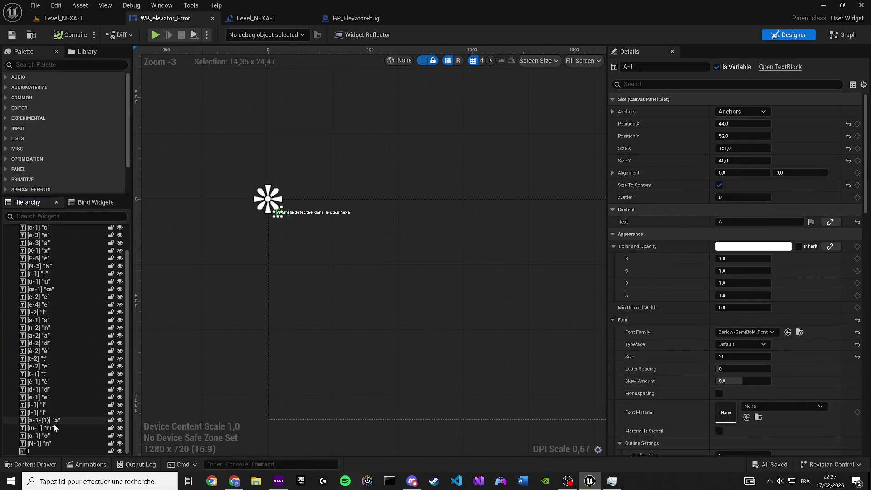
{"action": "left_click", "coordinate": [40, 443]}
{"action": "scroll", "coordinate": [58, 383], "scroll_direction": "up", "scroll_amount": 2}
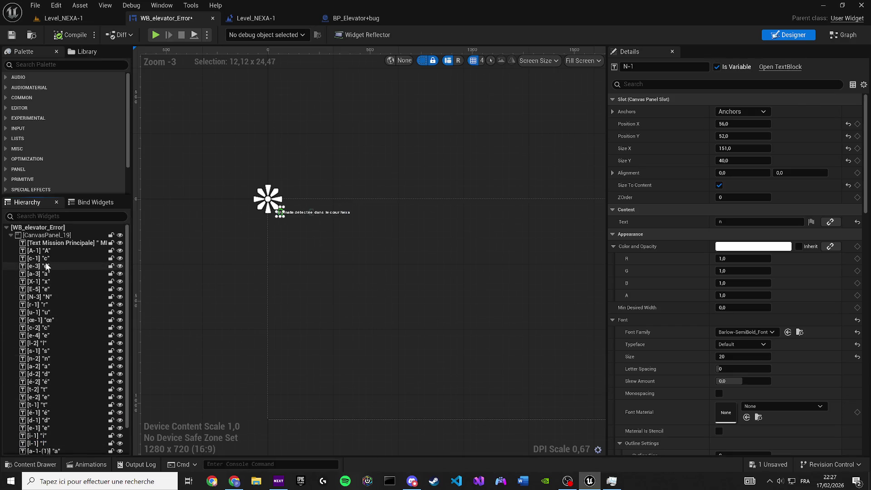
{"action": "left_click", "coordinate": [64, 250], "text": "shift"}
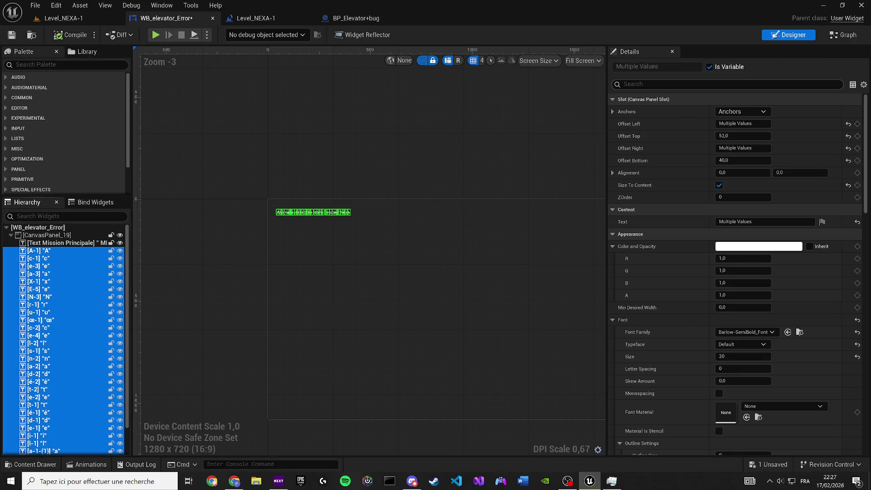
Set their Color and Opacity alpha to 0, compile, and start a test play
{"action": "left_click", "coordinate": [744, 296]}
{"action": "type", "text": "0"}
{"action": "key", "text": "Return"}
{"action": "left_click", "coordinate": [63, 39]}
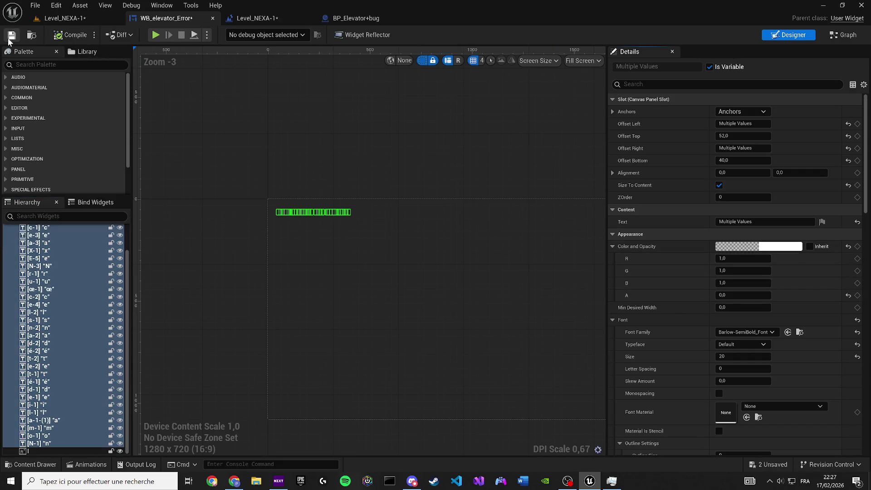
{"action": "left_click", "coordinate": [75, 18]}
{"action": "key", "text": "alt+p"}
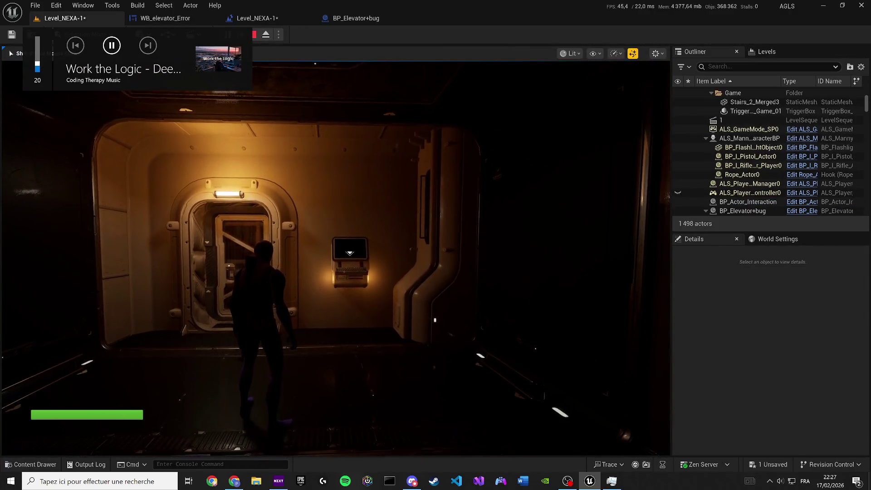
Walk the character left and forward toward the lit elevator door
{"action": "key", "text": "a"}
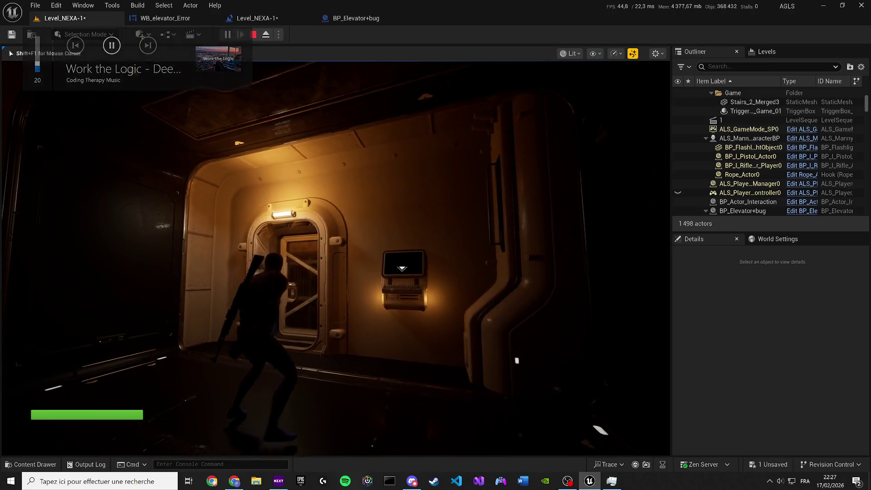
{"action": "key", "text": "w"}
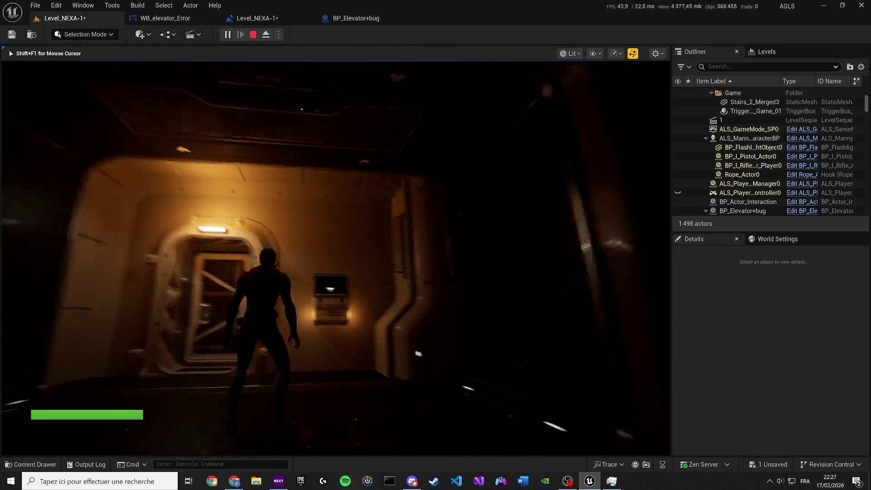